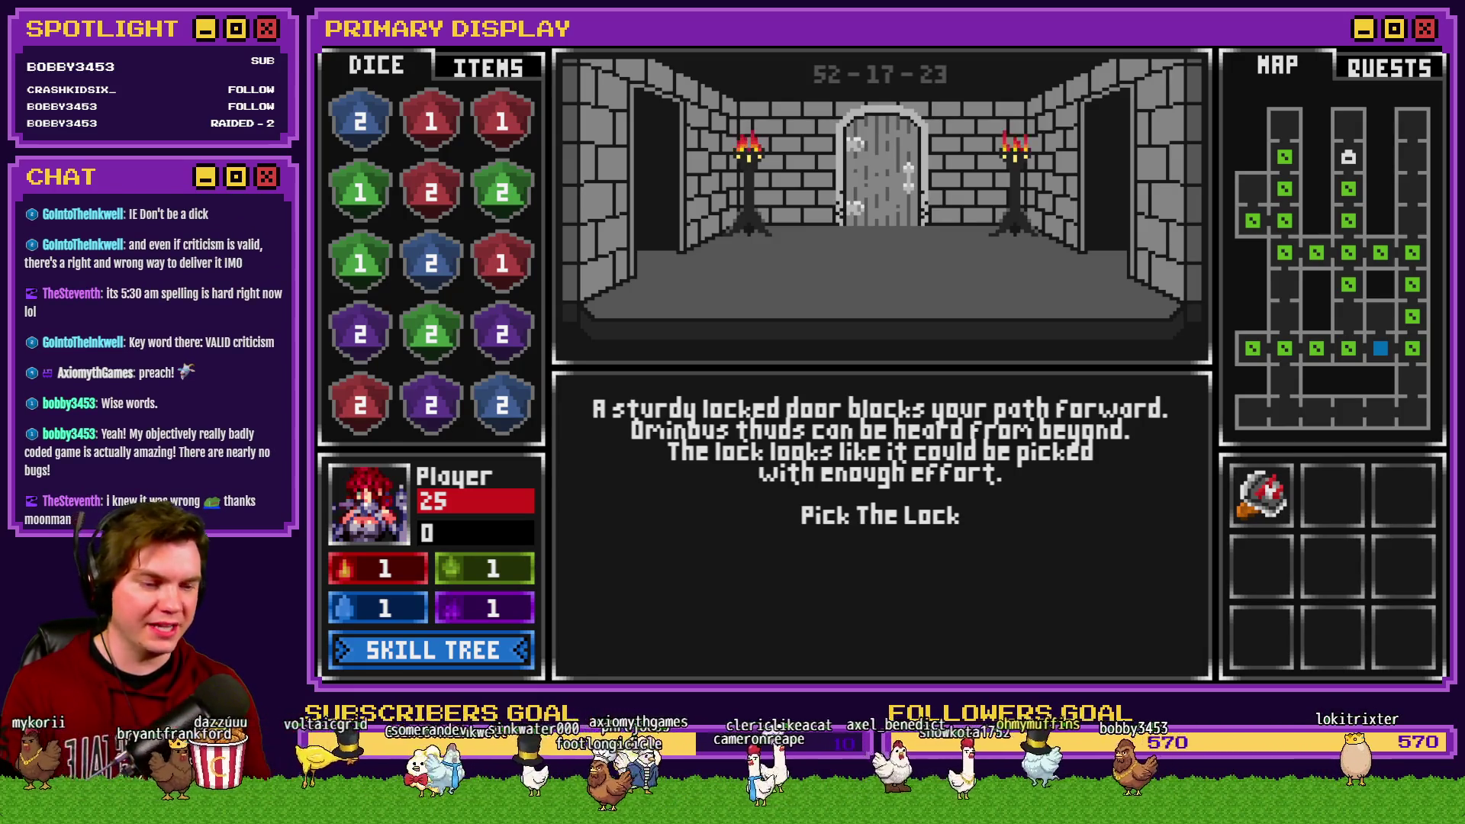
# Step: Pick the door's lock by clearing red, green and purple gem groups, then step forward
pyautogui.click(914, 516)
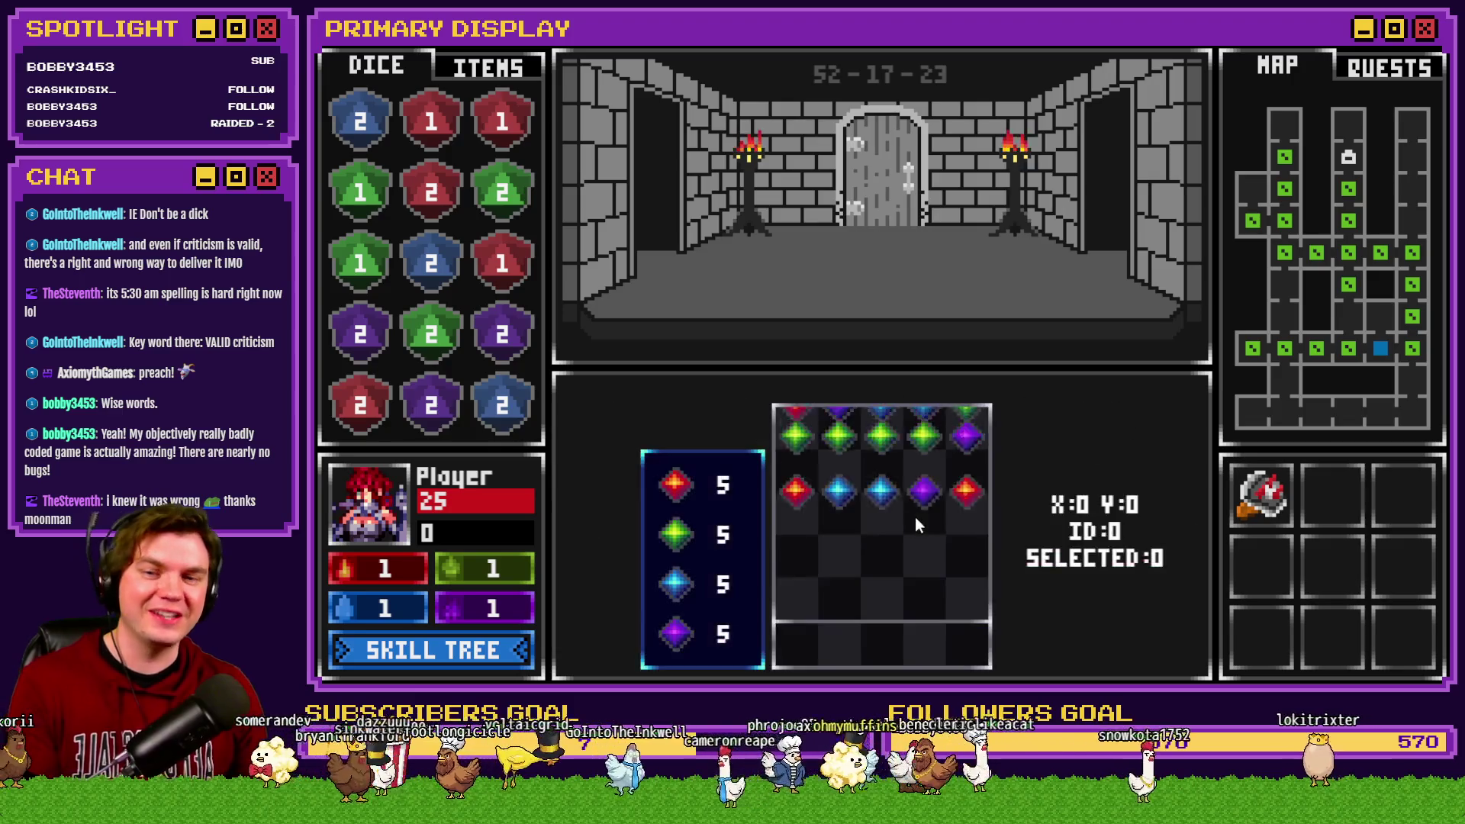
pyautogui.click(931, 561)
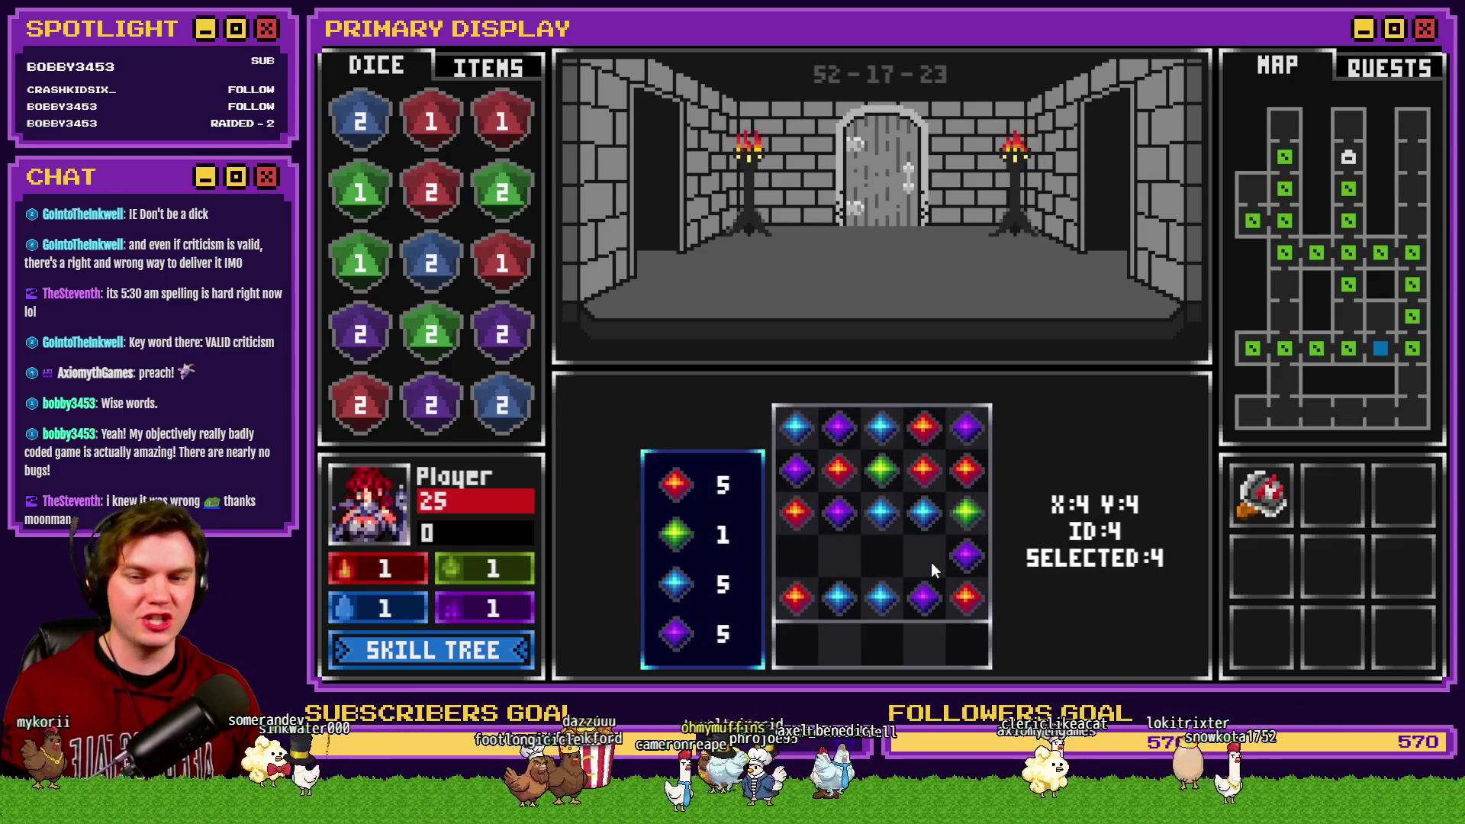
pyautogui.click(881, 576)
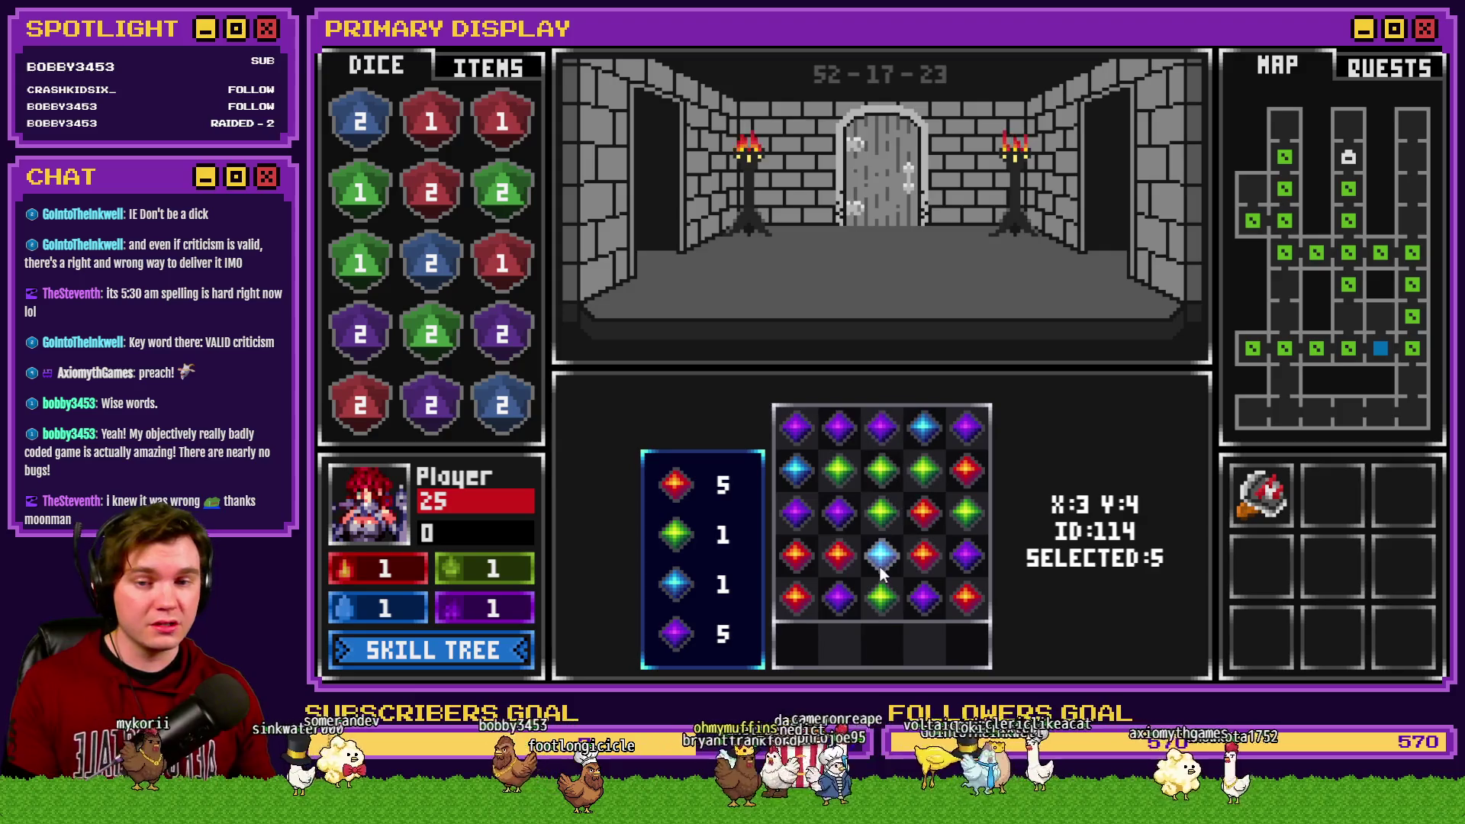
pyautogui.click(917, 555)
pyautogui.click(887, 517)
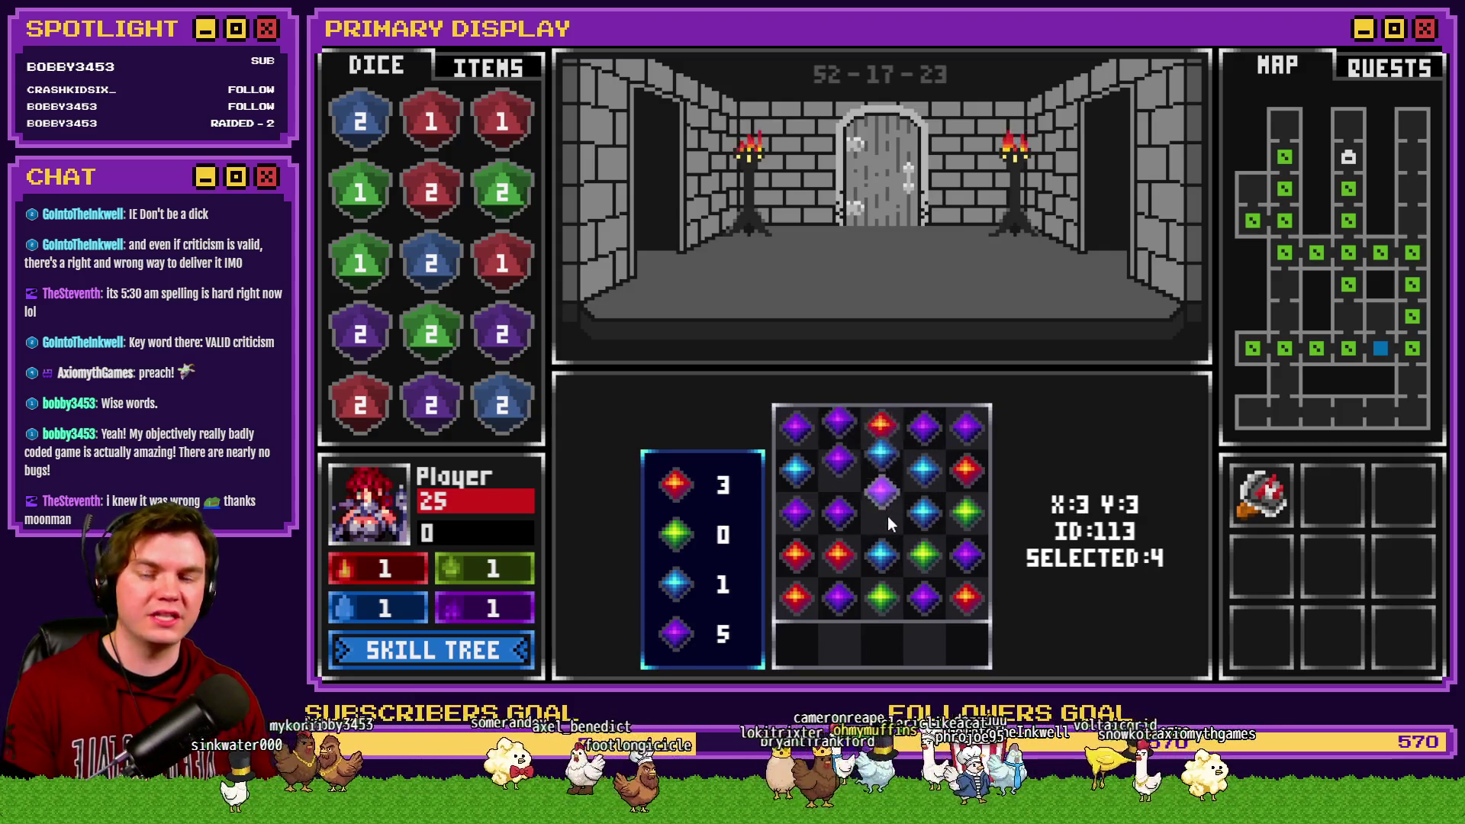
pyautogui.click(885, 516)
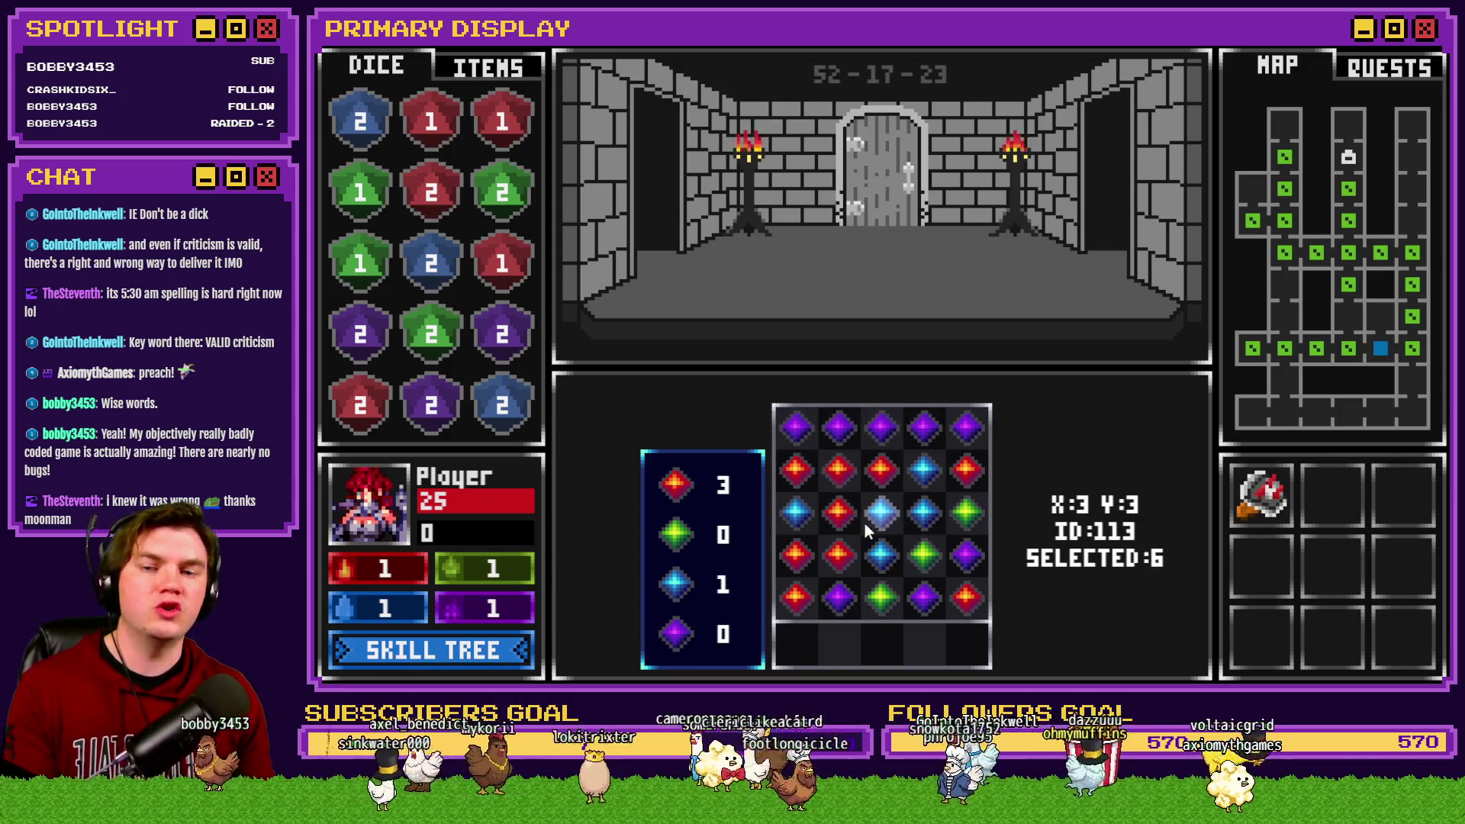
pyautogui.click(844, 522)
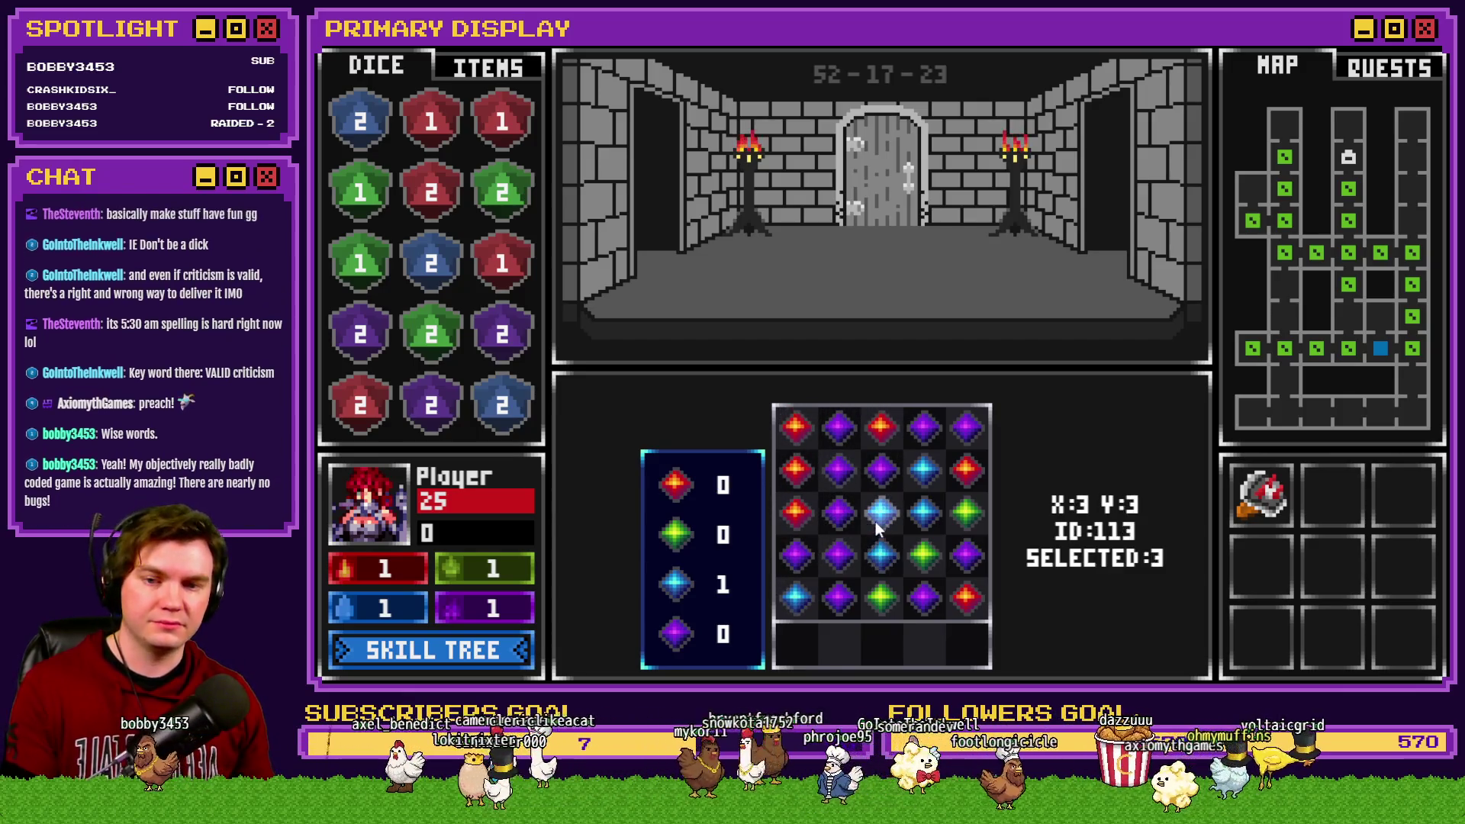
pyautogui.click(877, 551)
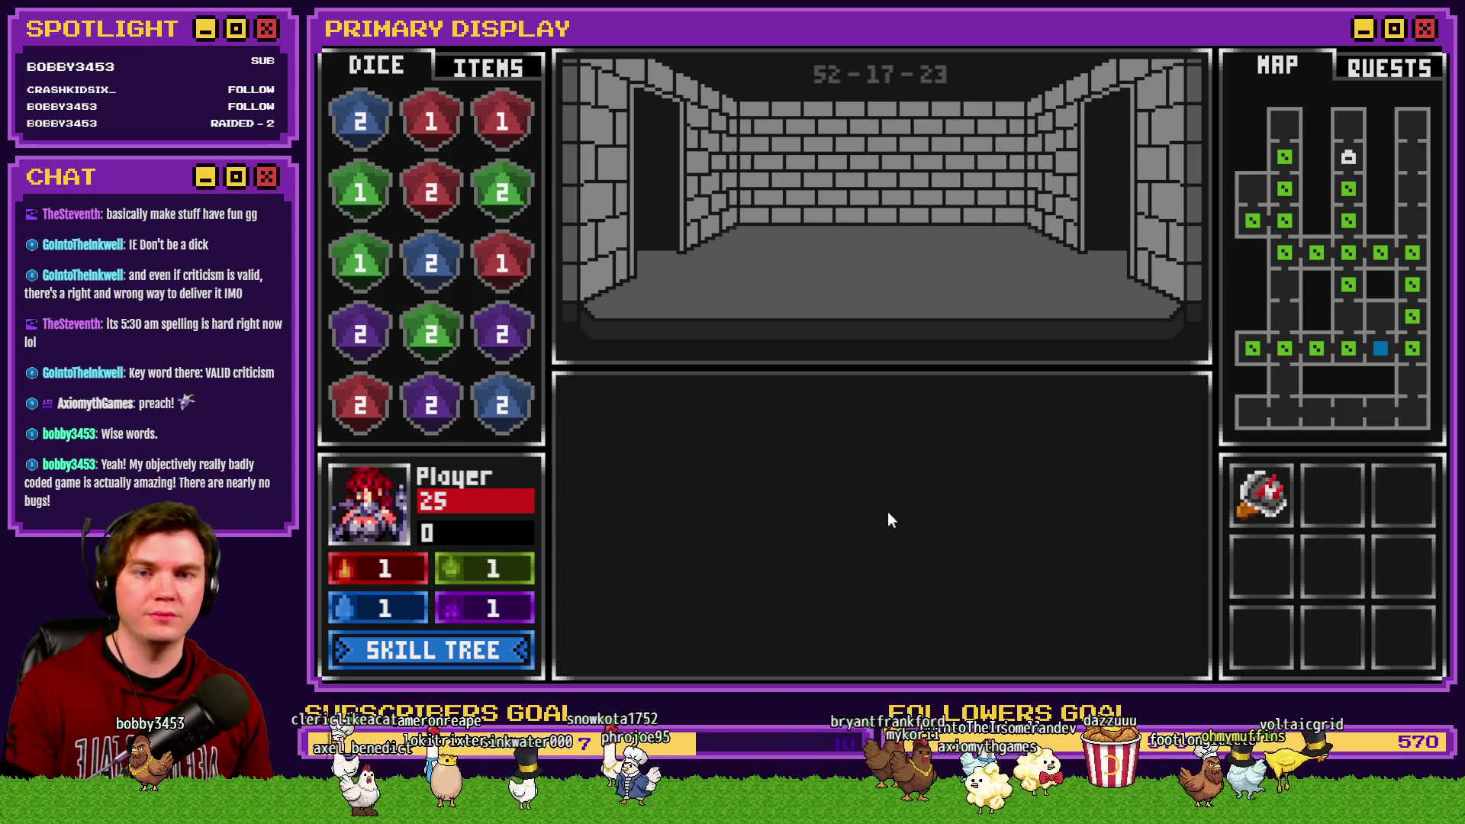
pyautogui.press('w')
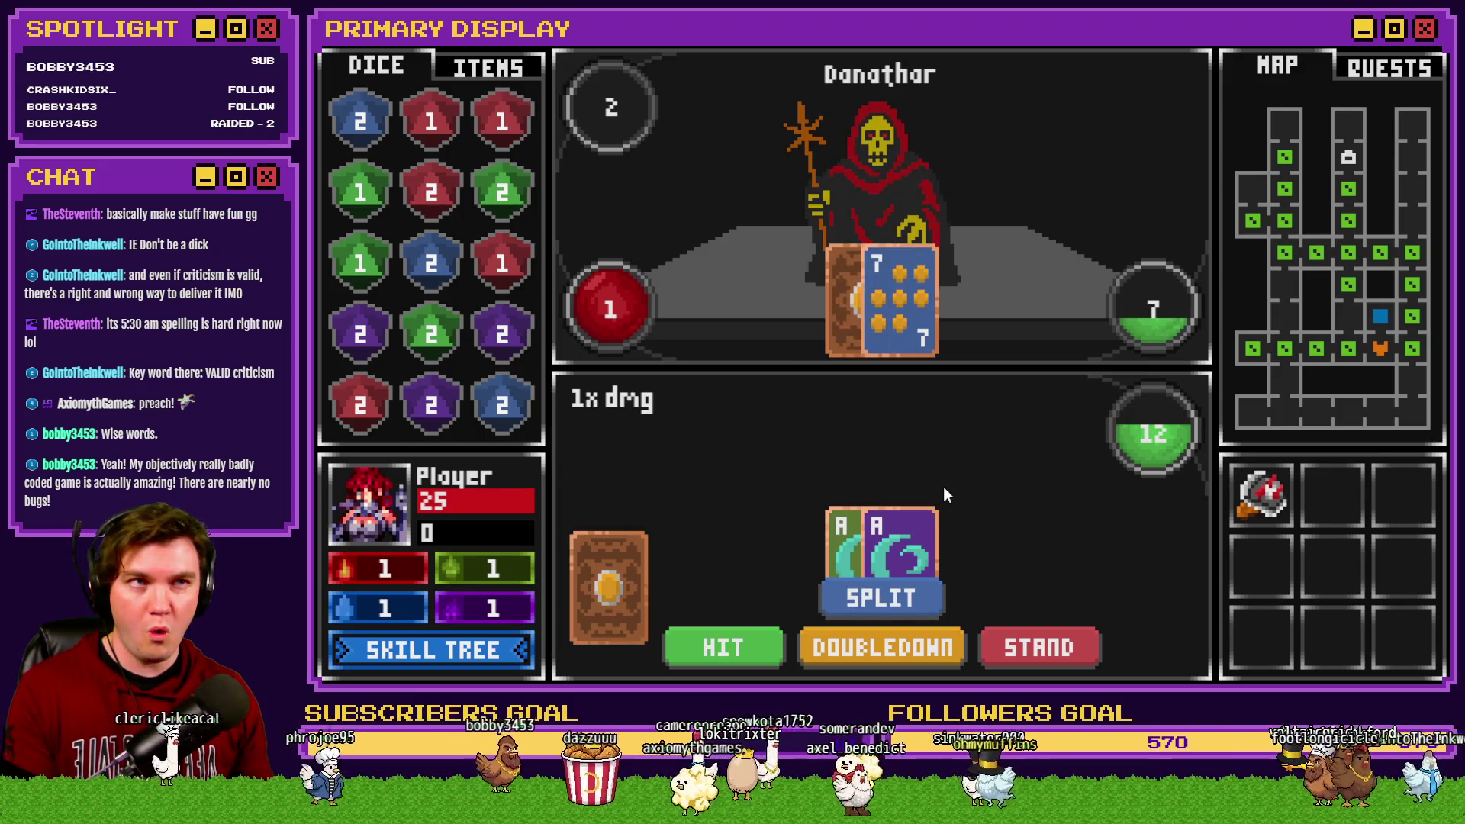
# Step: Split the two aces, deal cards into the first hand for 19 and 21, and stand against Danathar
pyautogui.click(926, 591)
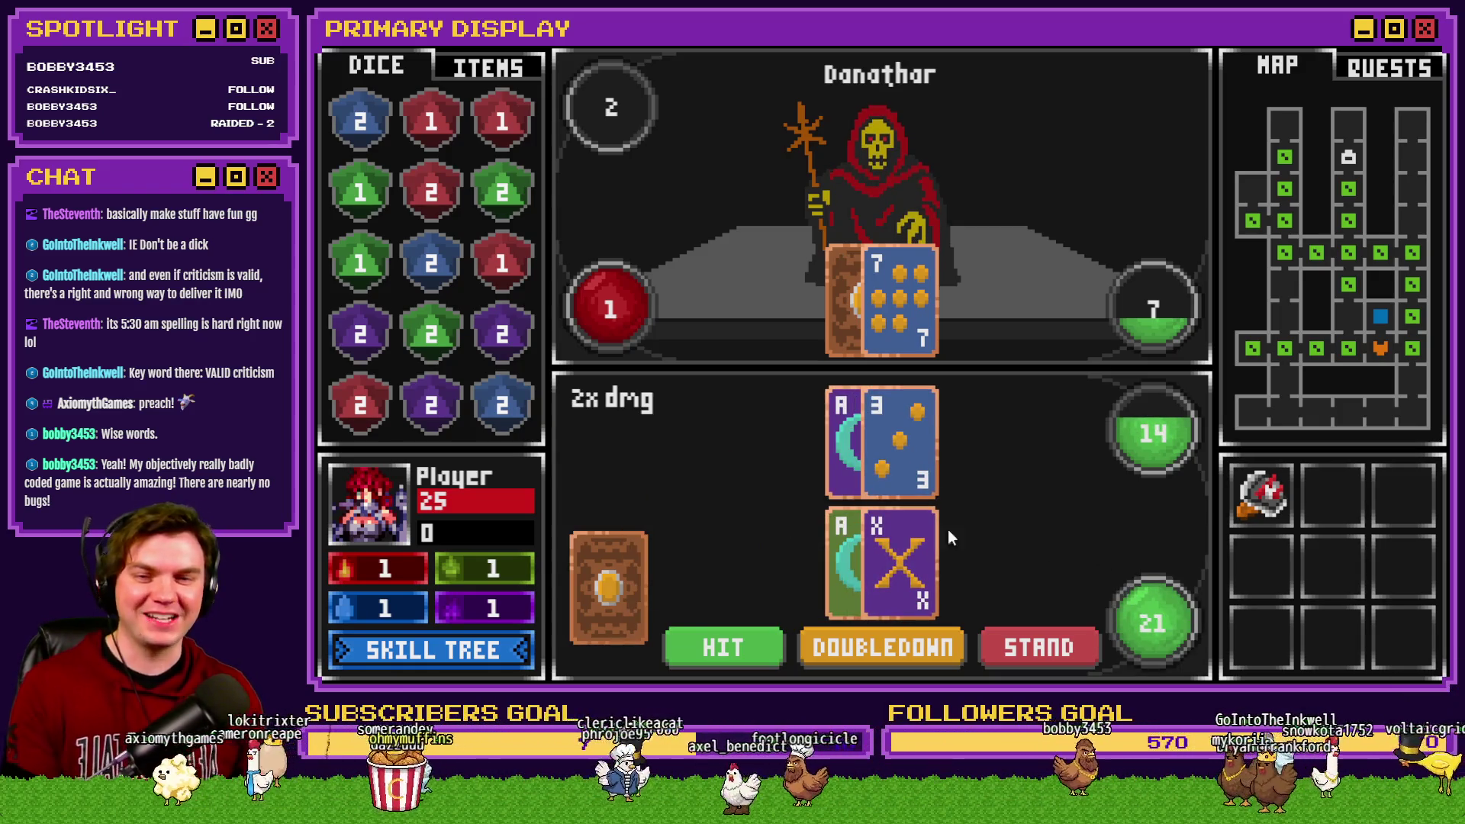
pyautogui.moveTo(608, 587)
pyautogui.mouseDown()
pyautogui.moveTo(922, 424)
pyautogui.moveTo(908, 446)
pyautogui.mouseUp()
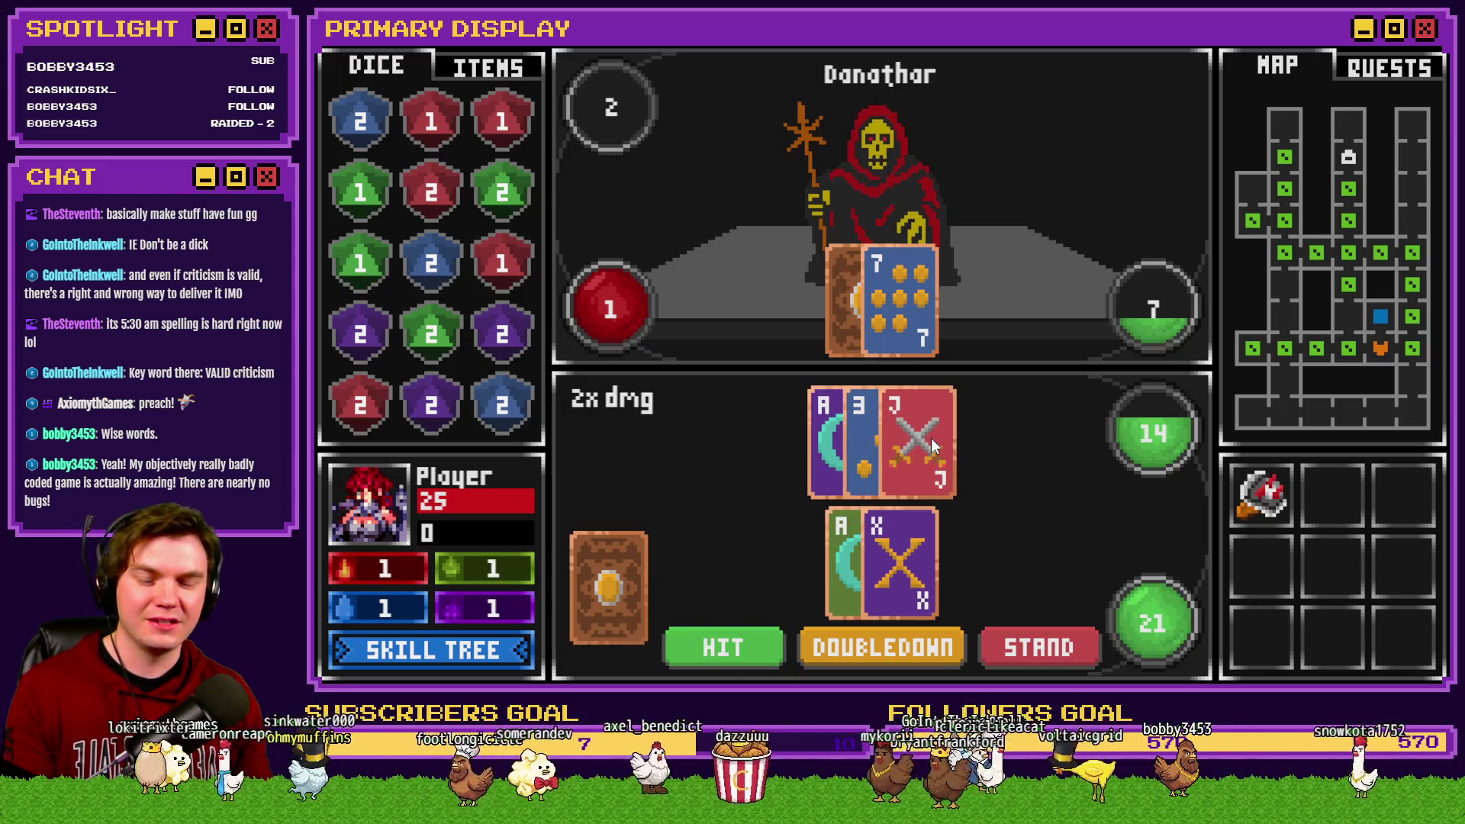
pyautogui.moveTo(608, 587)
pyautogui.mouseDown()
pyautogui.moveTo(864, 486)
pyautogui.moveTo(881, 452)
pyautogui.mouseUp()
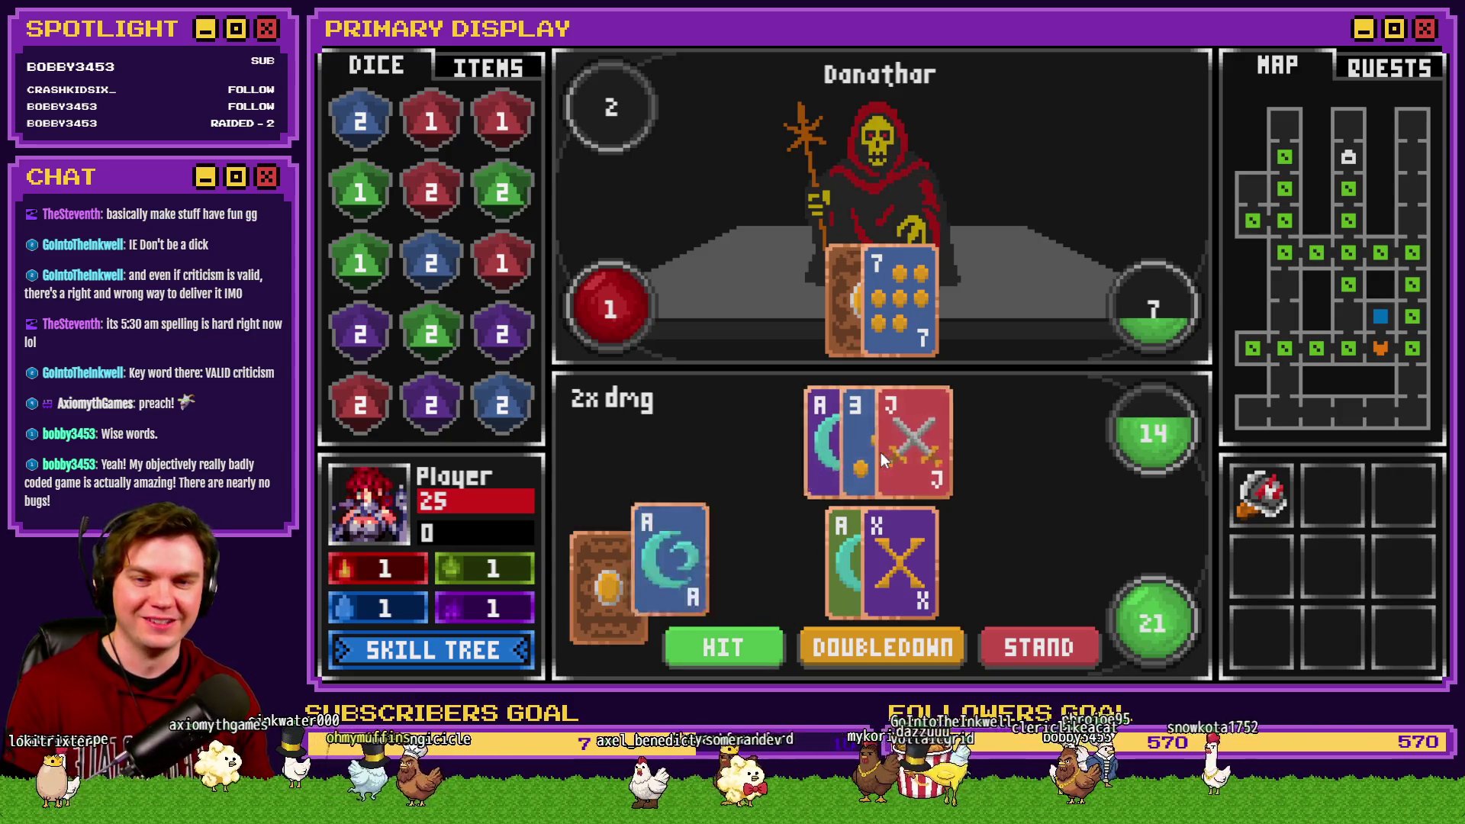
pyautogui.moveTo(608, 587); pyautogui.dragTo(853, 461)
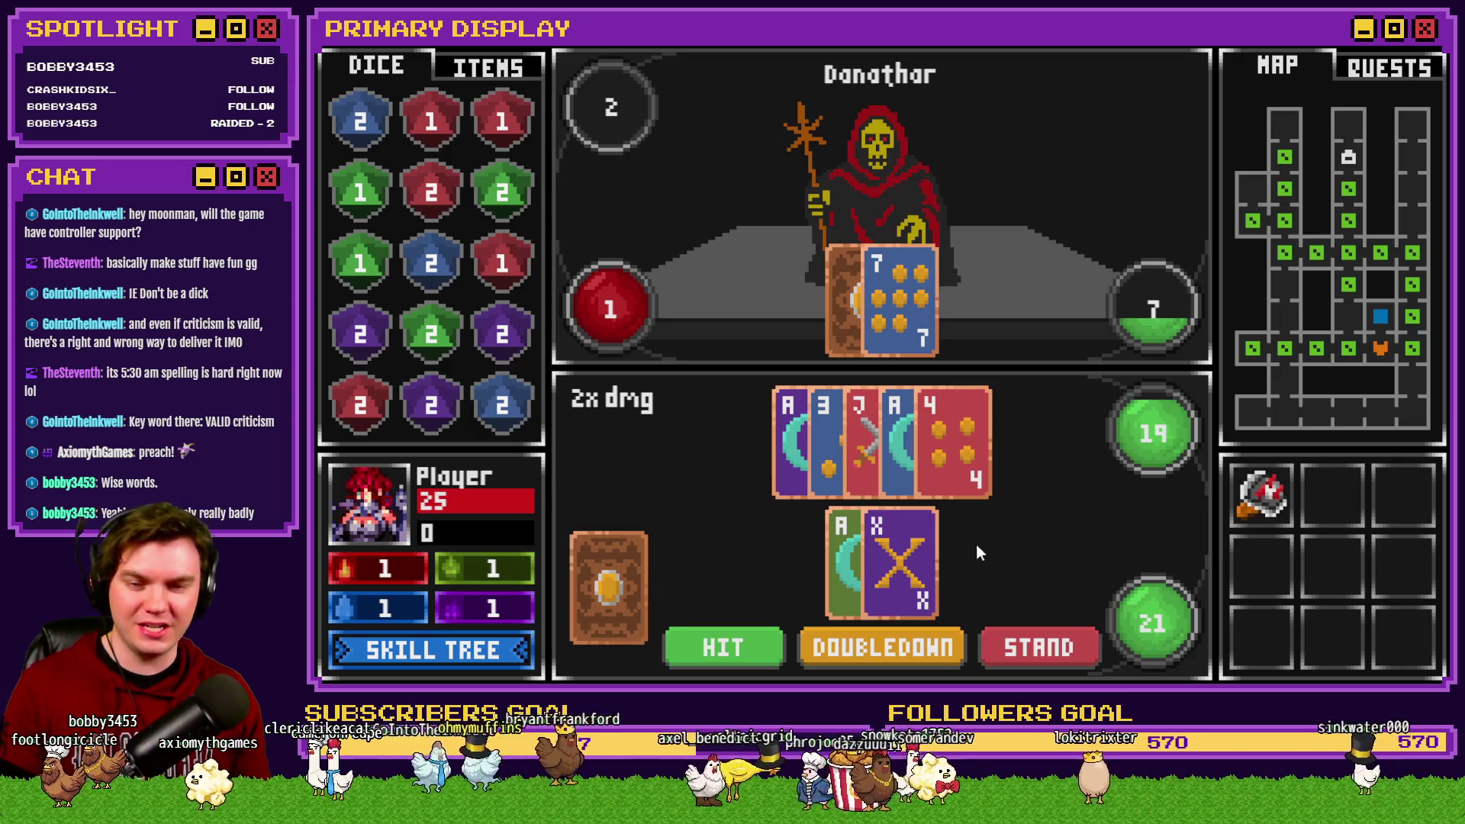
pyautogui.click(1052, 645)
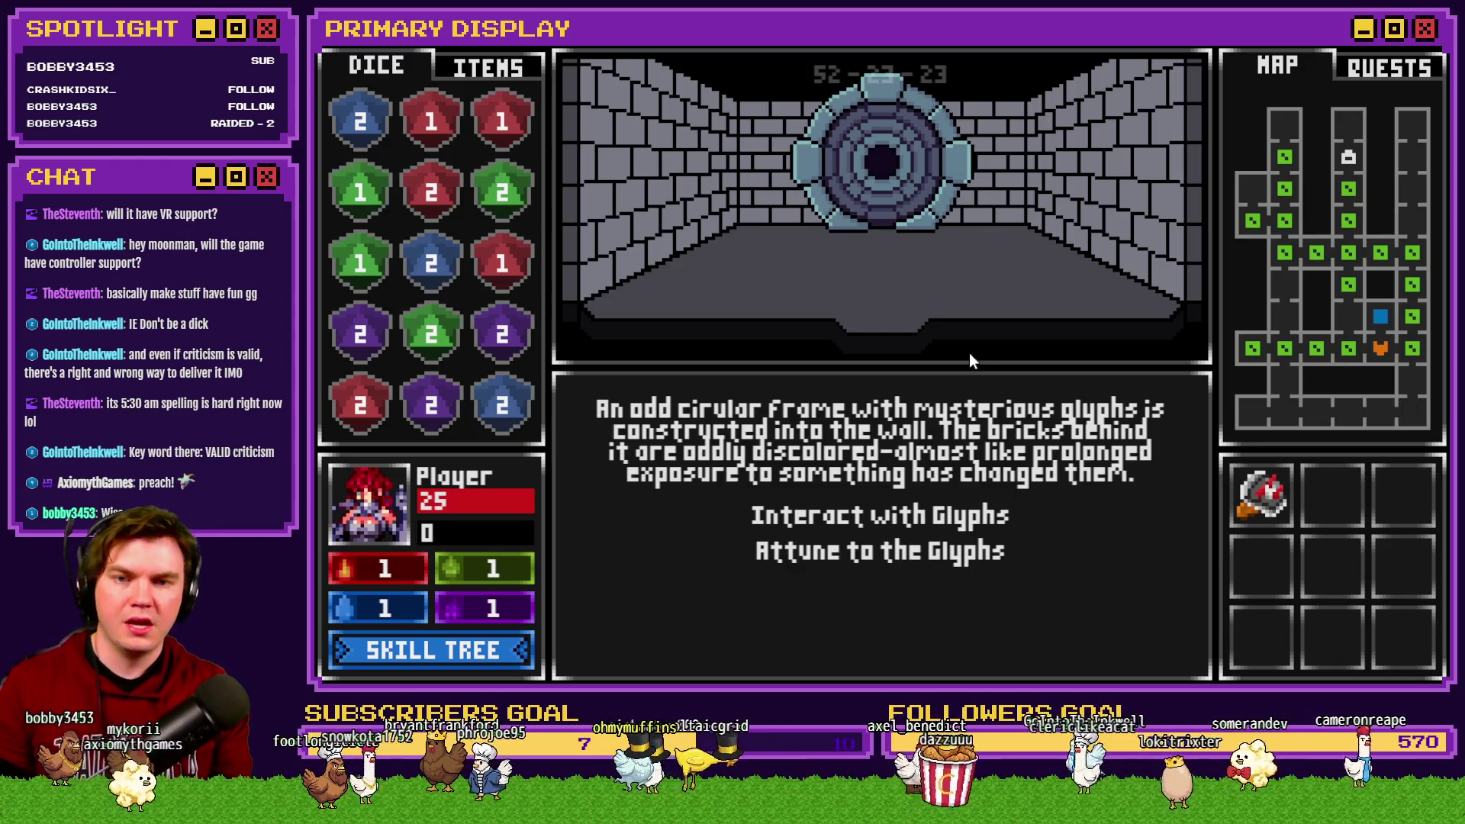
# Step: Step back from the glyph wall into the torch-lit corridor with the open archway
pyautogui.press('s')
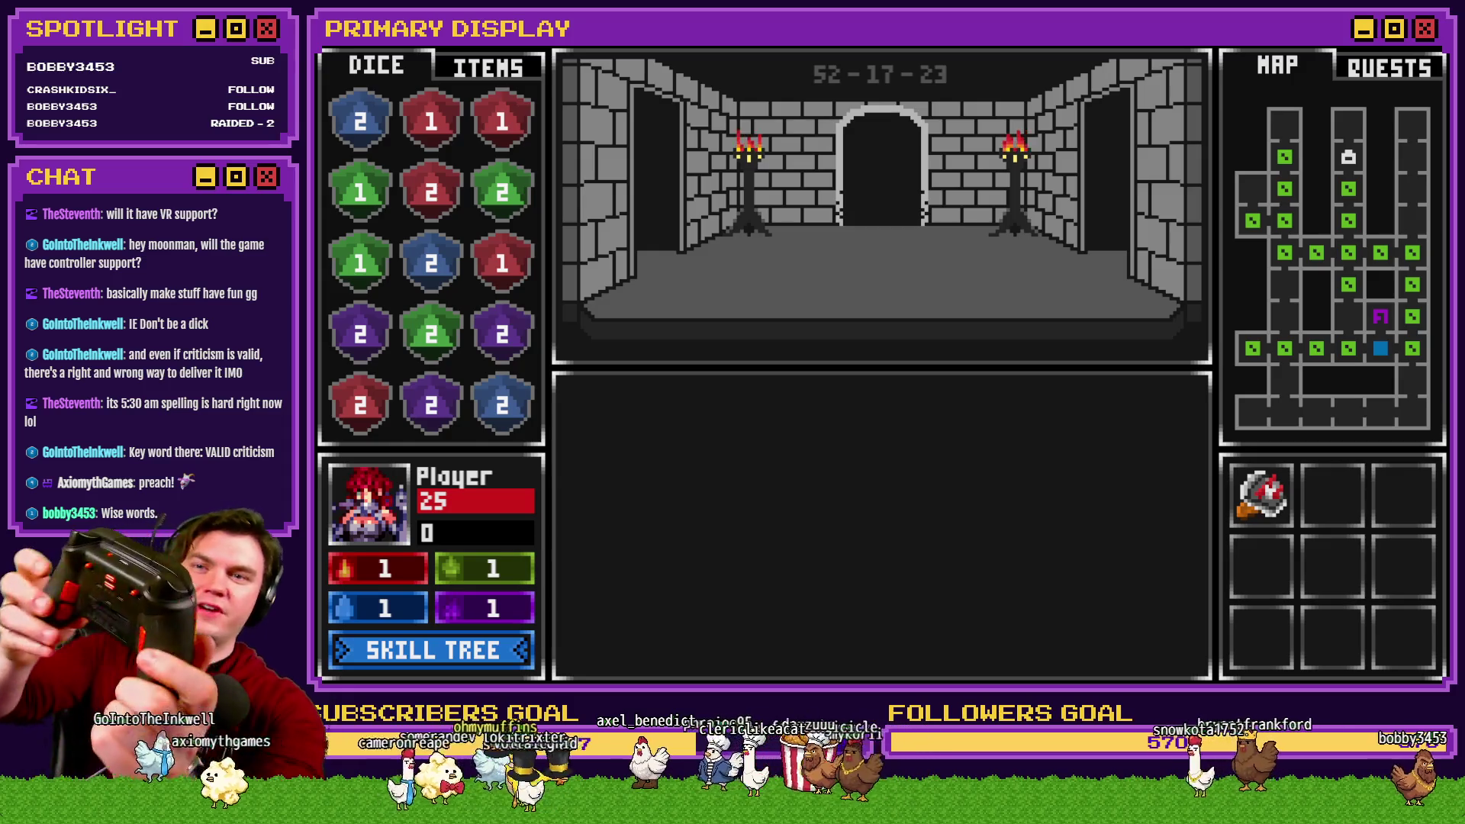
# Step: Walk through several dungeon rooms to the stone corridor with the purple 1-die on the floor
pyautogui.press('Up')
pyautogui.press('Up')
pyautogui.press('Up')
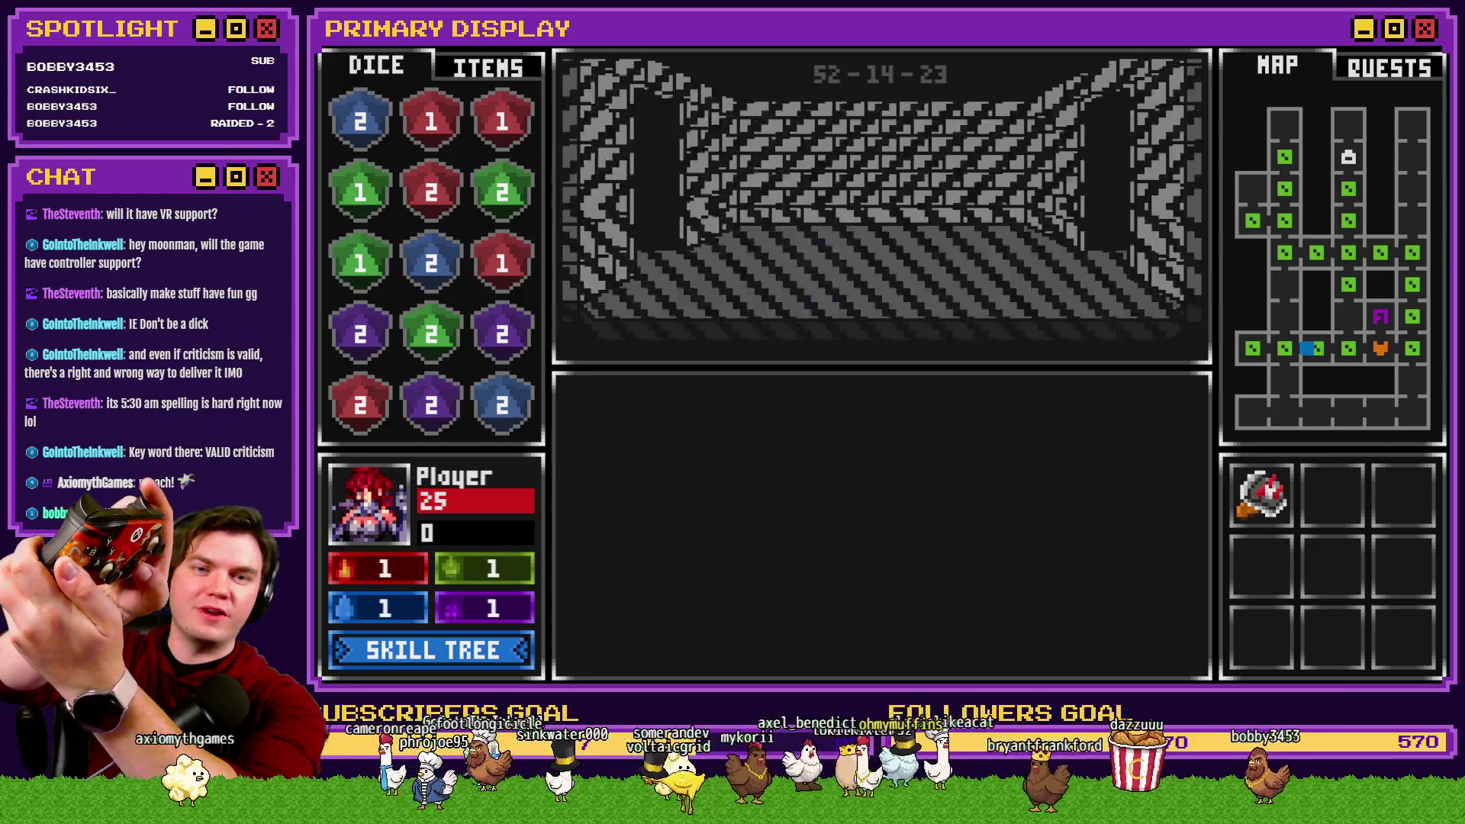
pyautogui.press('Up')
pyautogui.press('Up')
pyautogui.press('Up')
pyautogui.press('Up')
pyautogui.press('Up')
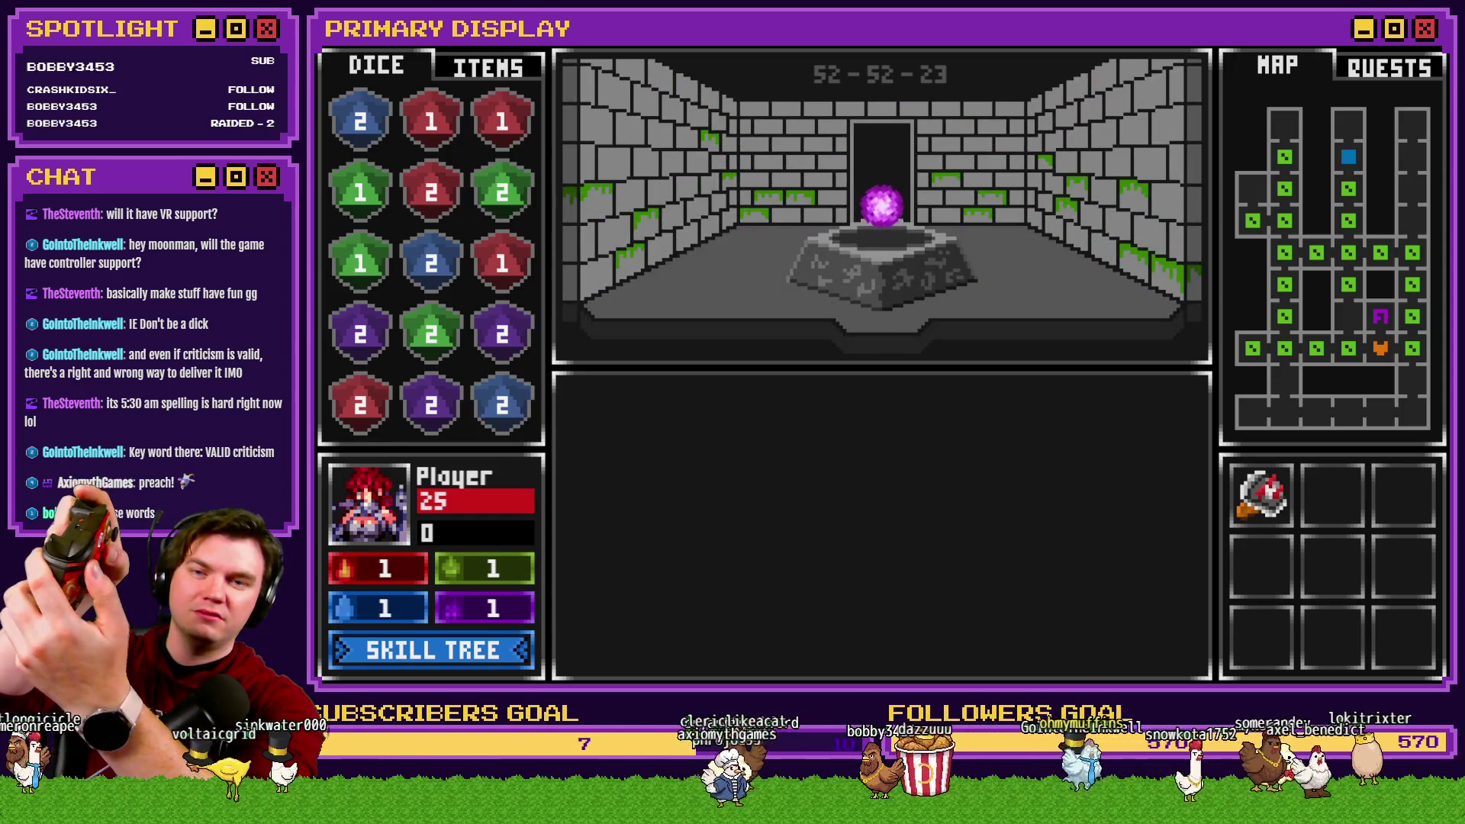
pyautogui.press('Down')
pyautogui.press('Down')
pyautogui.press('Down')
pyautogui.press('Left')
pyautogui.press('Up')
pyautogui.press('Left')
pyautogui.press('Up')
pyautogui.press('Down')
pyautogui.press('Left')
pyautogui.press('Left')
pyautogui.press('Down')
pyautogui.press('Down')
pyautogui.press('Down')
pyautogui.press('Right')
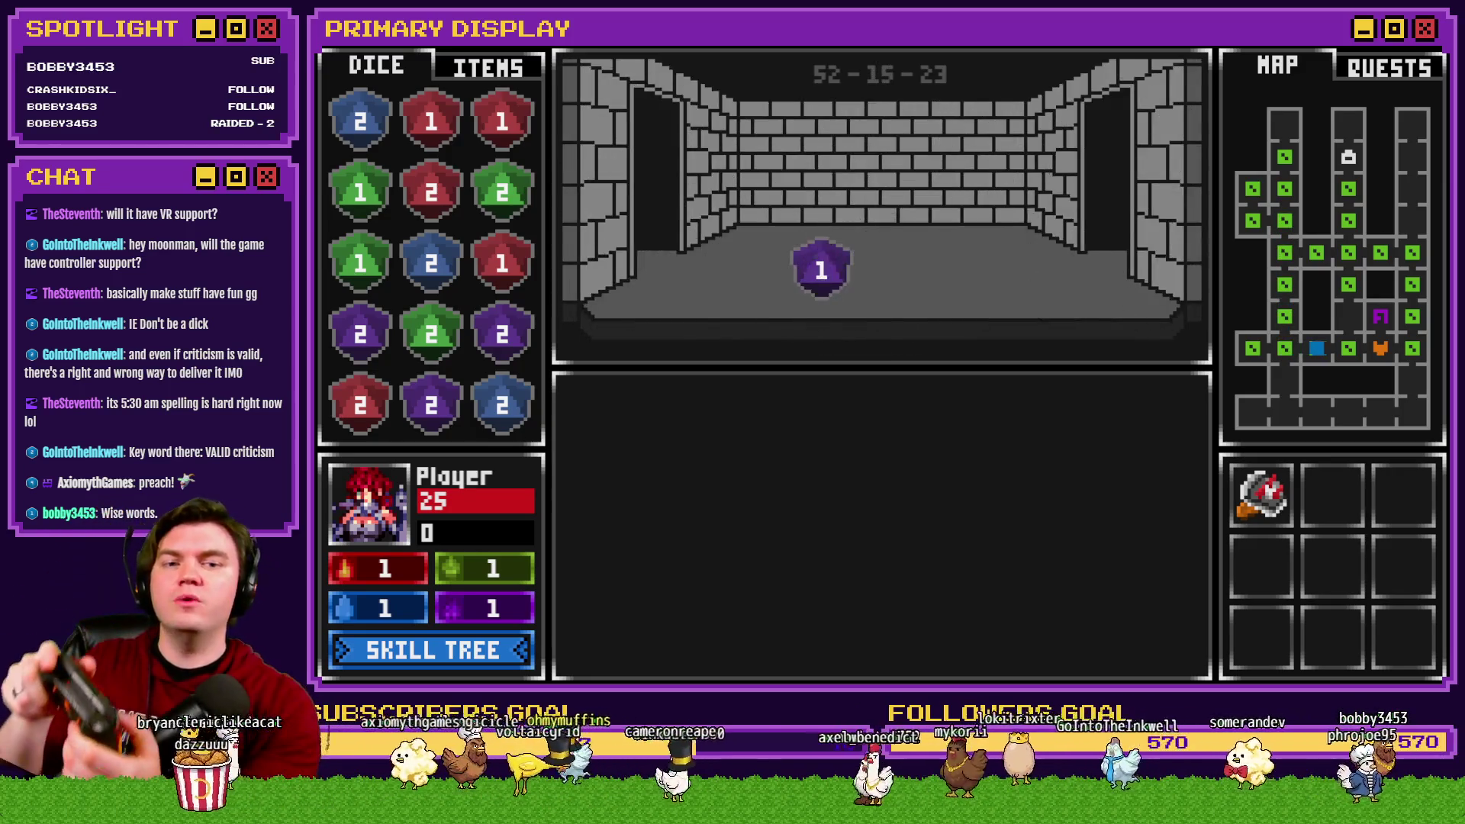
pyautogui.press('Right')
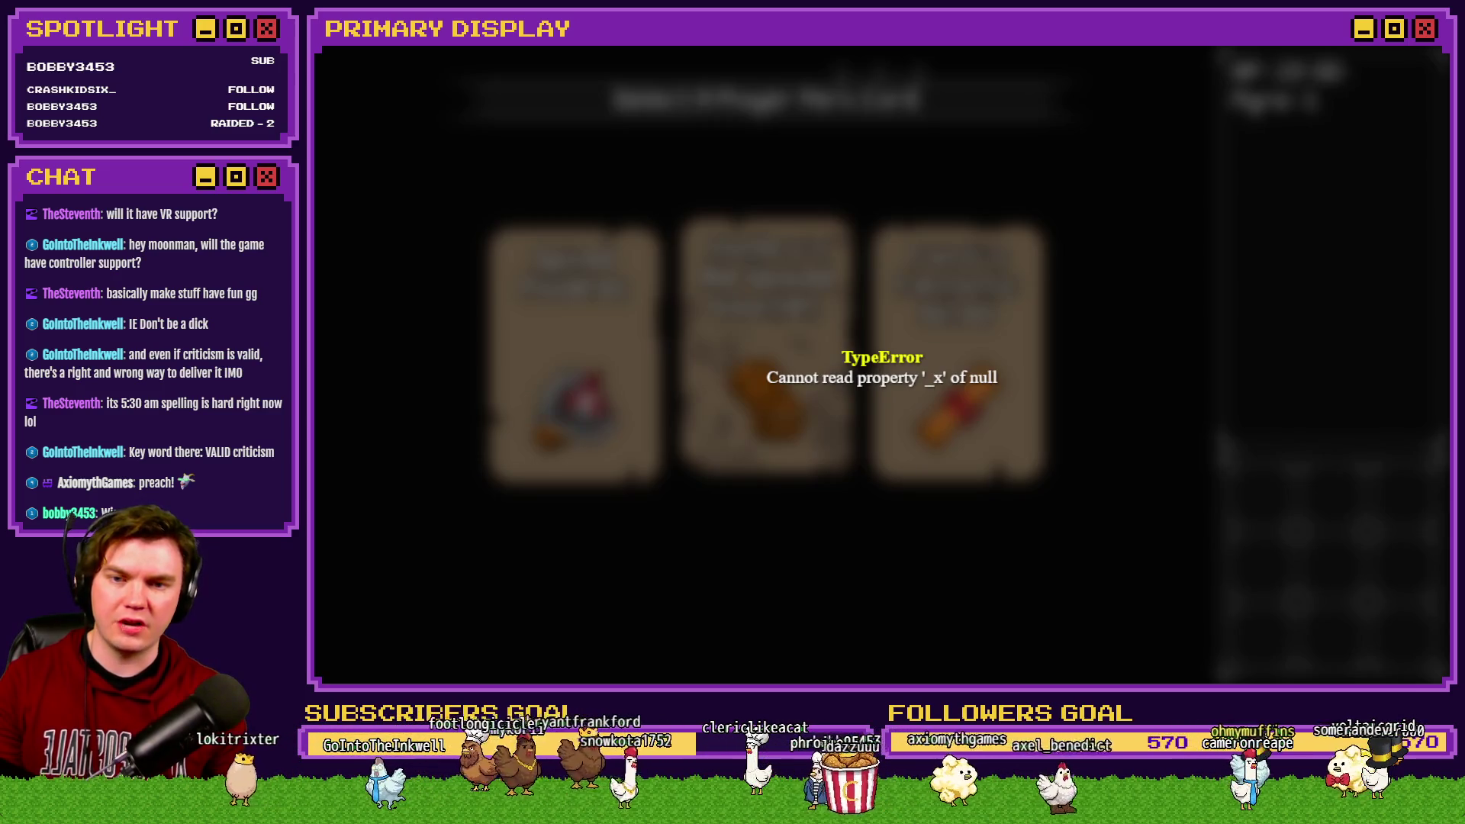
# Step: Reload the game past the TypeError with the frame-rate meter shown until the perk screen loads
pyautogui.press('F5')
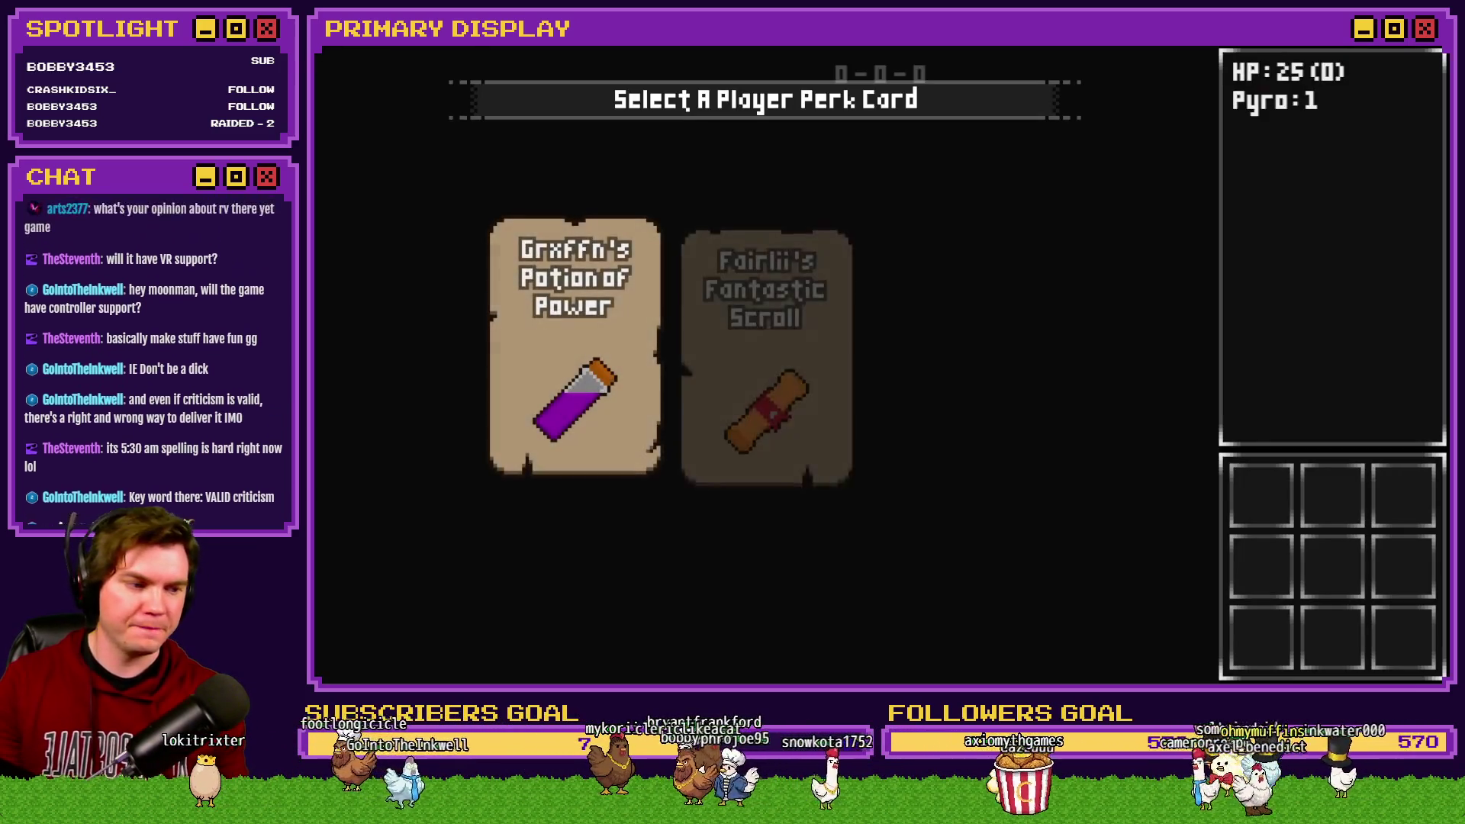
pyautogui.press('F2')
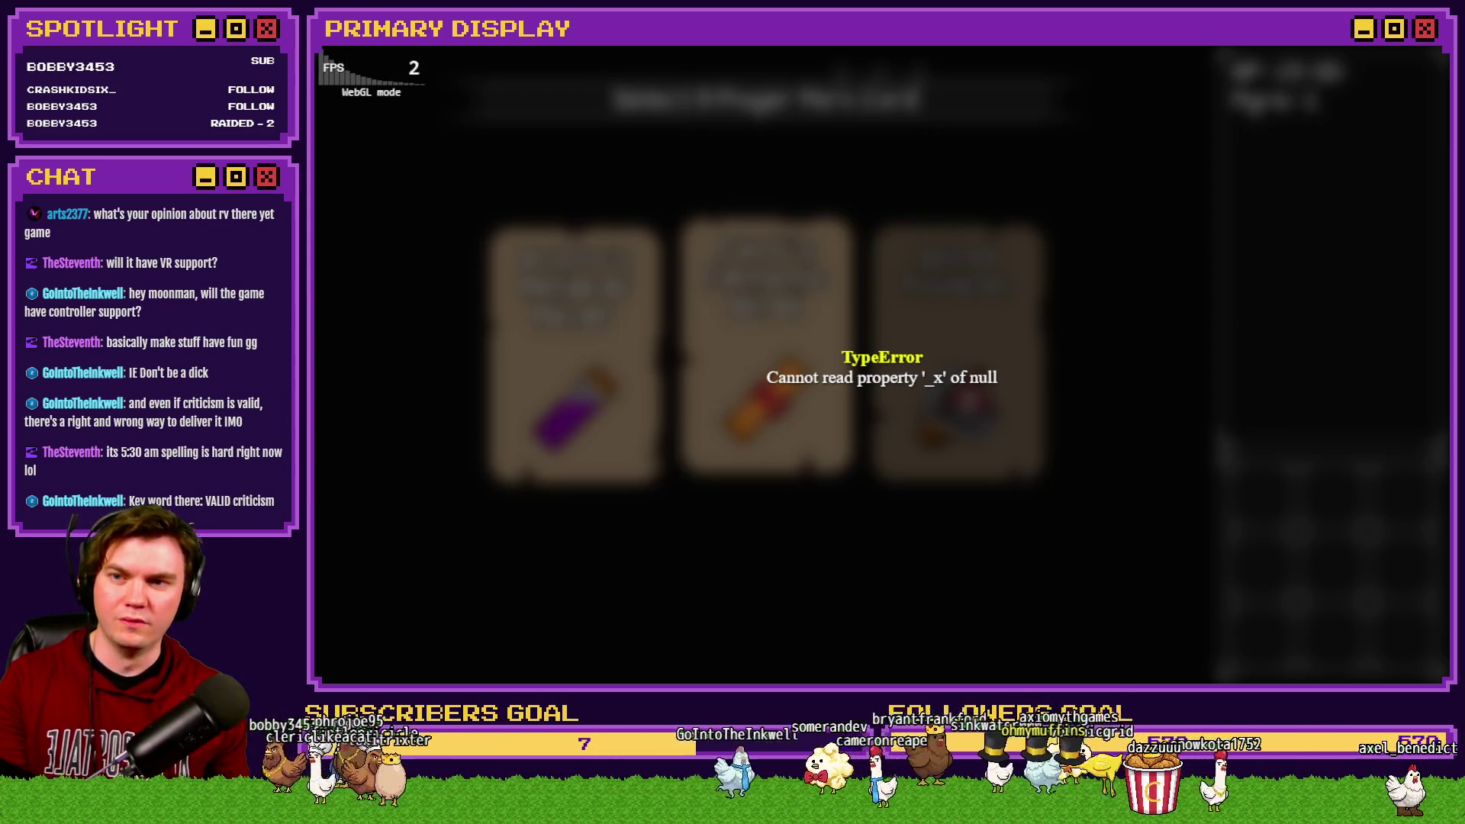
pyautogui.press('F5')
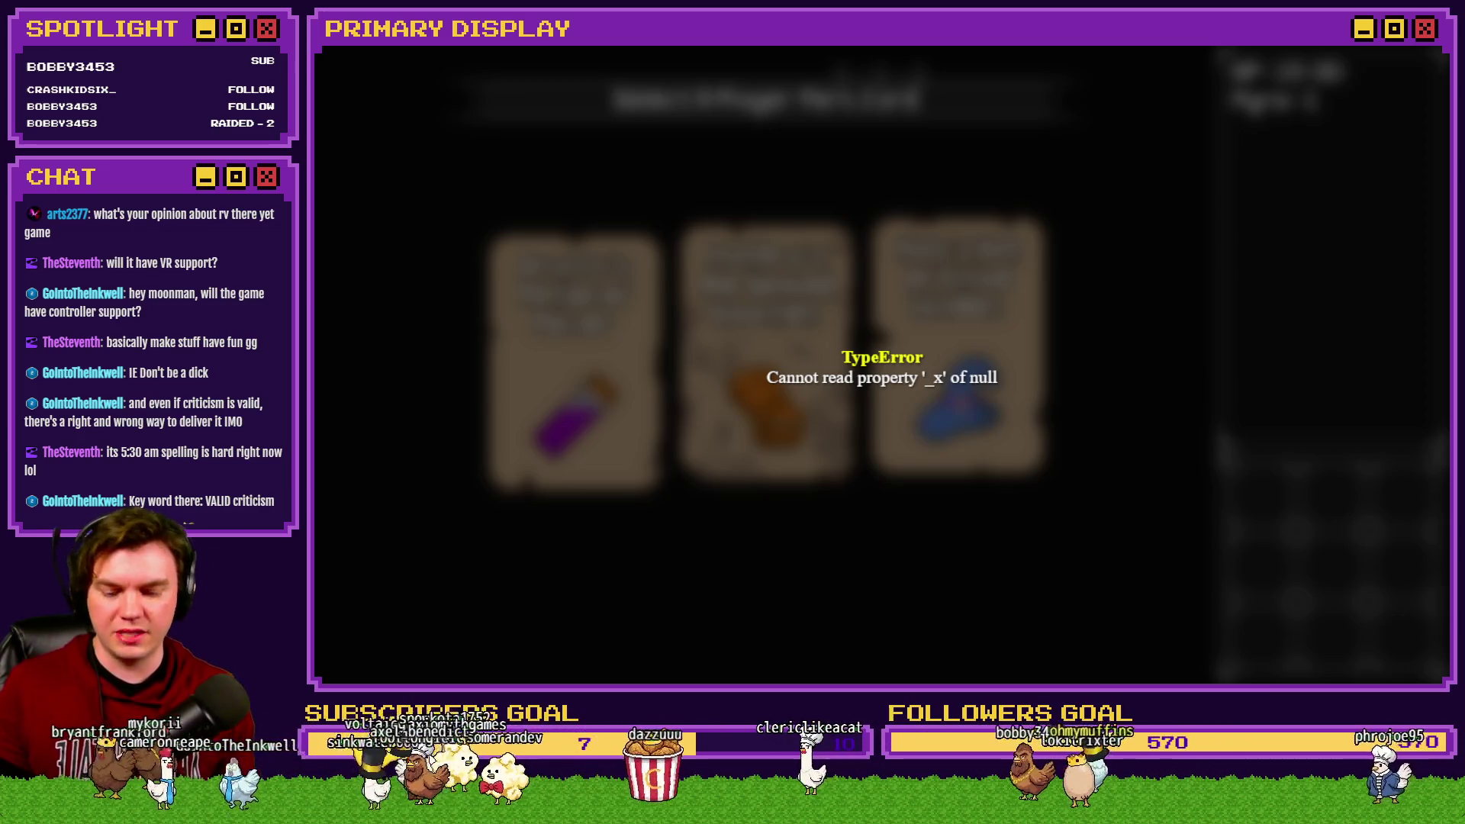
pyautogui.press('F5')
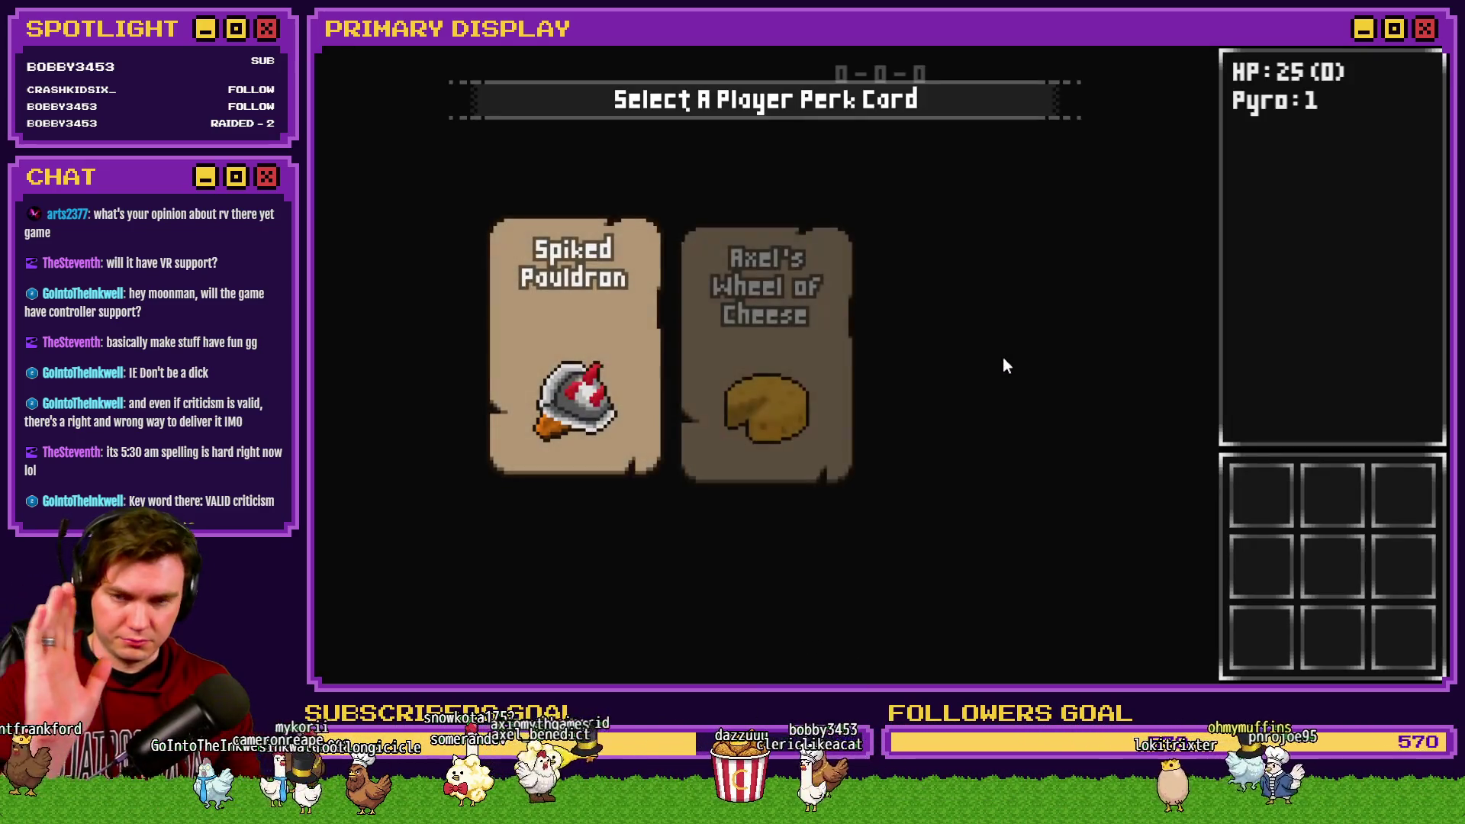
# Step: Pick the hat perk card and walk into the orb pedestal room
pyautogui.click(993, 354)
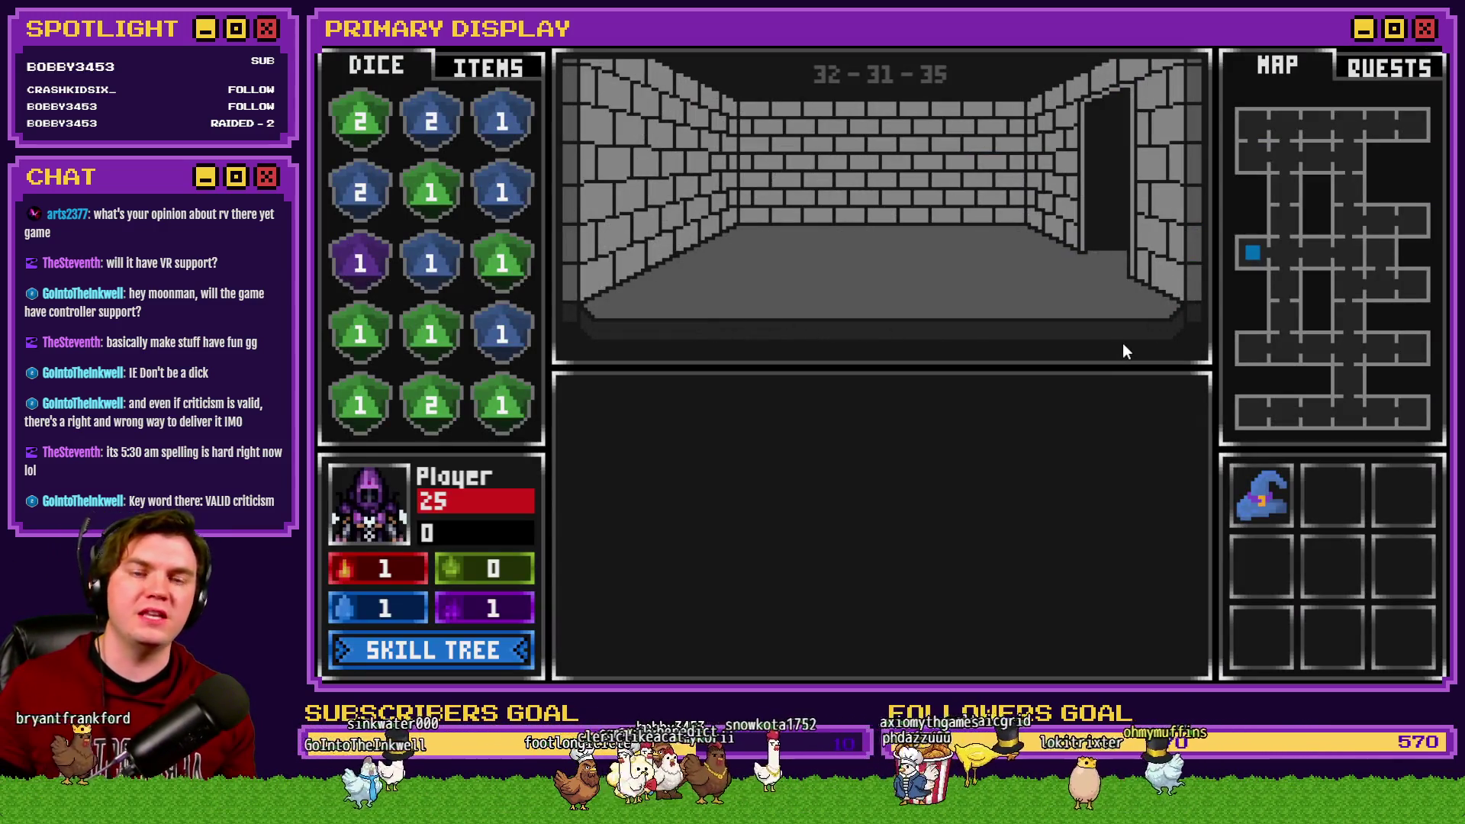
pyautogui.press('w')
pyautogui.press('d')
pyautogui.press('a')
pyautogui.press('w')
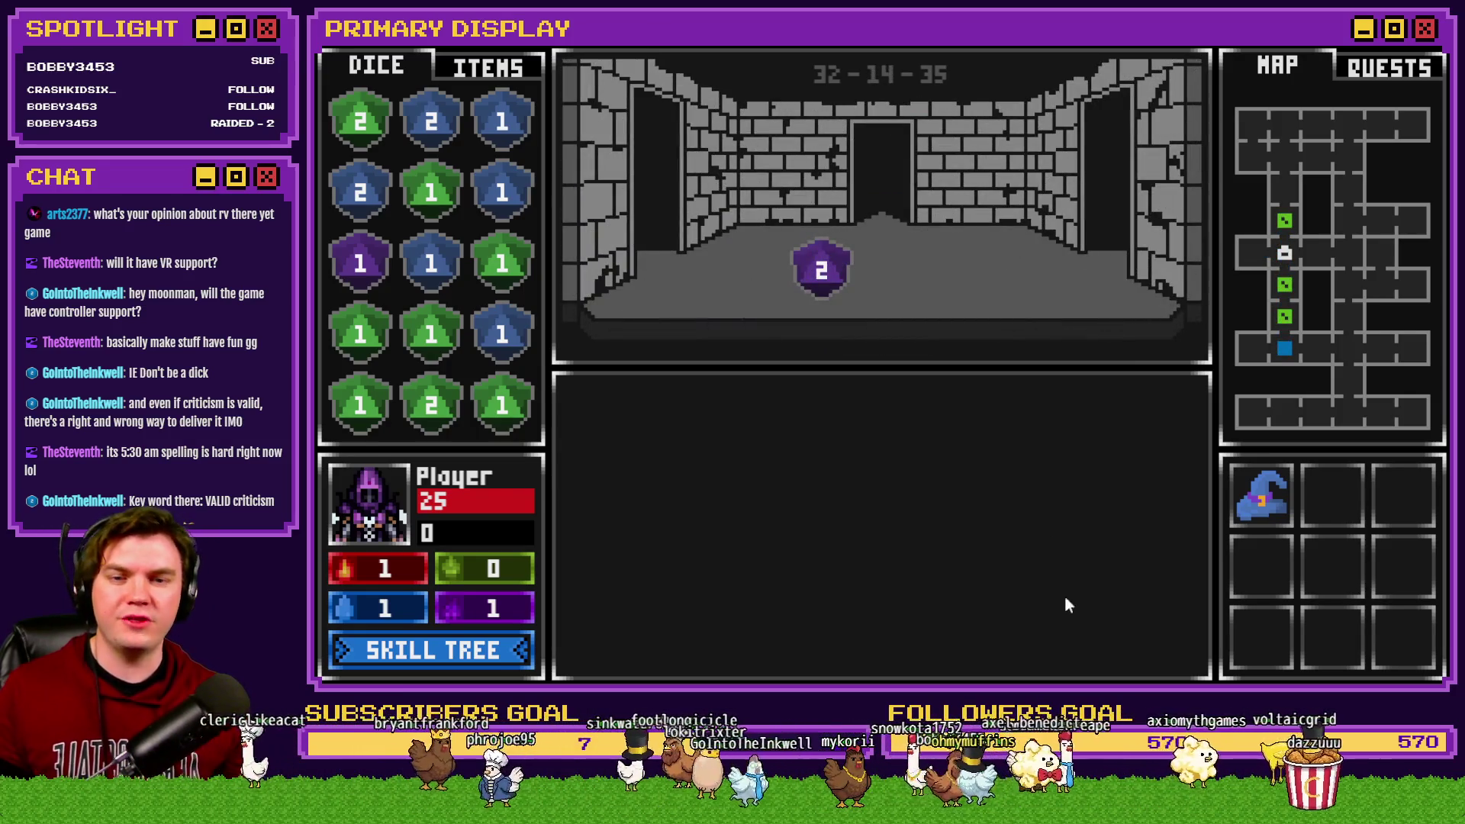
pyautogui.press('s')
pyautogui.press('s')
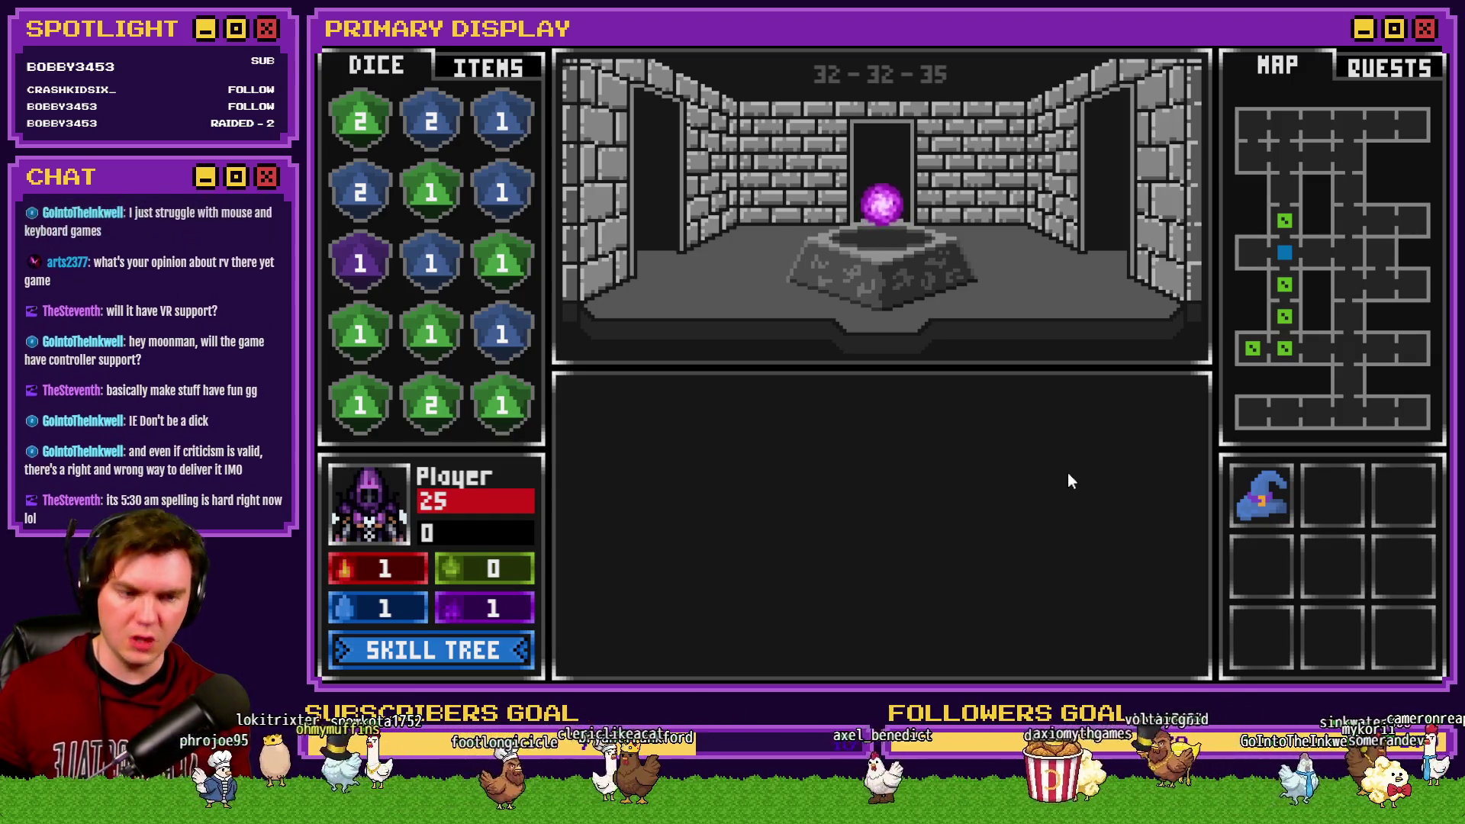
# Step: Inspect the Void Stone on the pedestal and switch the side panel to the ITEMS inventory
pyautogui.click(879, 208)
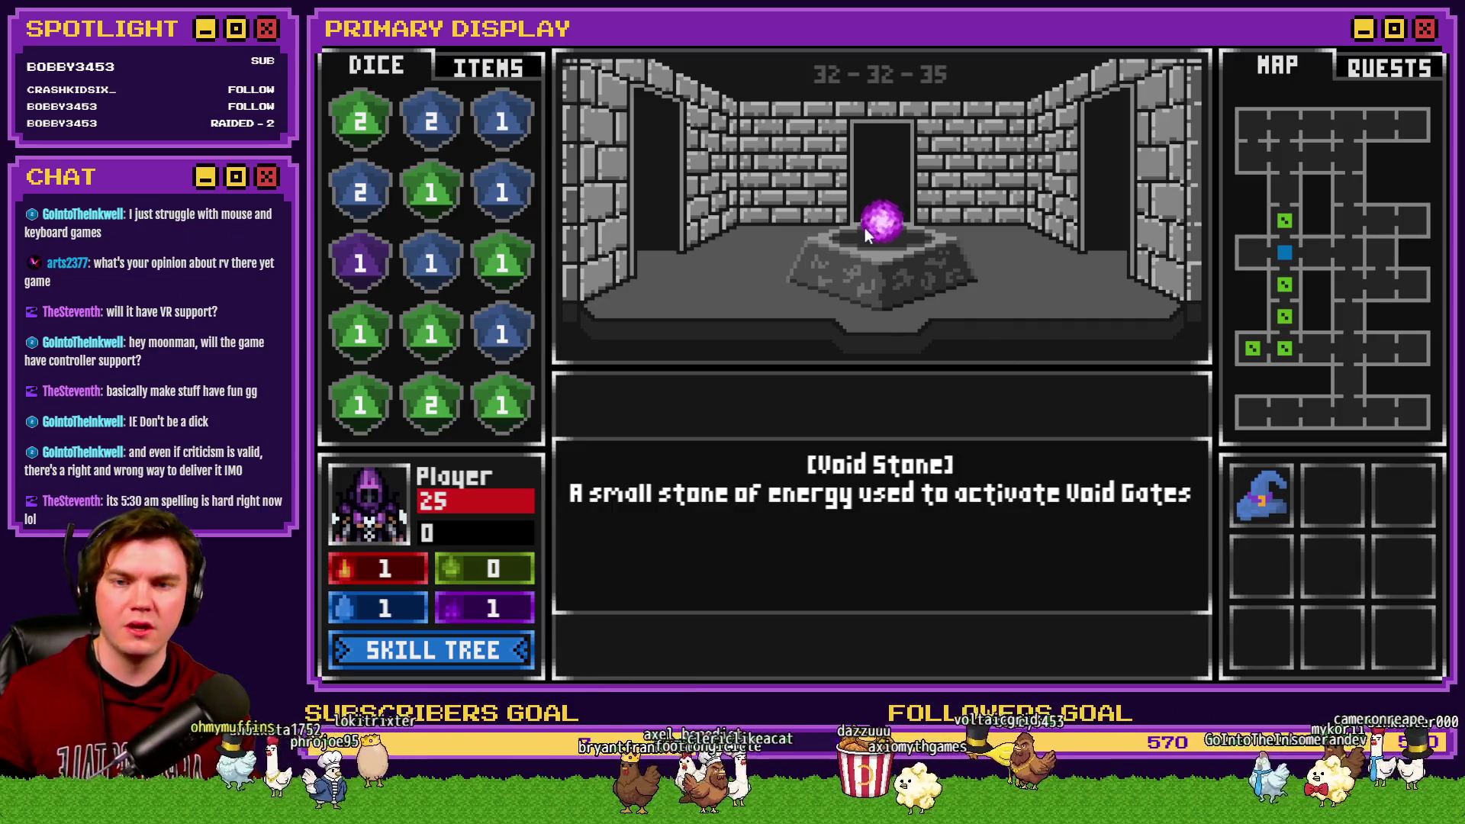
pyautogui.click(882, 240)
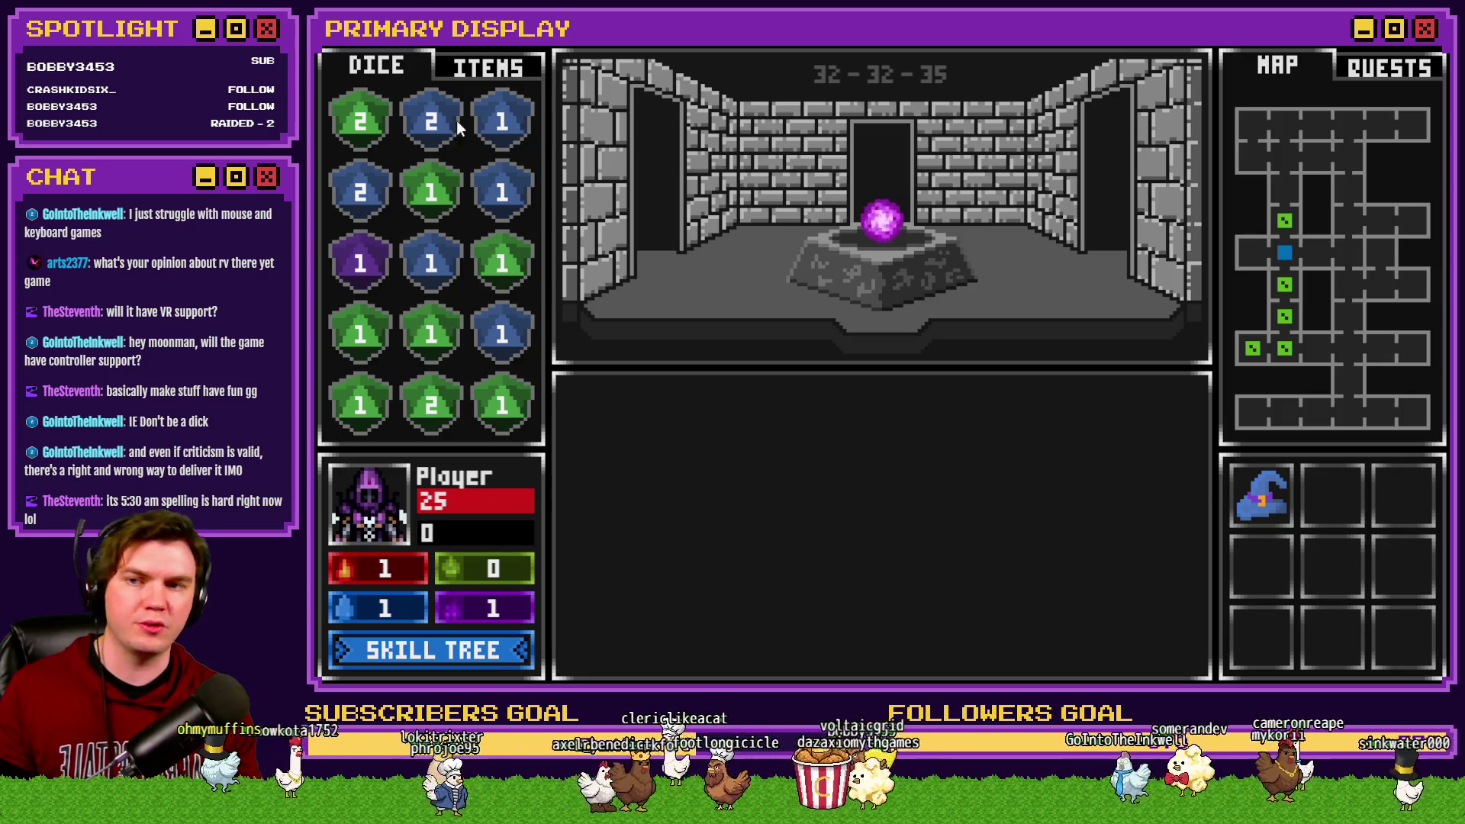
pyautogui.click(473, 71)
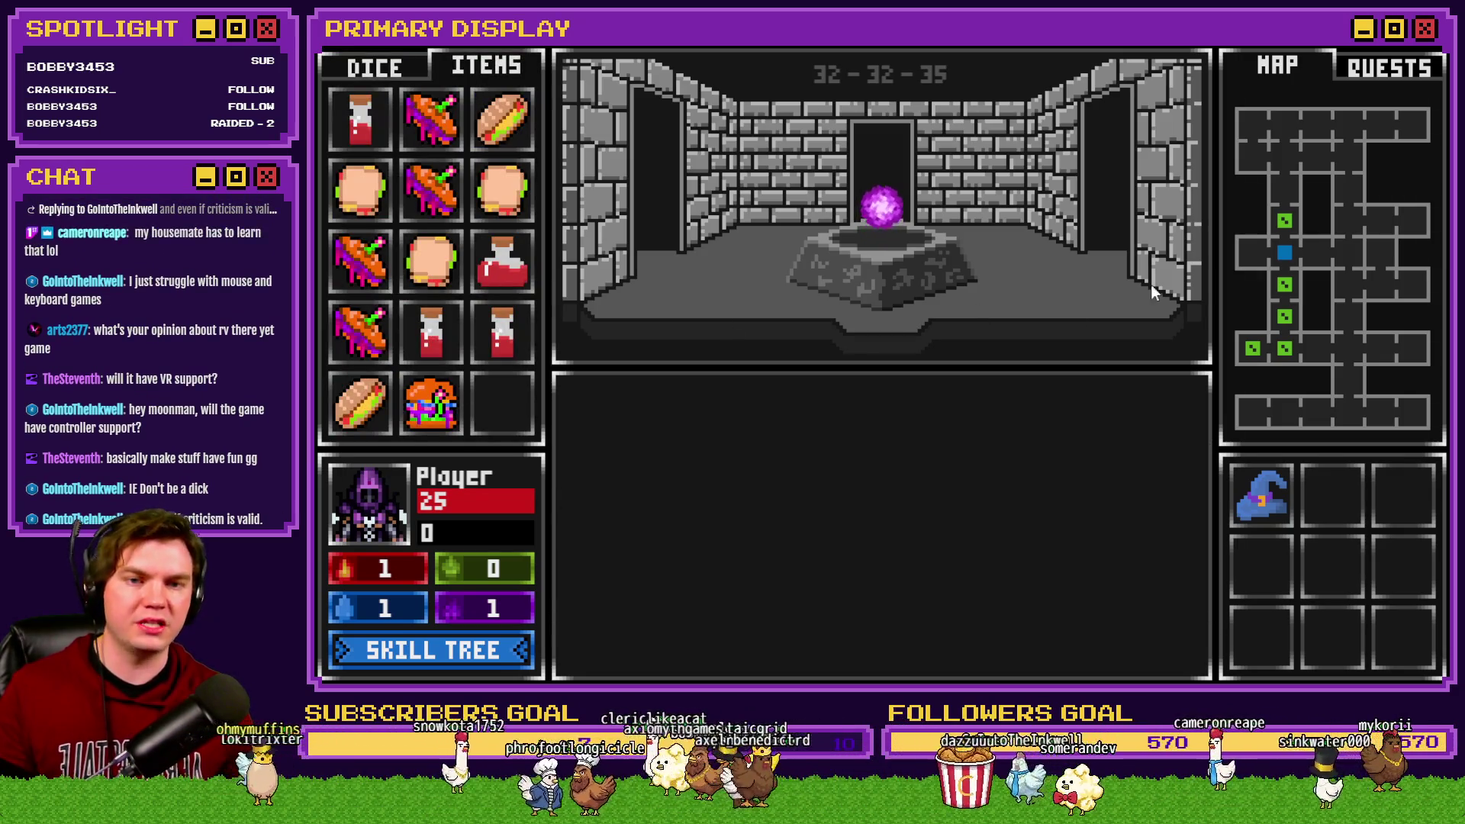
# Step: Walk north and east through the rooms to the sturdy locked door
pyautogui.press('Up')
pyautogui.press('Up')
pyautogui.press('Up')
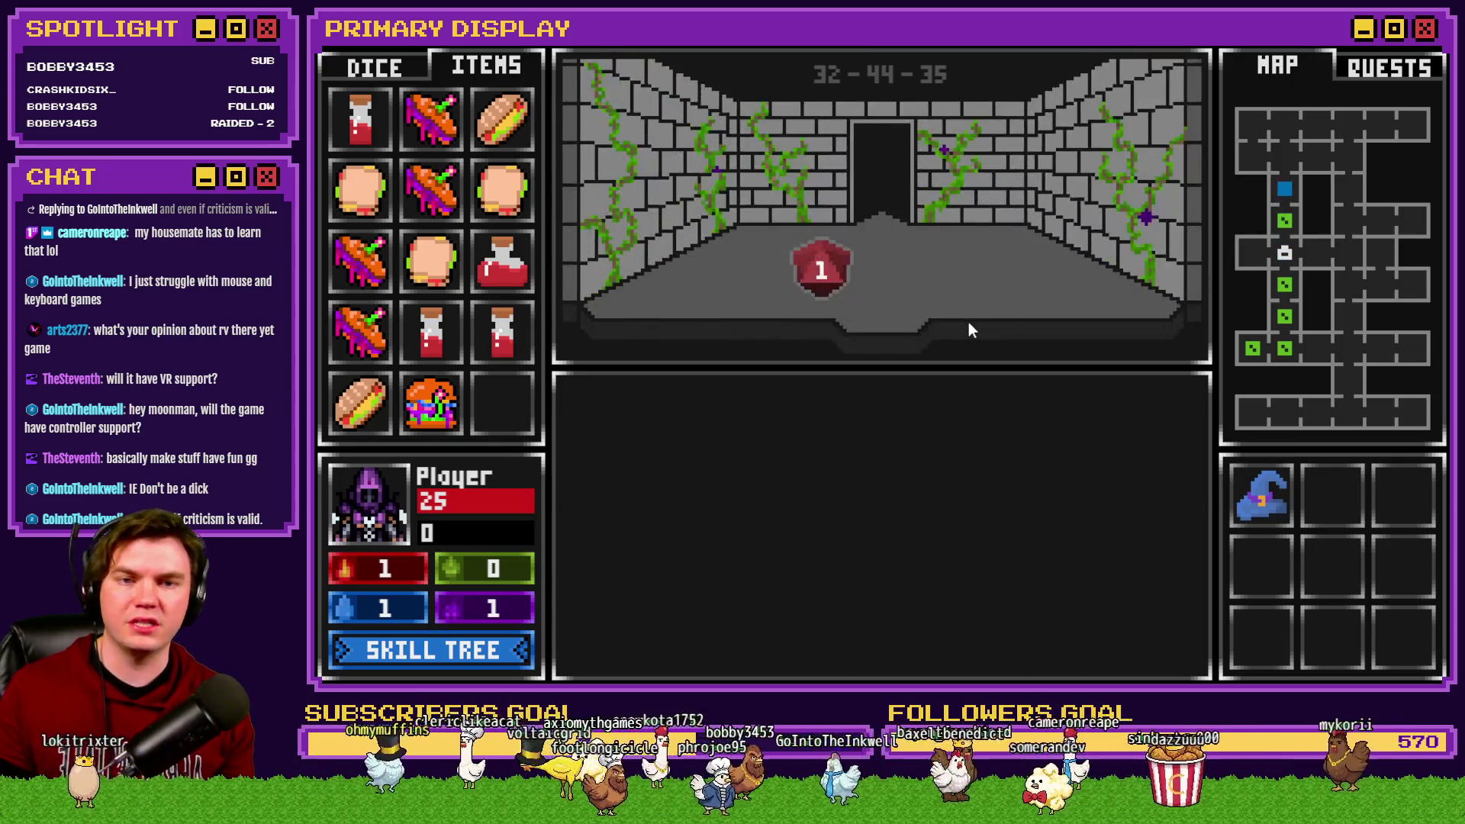
pyautogui.press('Right')
pyautogui.press('Up')
pyautogui.press('Up')
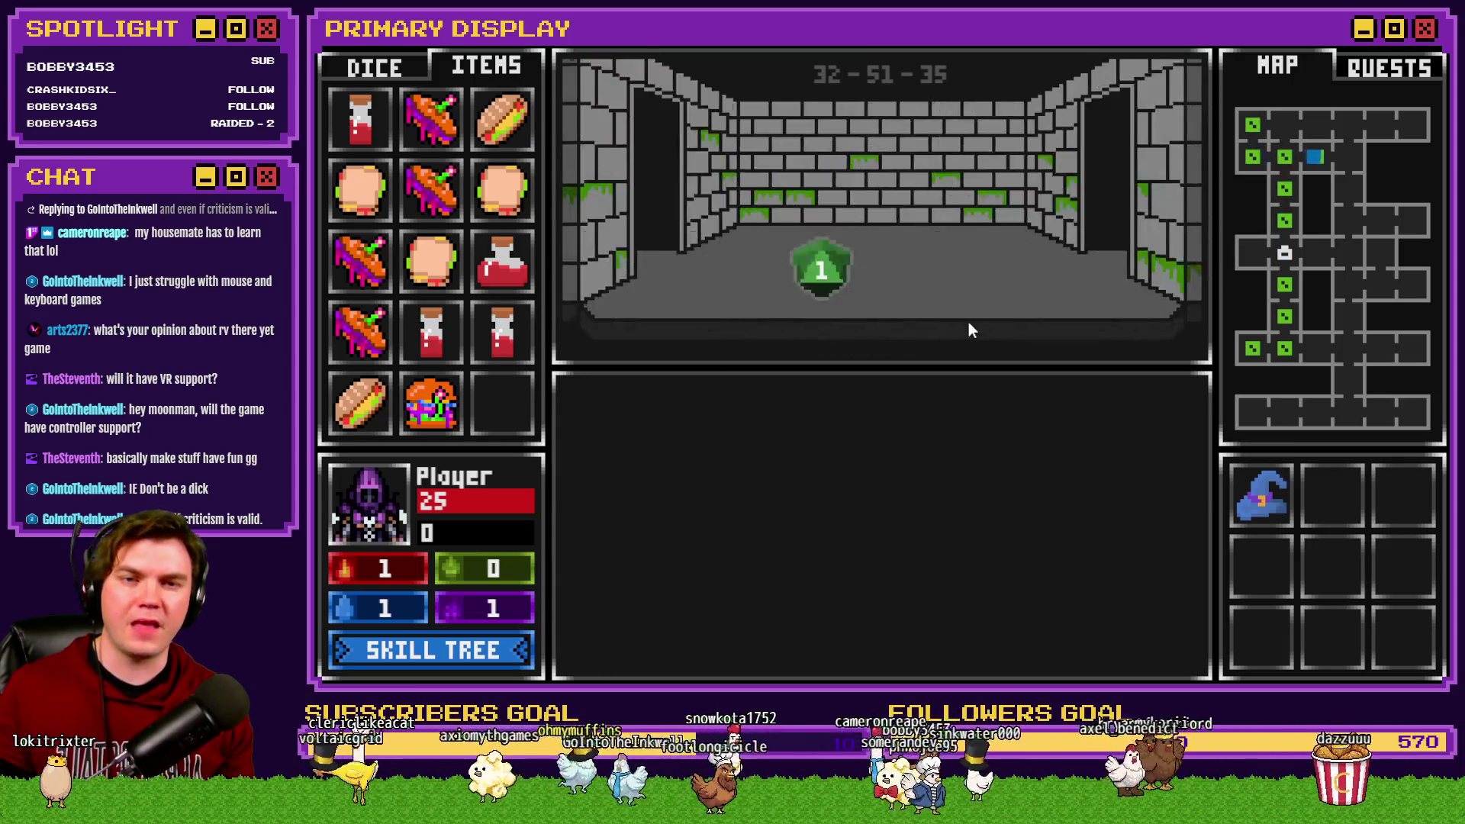
pyautogui.press('Right')
pyautogui.press('Up')
pyautogui.press('Up')
pyautogui.press('Up')
pyautogui.press('Left')
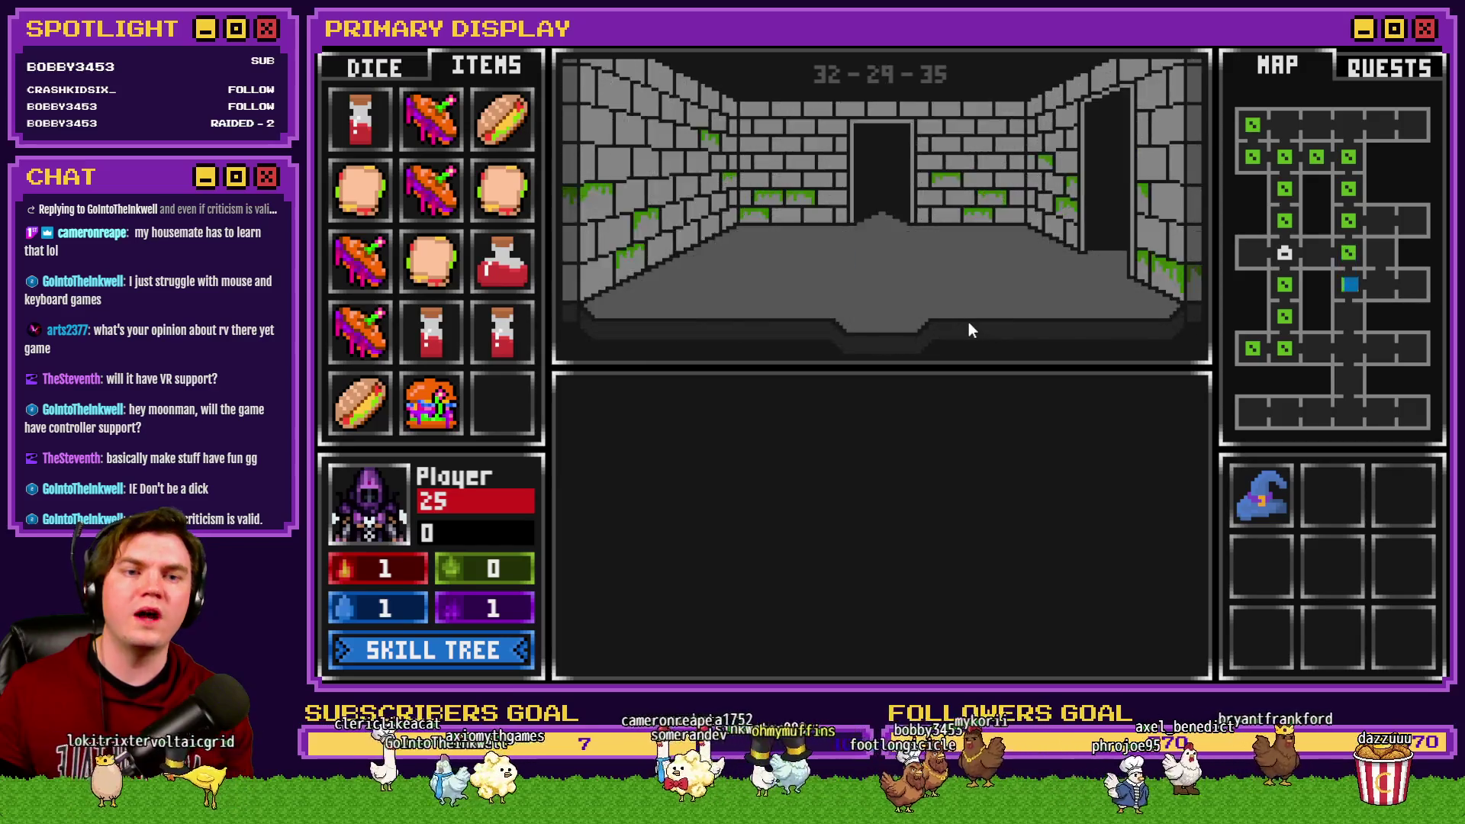
pyautogui.press('Up')
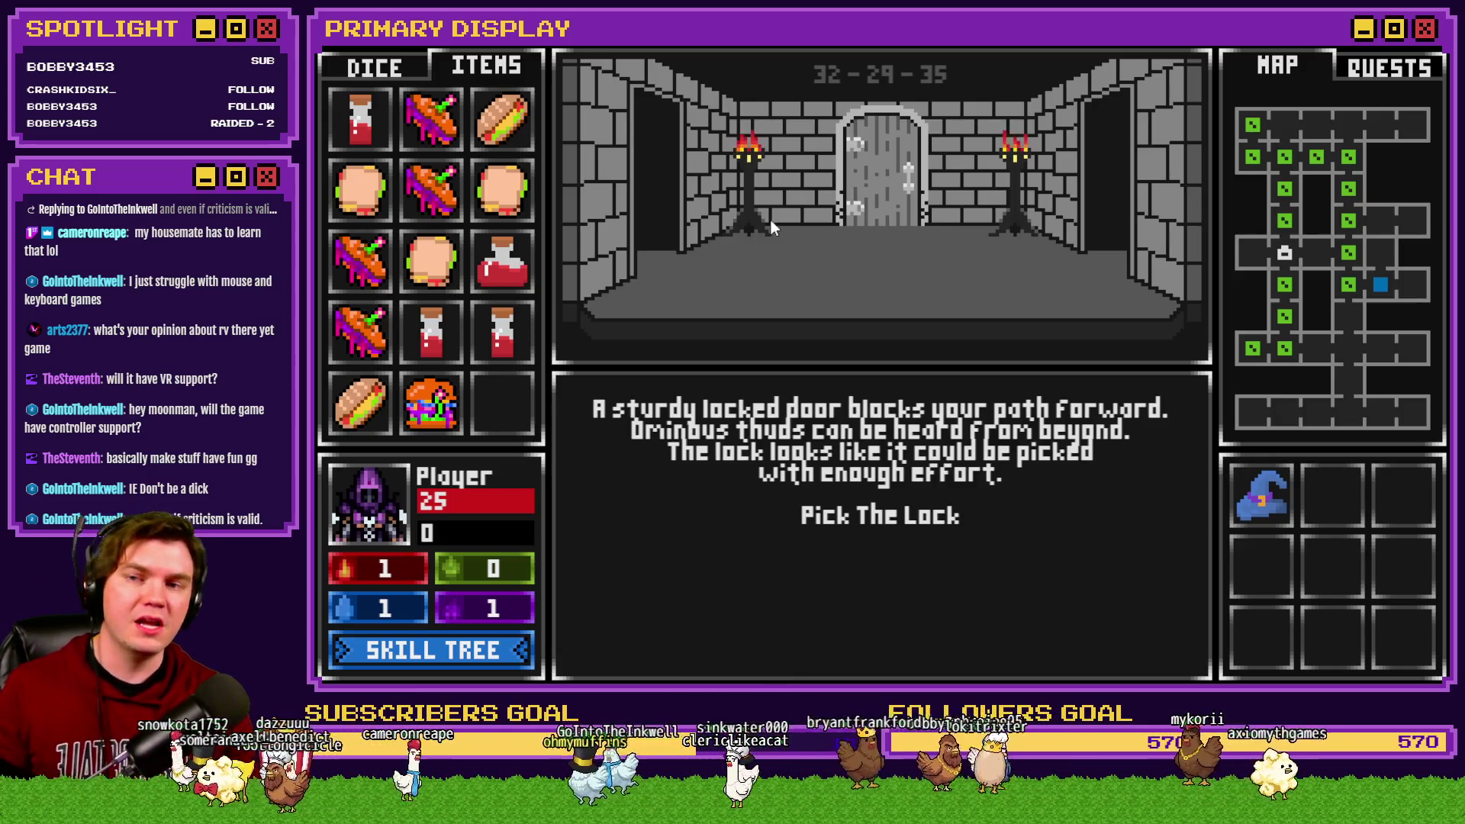
pyautogui.click(374, 67)
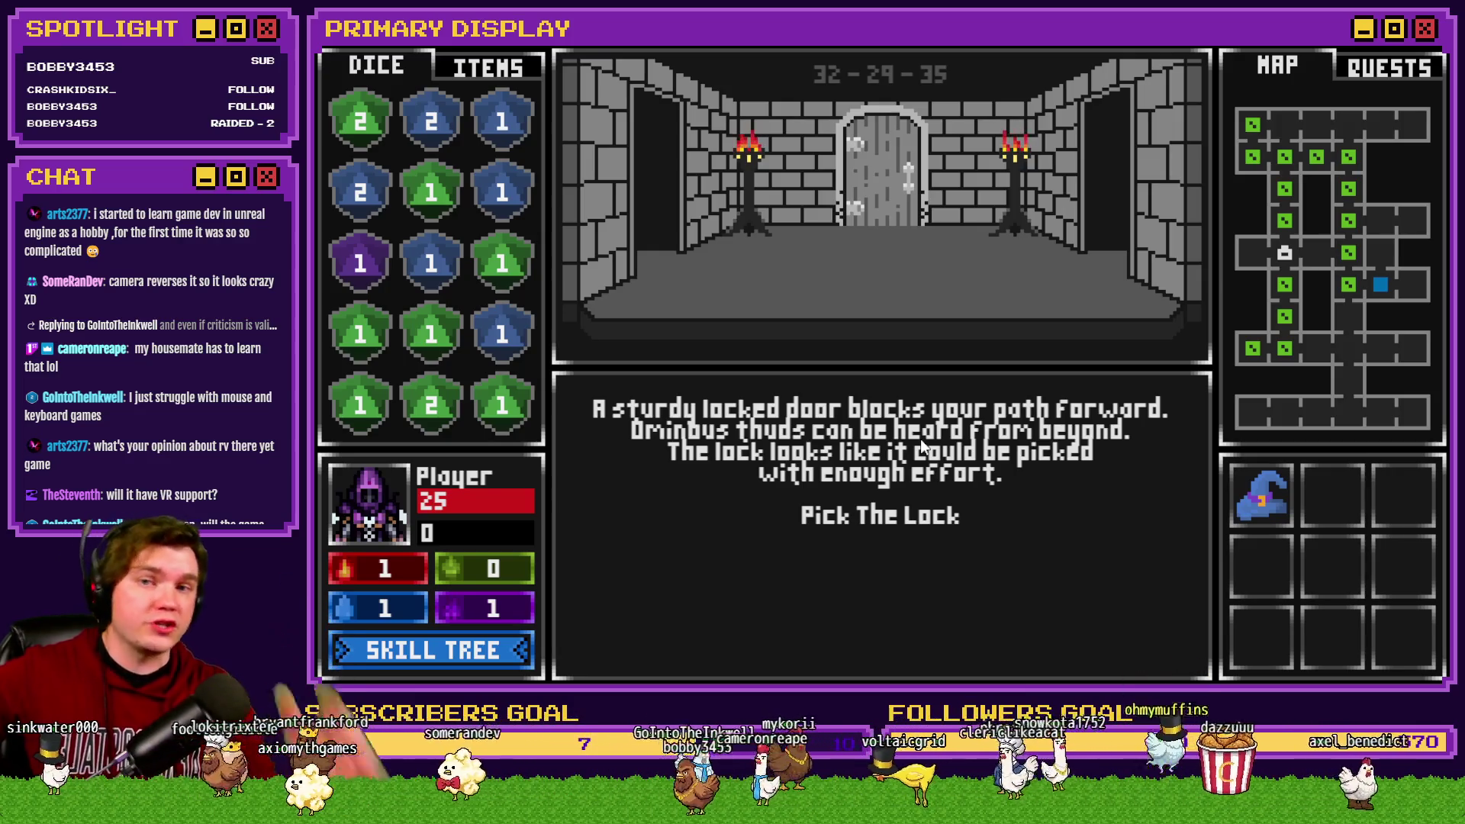
pyautogui.click(470, 77)
pyautogui.click(410, 67)
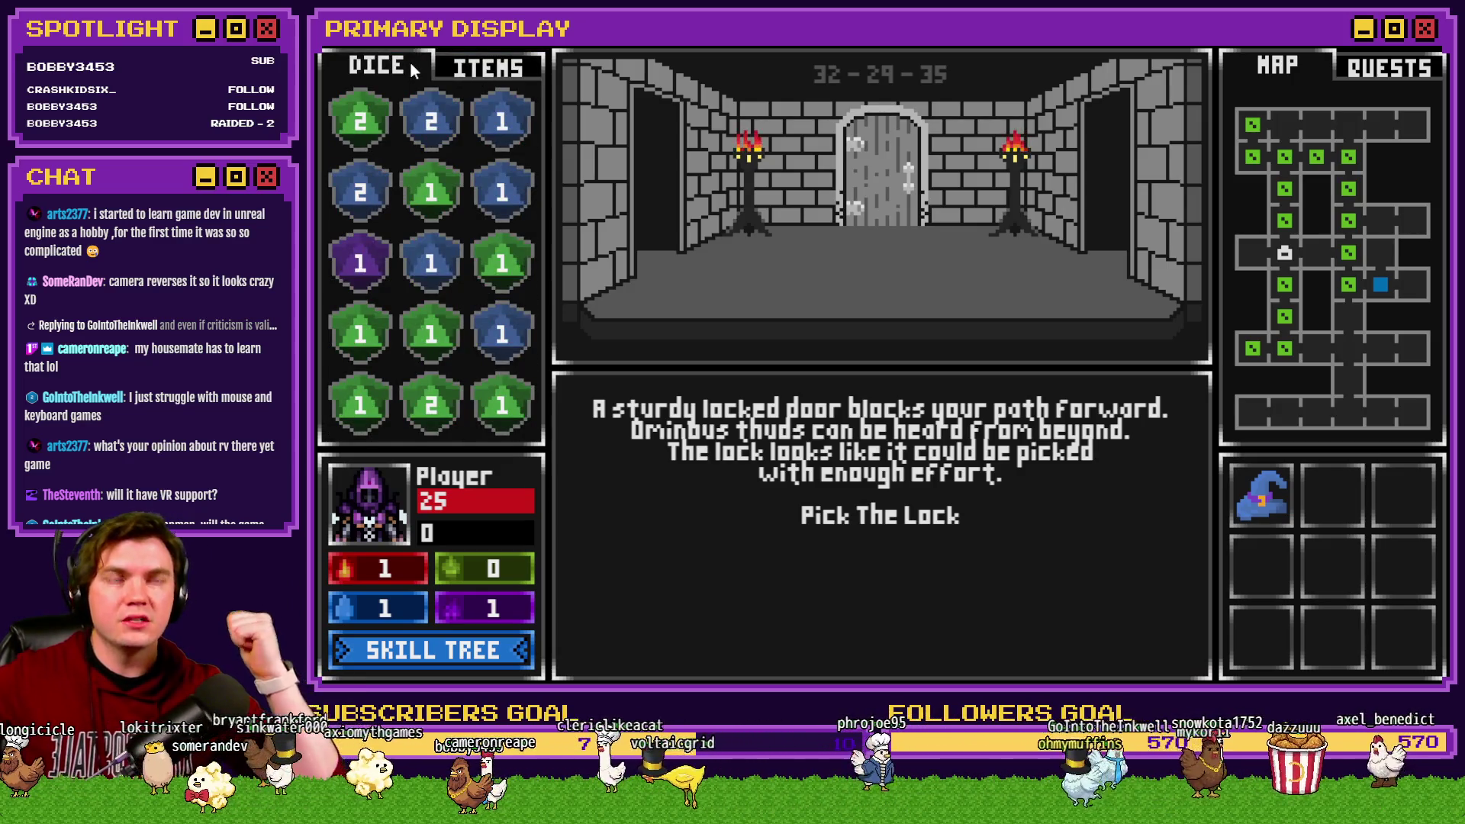
pyautogui.click(473, 75)
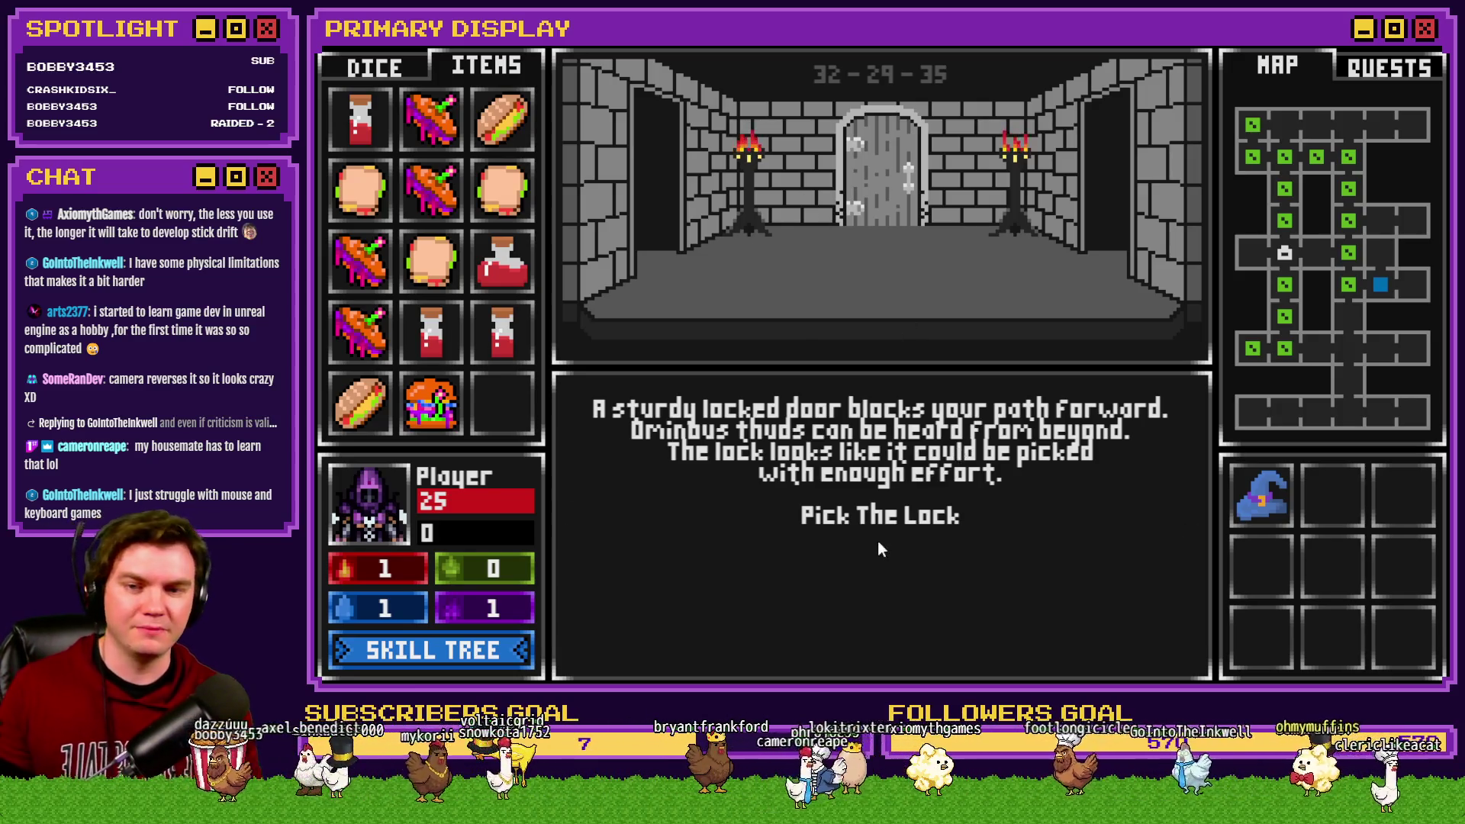
# Step: Choose Pick The Lock at the sturdy locked door to bring up the gem grid
pyautogui.click(884, 516)
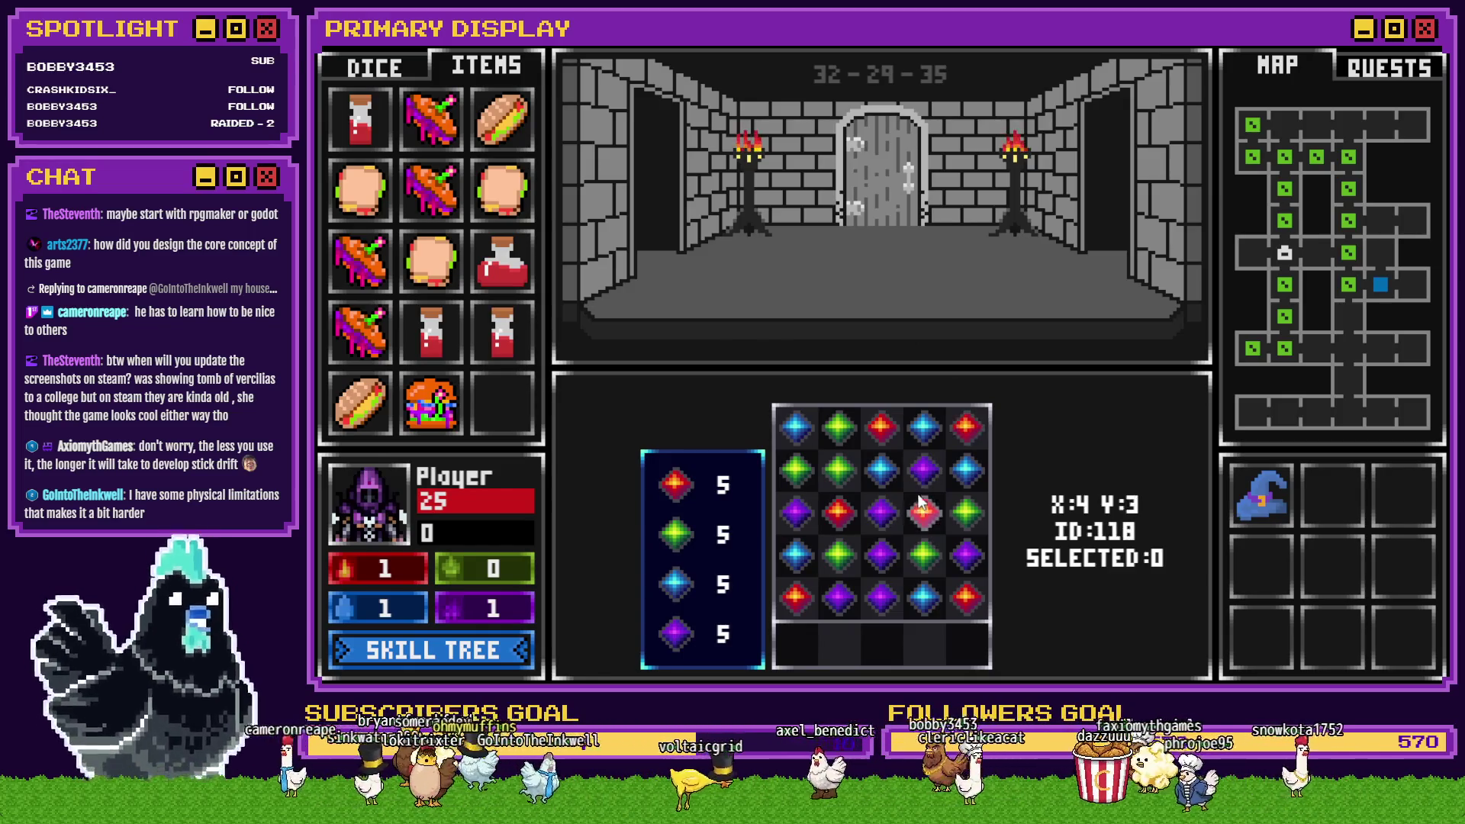
# Step: Clear the green, purple, red and blue gem groups until all four counters reach zero
pyautogui.click(841, 473)
pyautogui.click(889, 559)
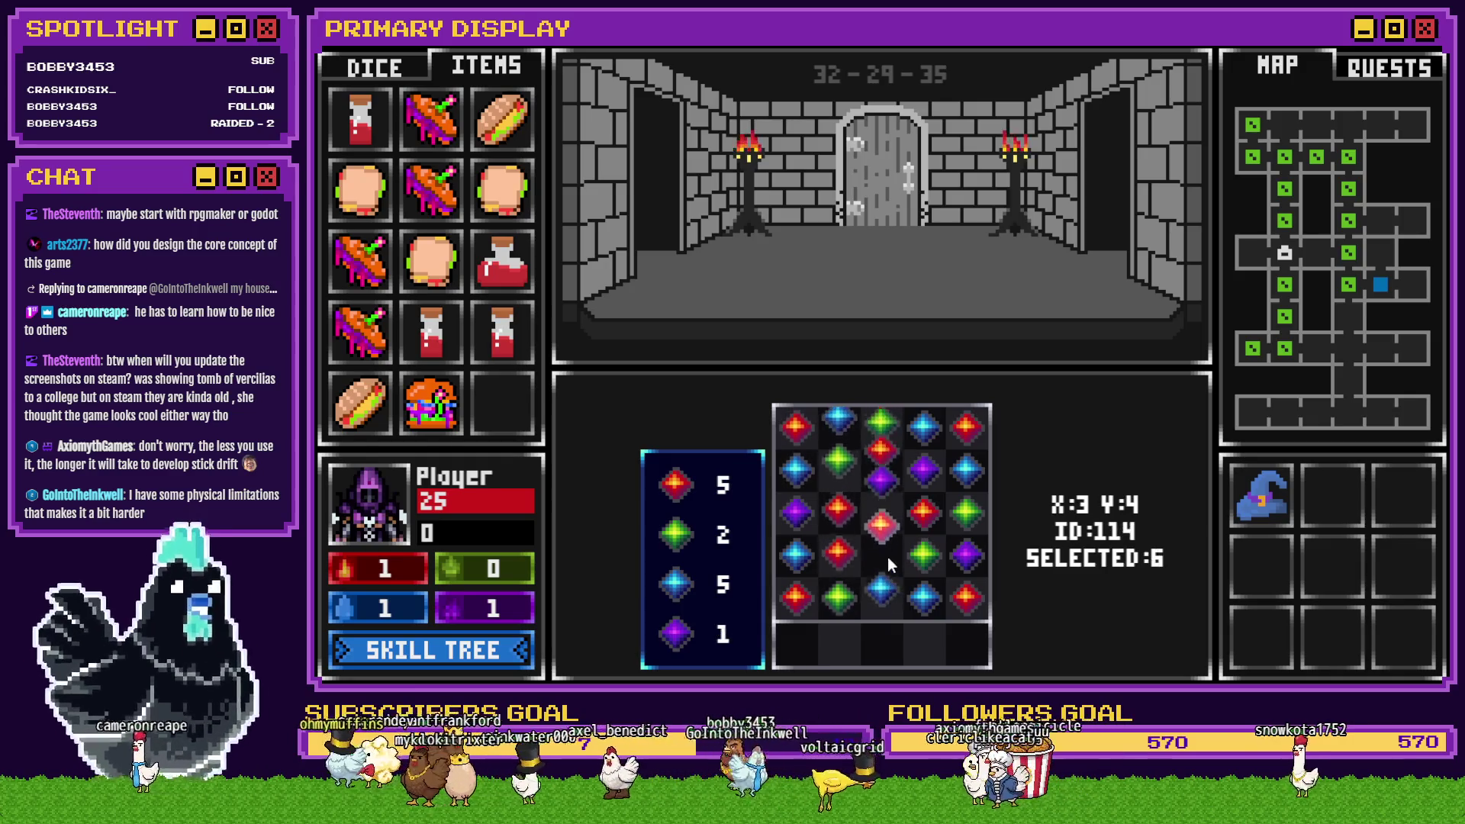
pyautogui.click(884, 567)
pyautogui.click(879, 479)
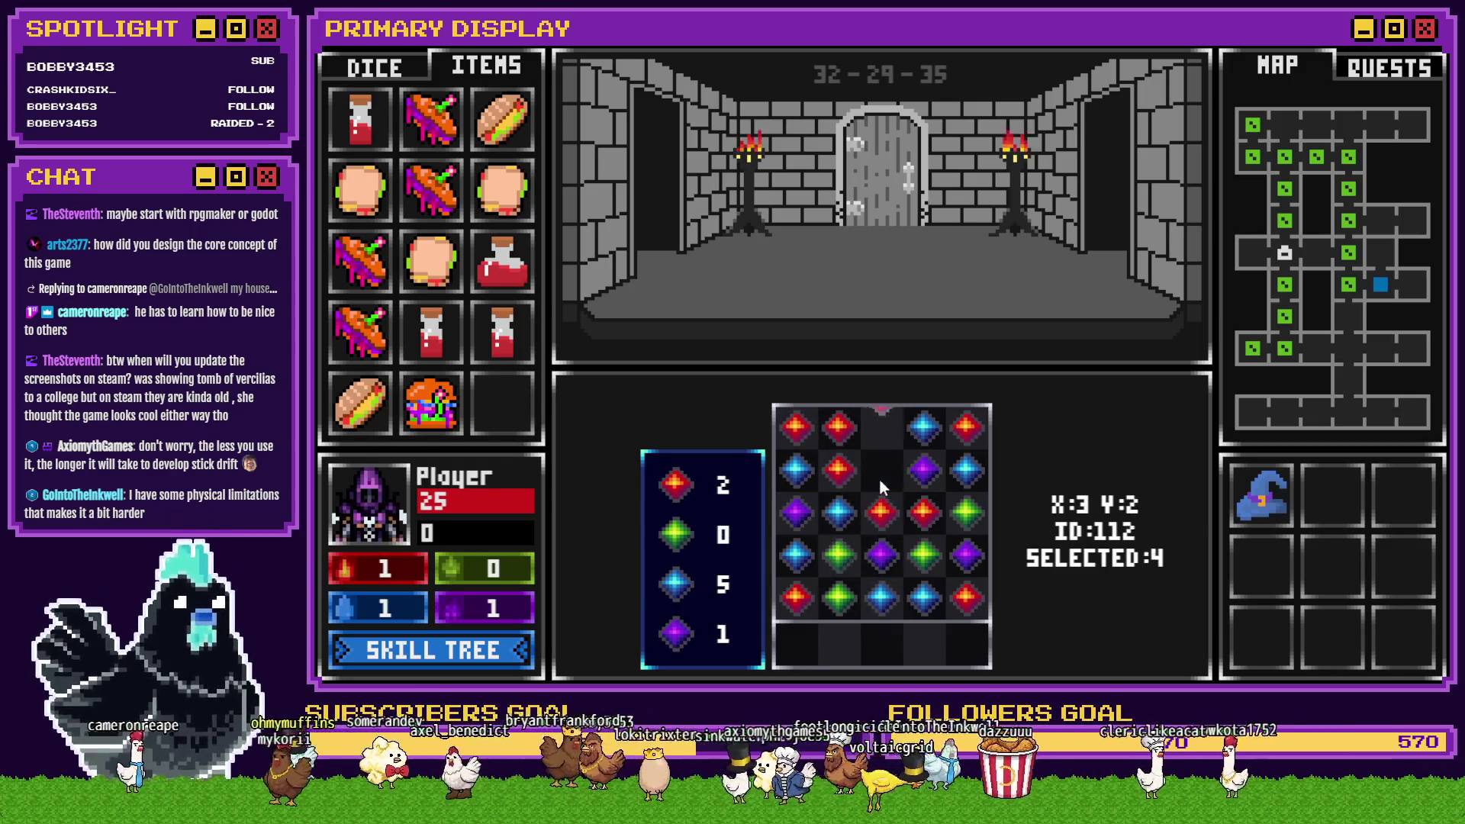
pyautogui.click(881, 499)
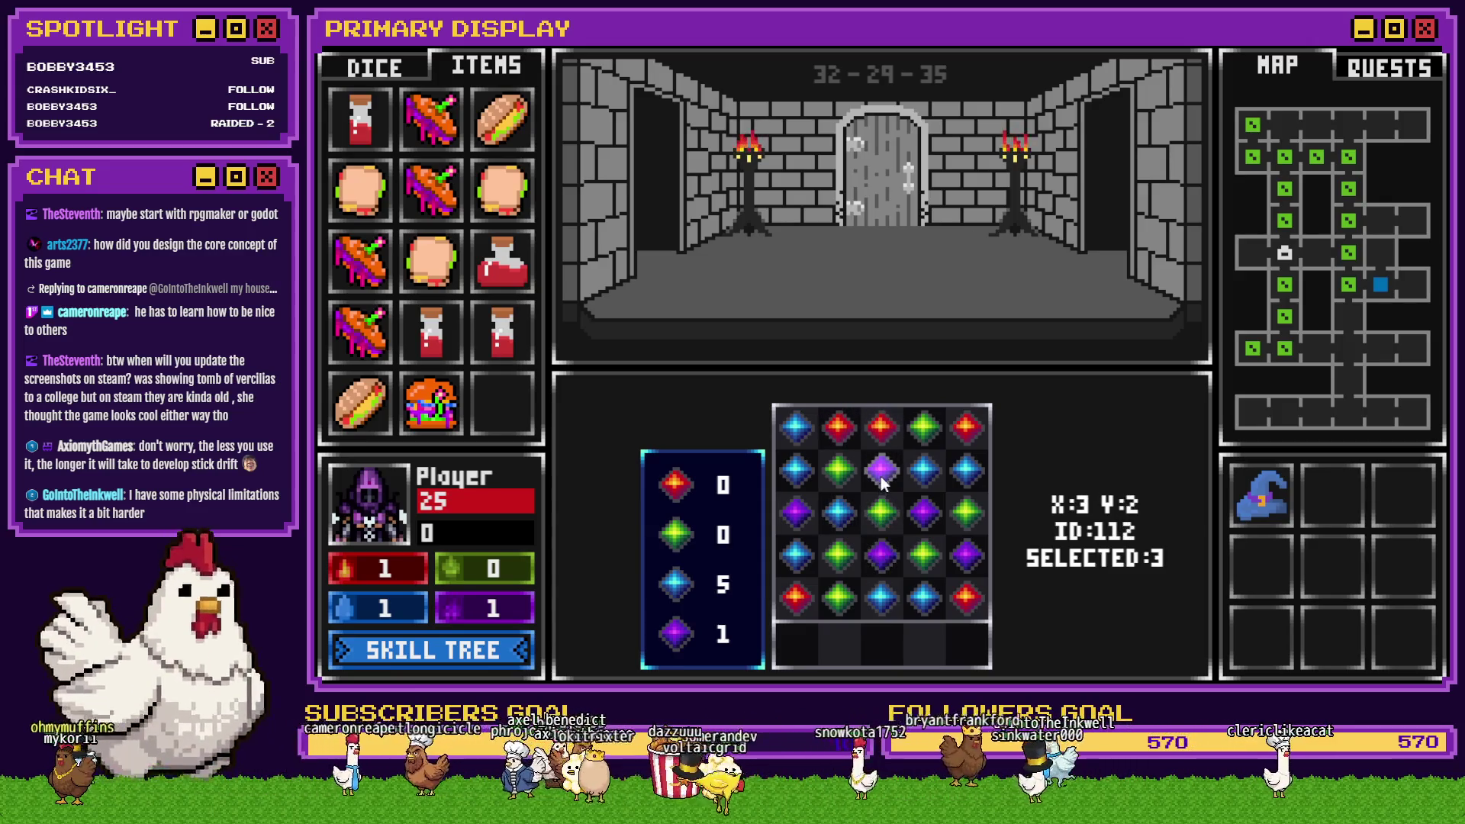
pyautogui.click(916, 472)
pyautogui.click(795, 478)
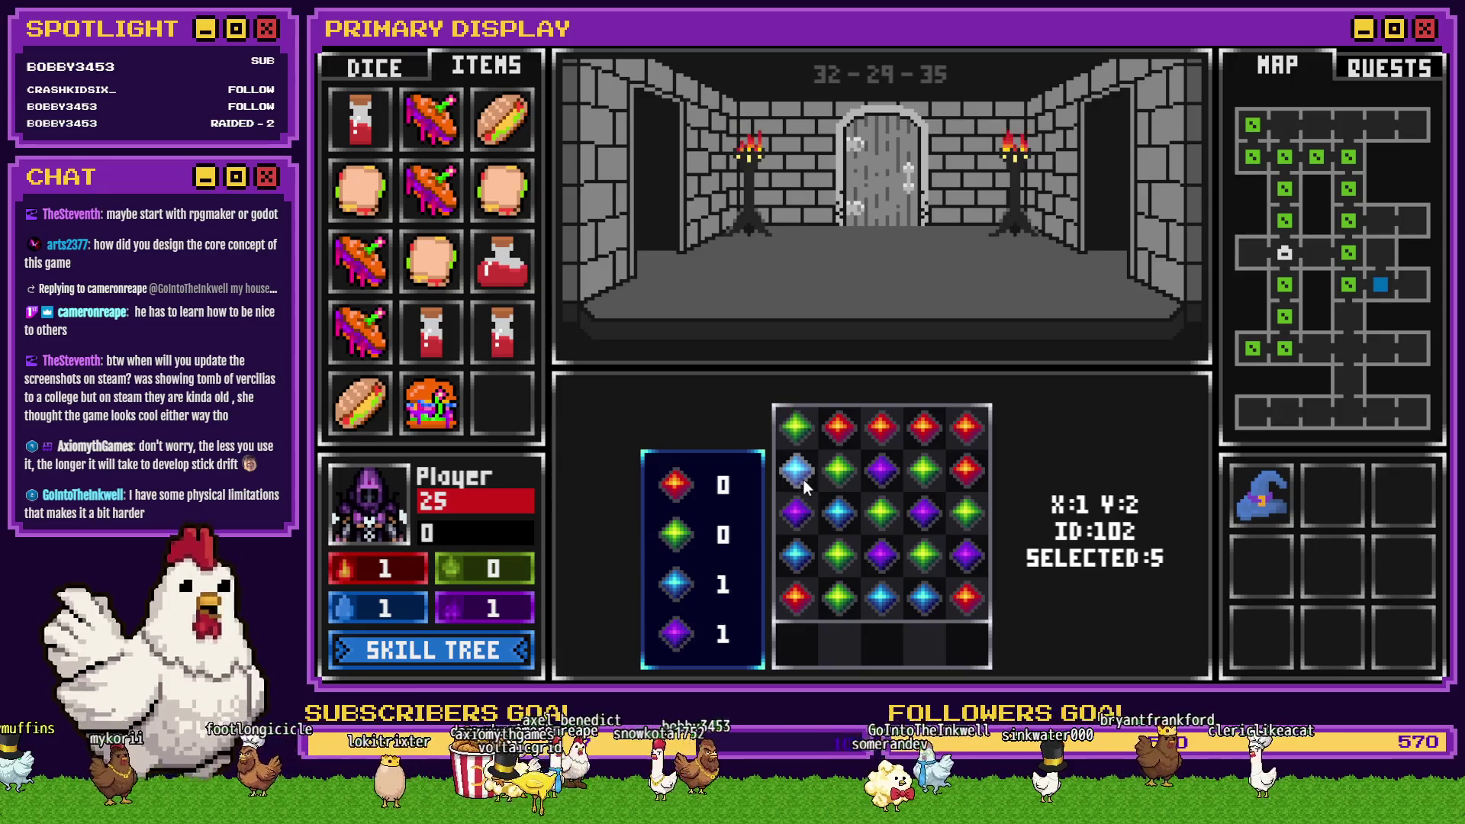
pyautogui.click(942, 438)
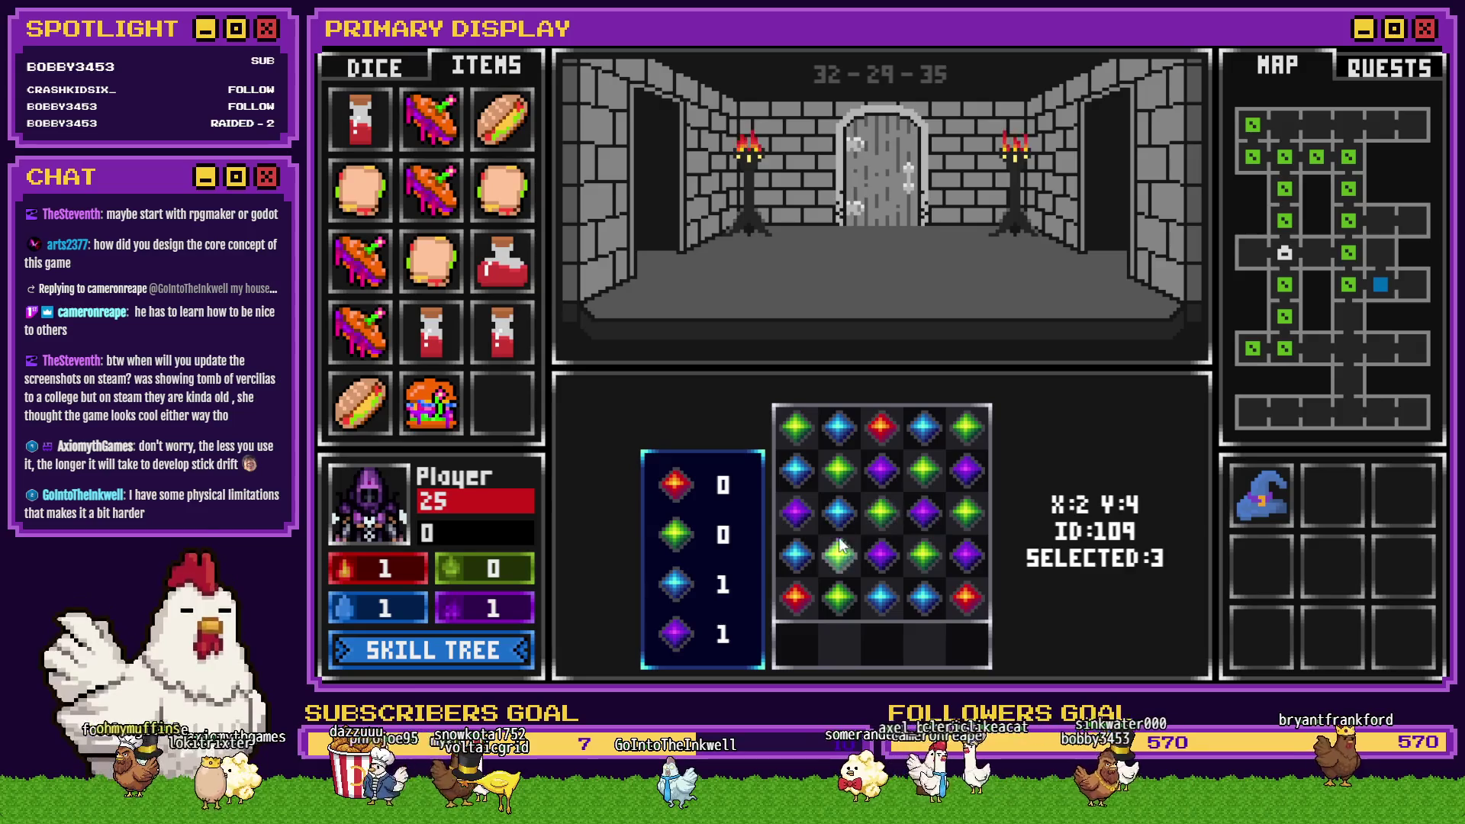
pyautogui.click(900, 602)
pyautogui.click(882, 561)
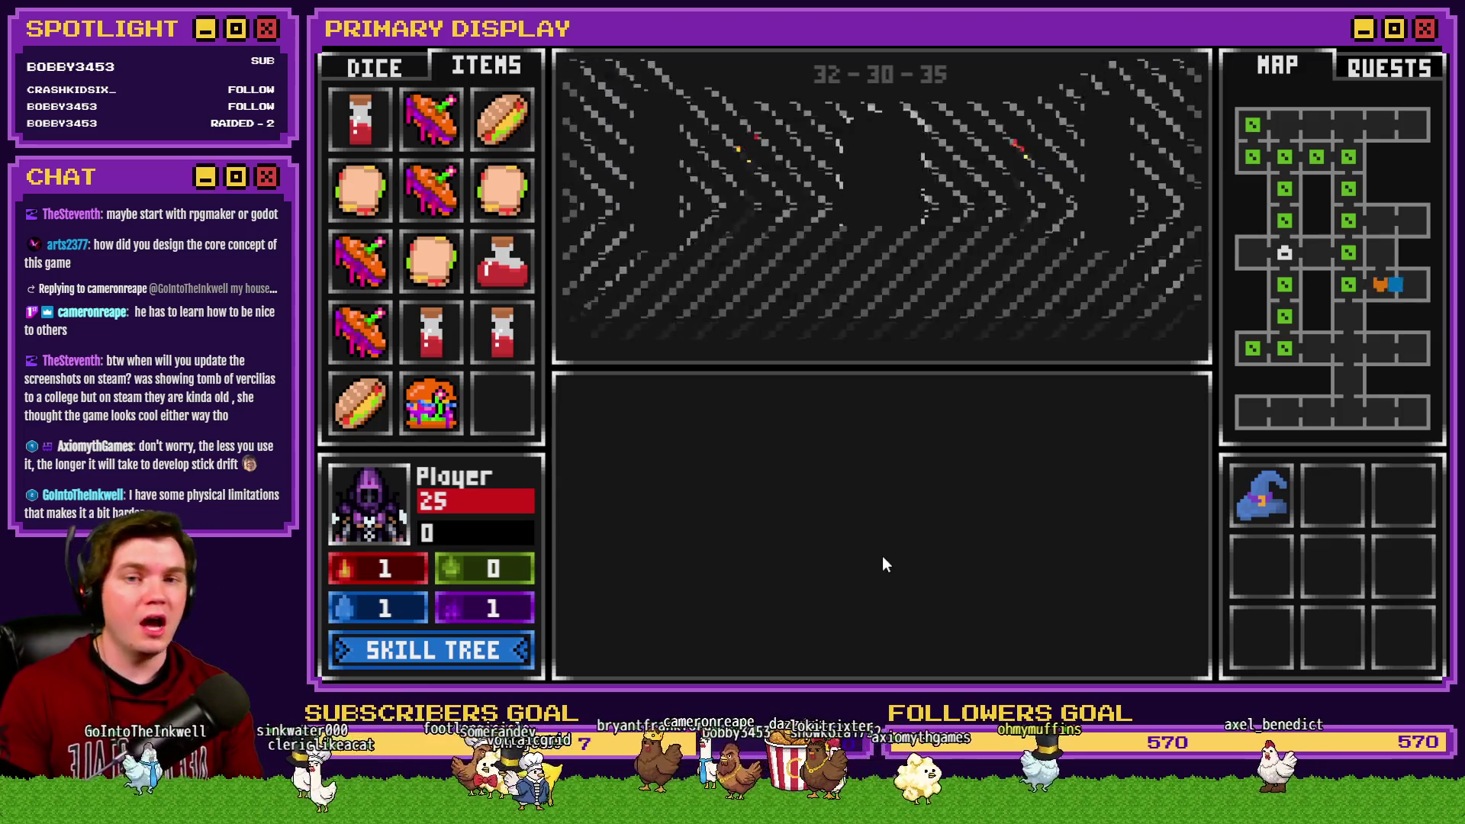
# Step: Walk through the opened archway to the glyph wall and reload to see the revised glyph text
pyautogui.press('Up')
pyautogui.press('Down')
pyautogui.press('Up')
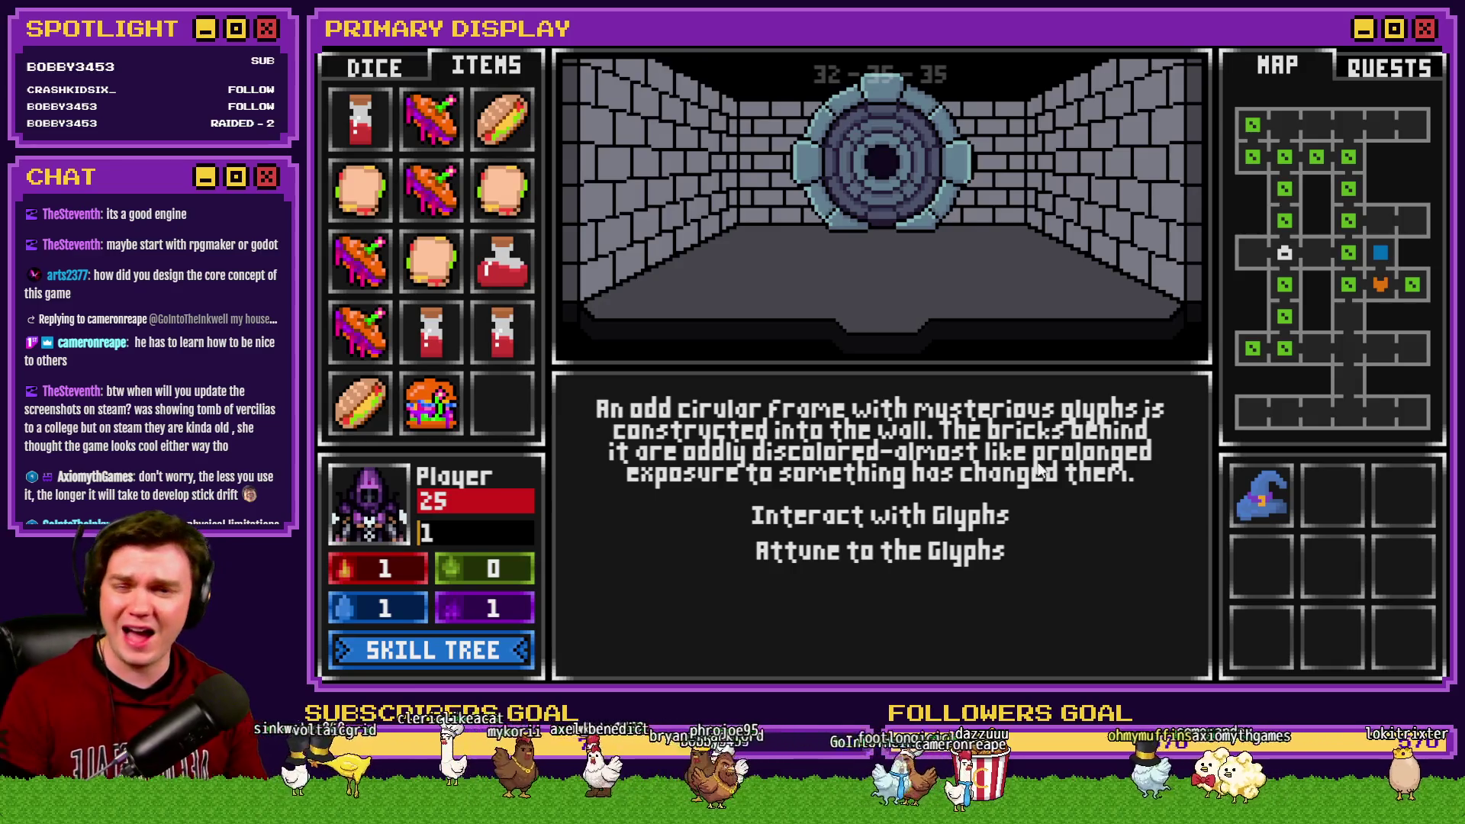
pyautogui.press('F5')
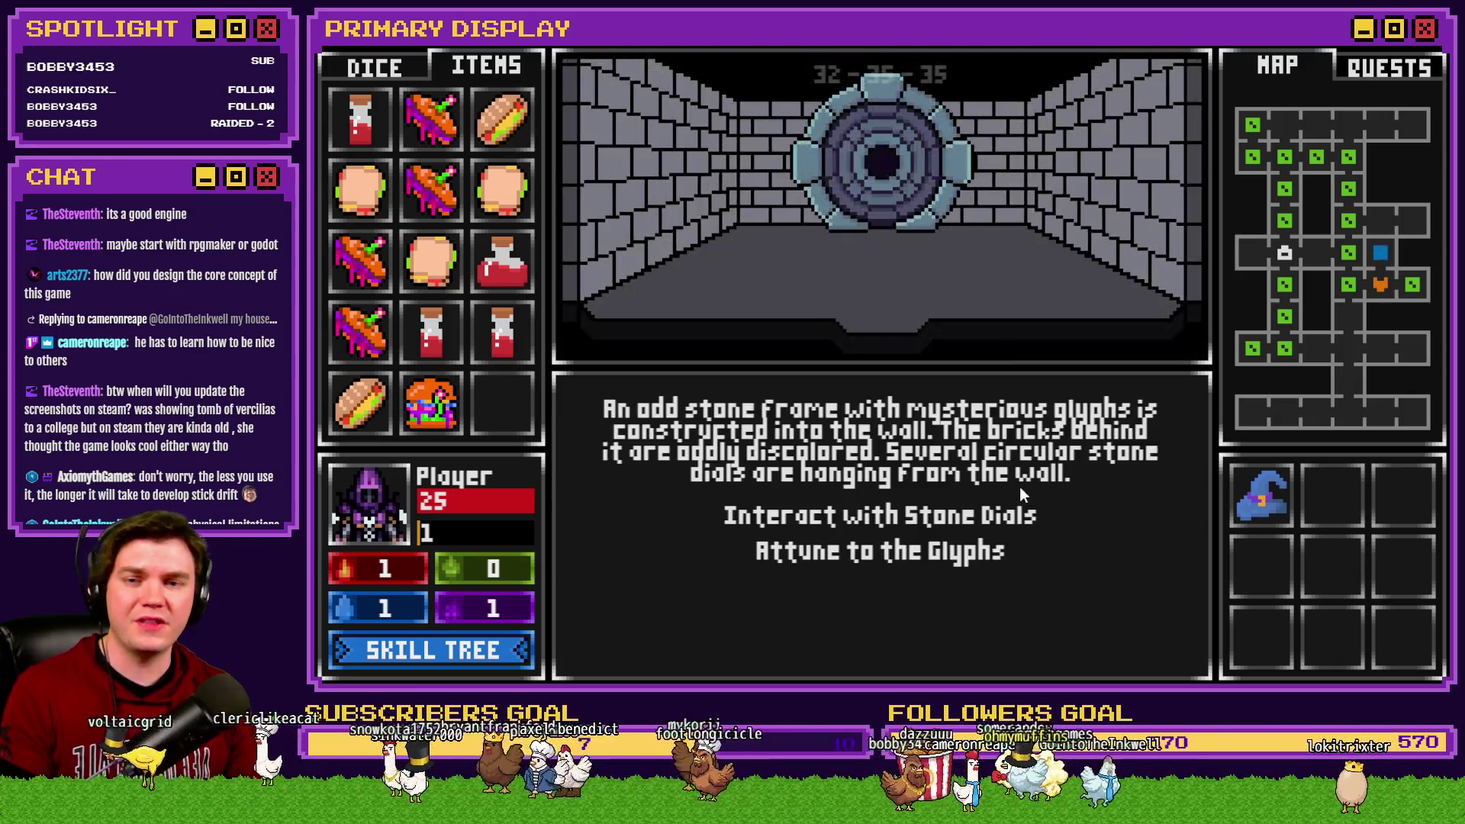
# Step: Reload the playtest twice to recheck the stone-dial text, then show the DICE tab
pyautogui.press('F5')
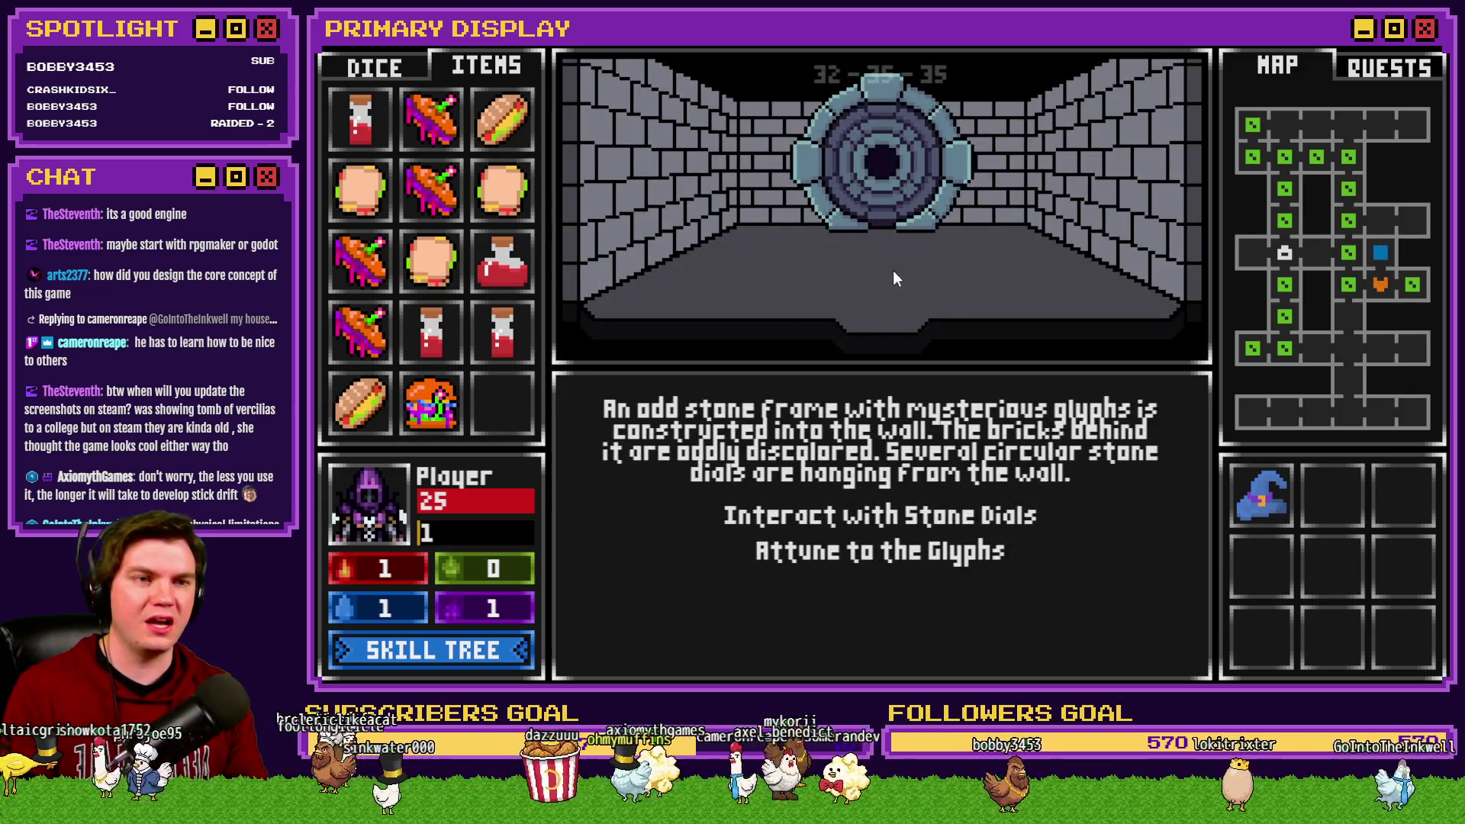
pyautogui.press('F5')
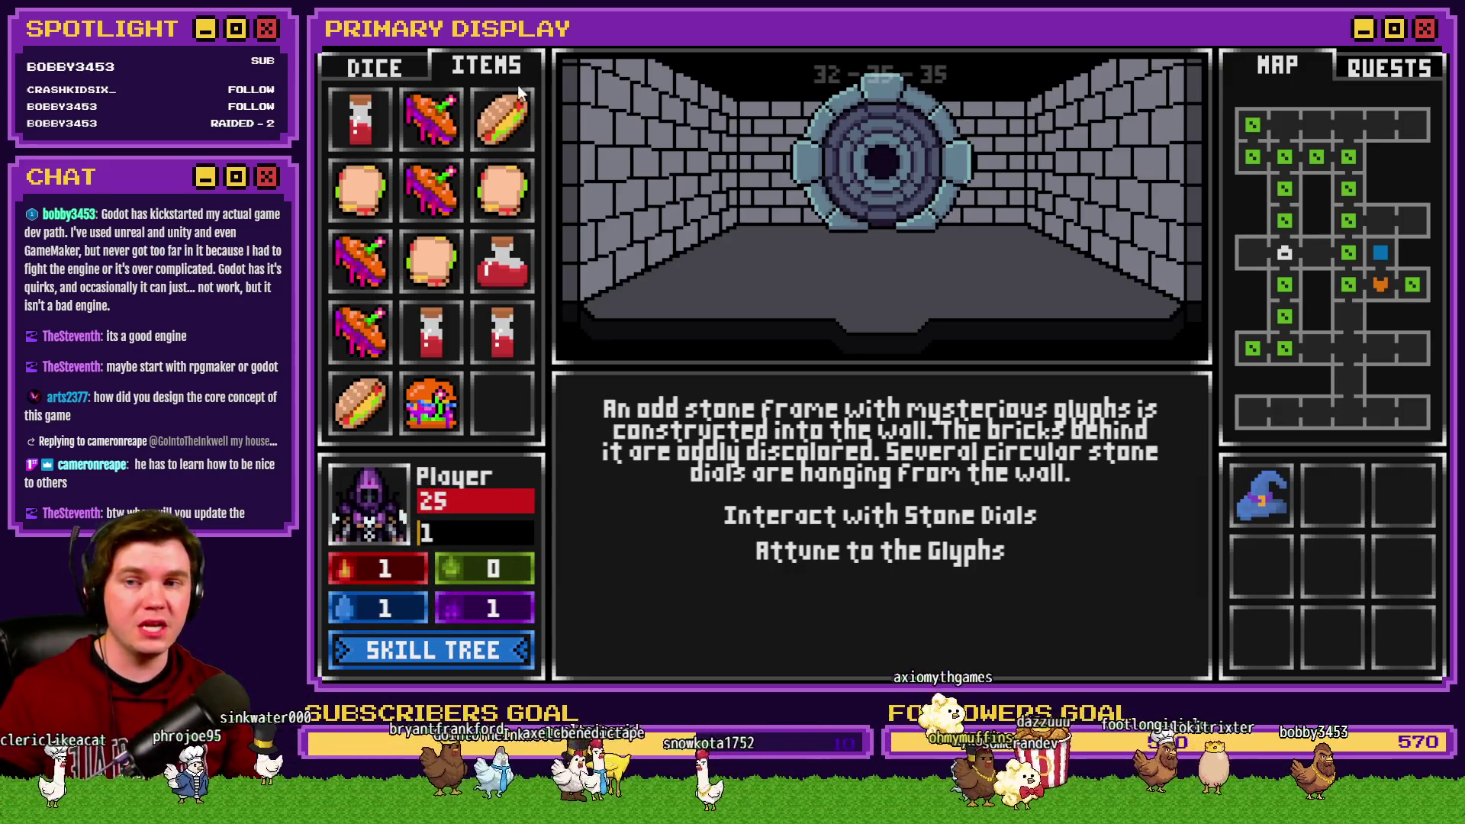
pyautogui.click(412, 70)
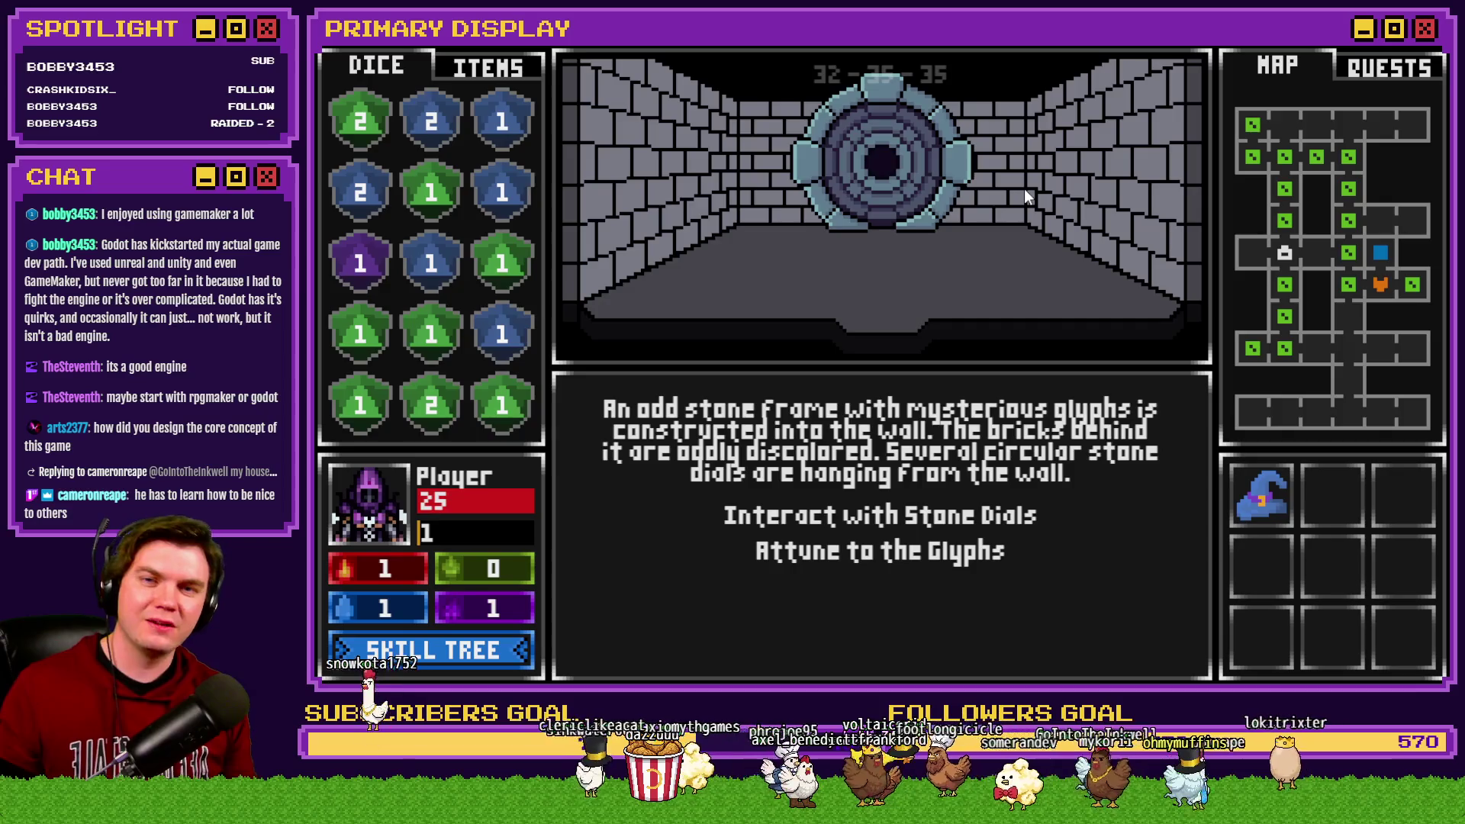
# Step: Close the running game and bring up the Photoshop puzzle mockup
pyautogui.hotkey('alt', 'F4')
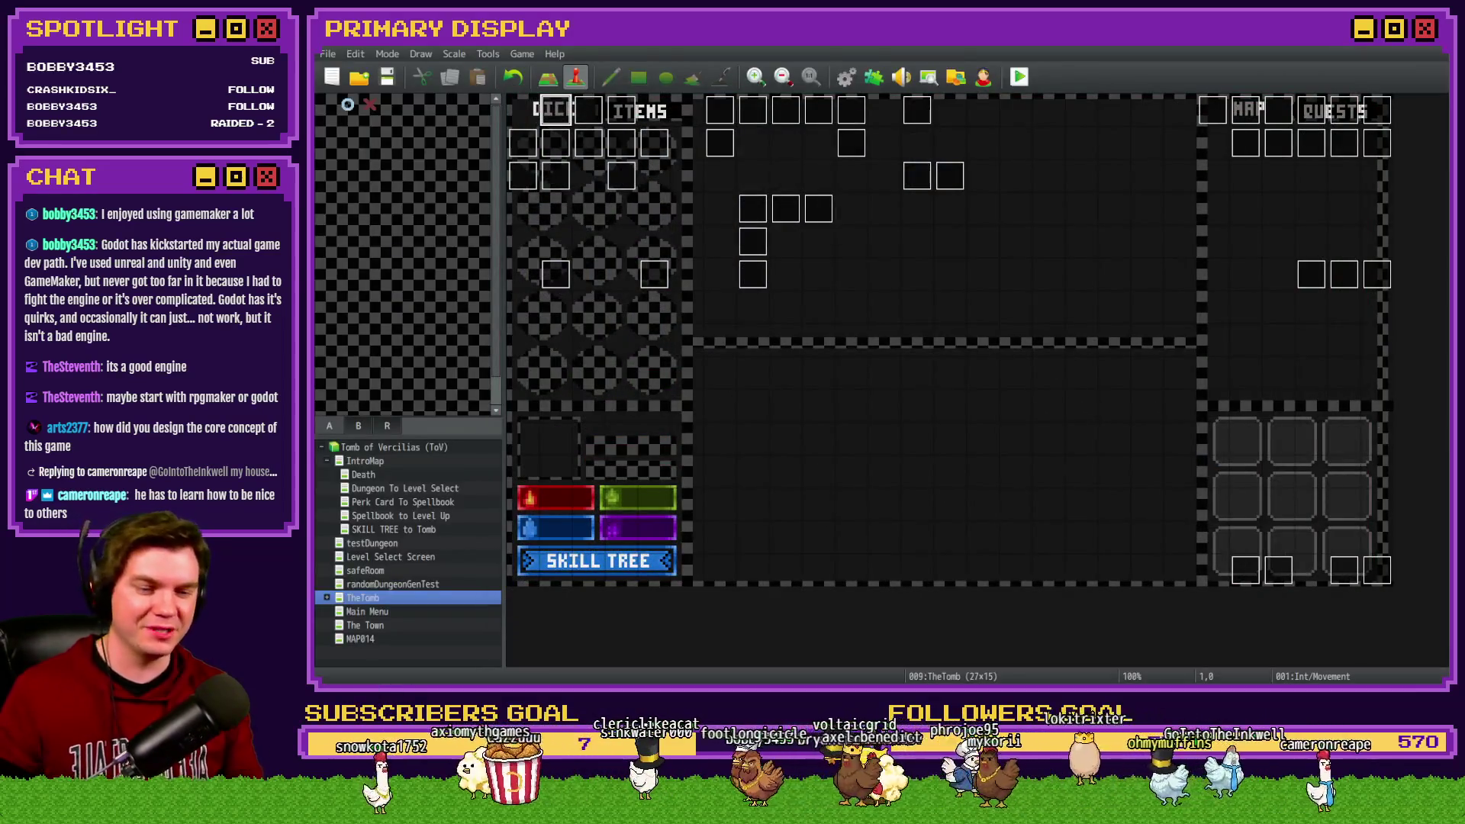
pyautogui.hotkey('alt', 'Tab')
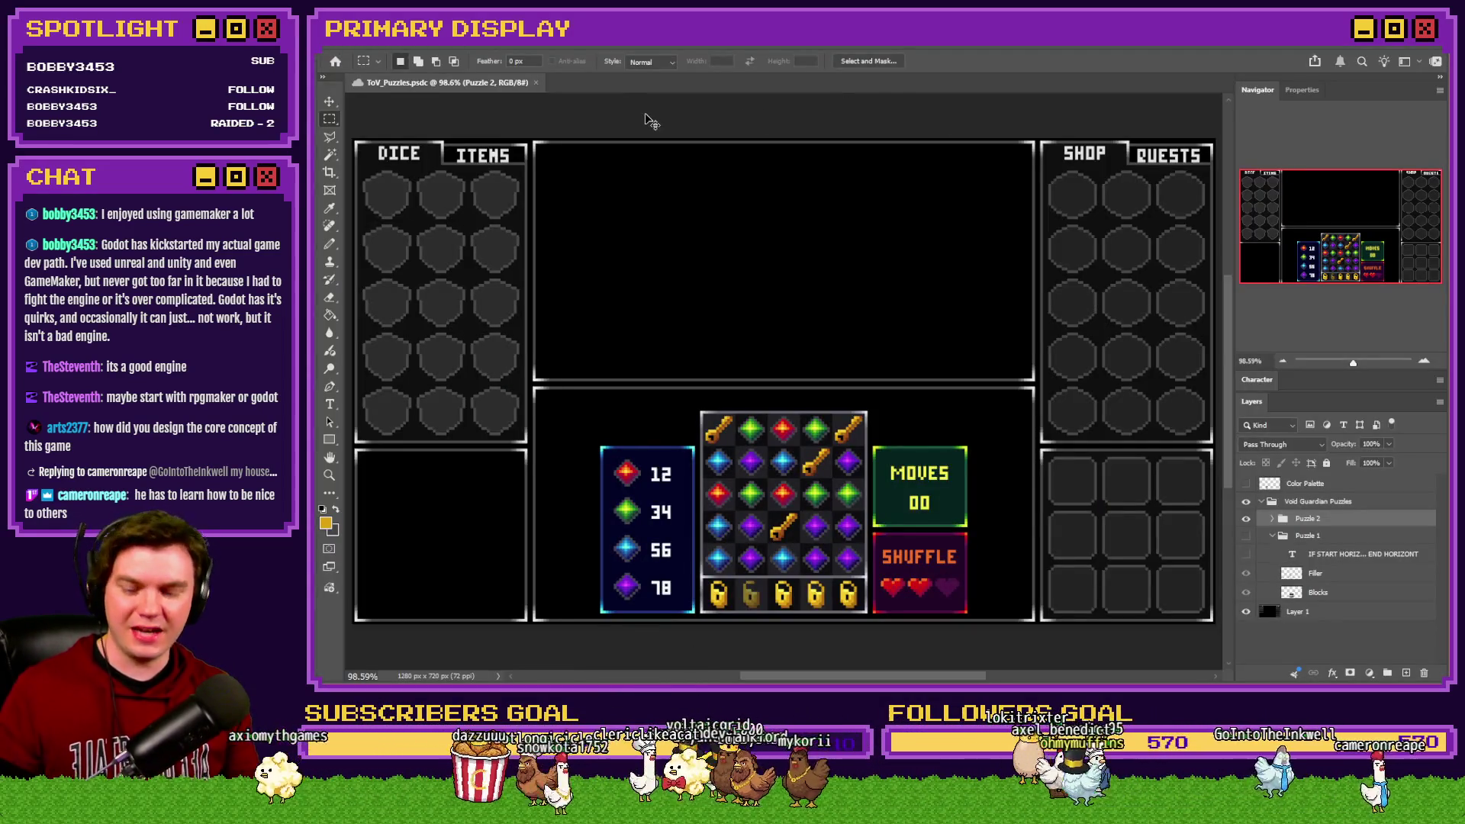
pyautogui.hotkey('alt', 'Tab')
pyautogui.hotkey('alt', 'Tab')
pyautogui.hotkey('alt', 'Tab')
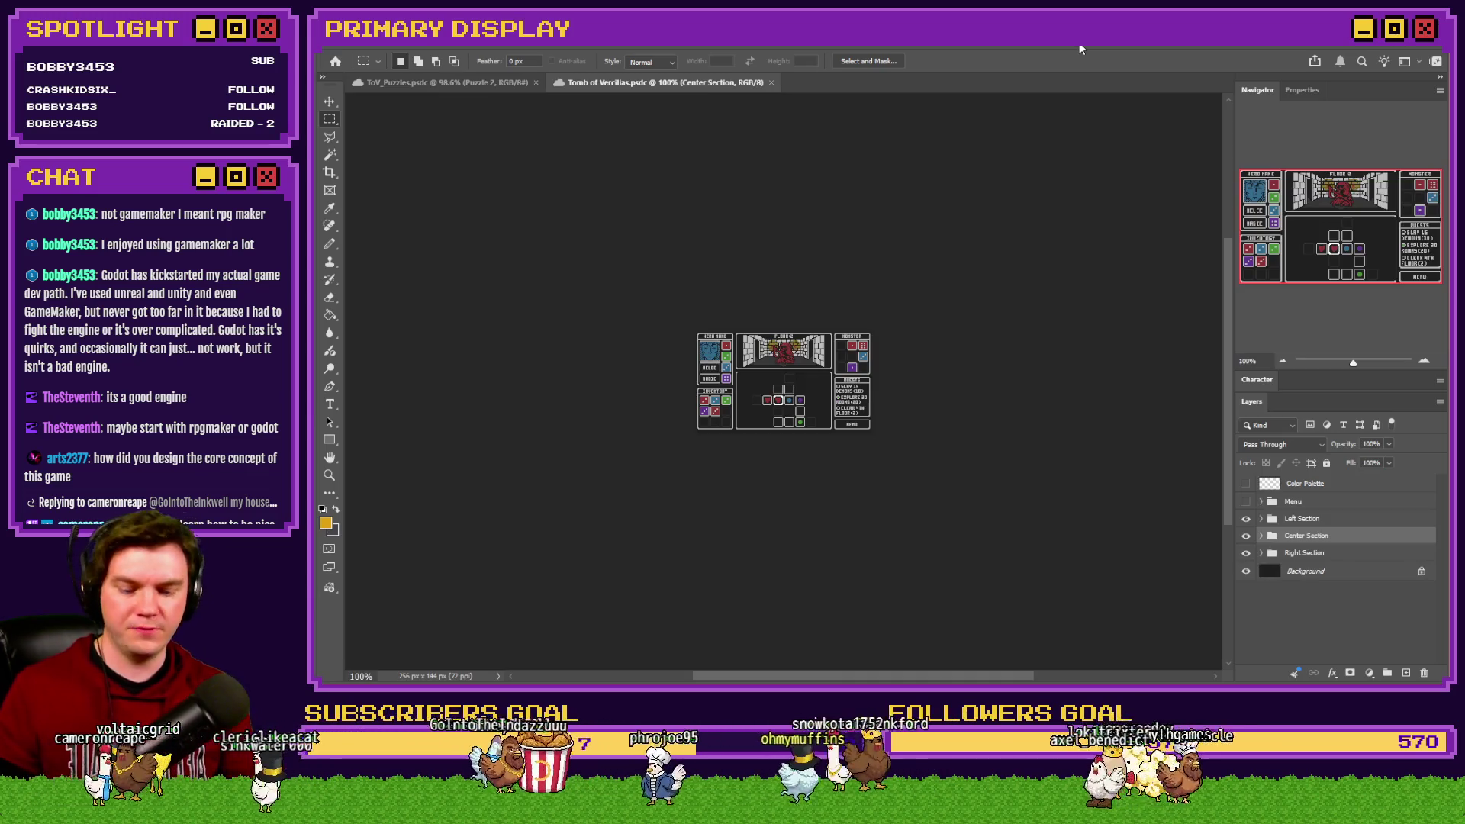
# Step: Fit the whole Tomb of Vercilias mockup to the window, then start a playtest in RPG Maker
pyautogui.hotkey('ctrl', '0')
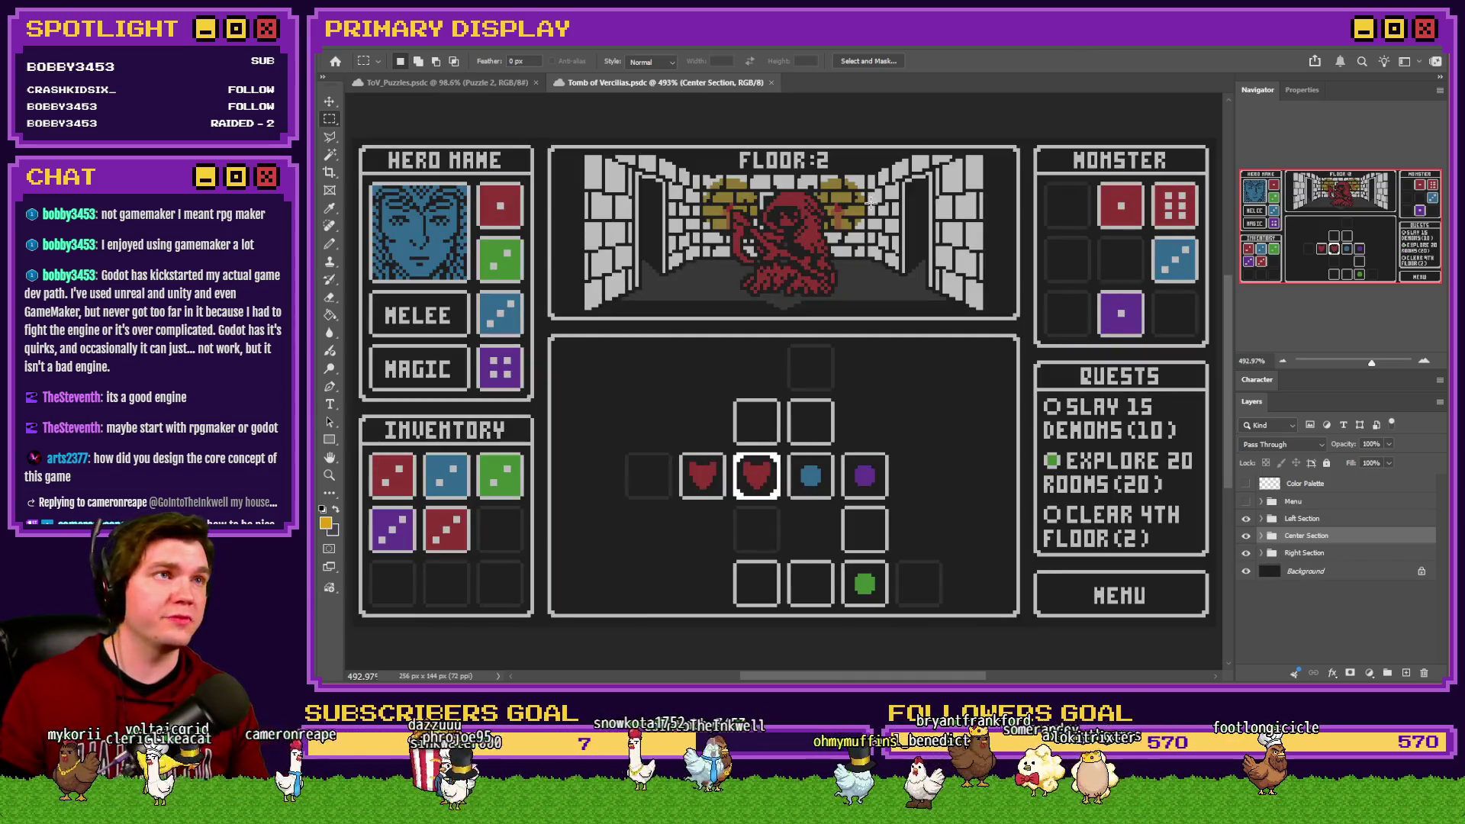
pyautogui.hotkey('alt', 'Tab')
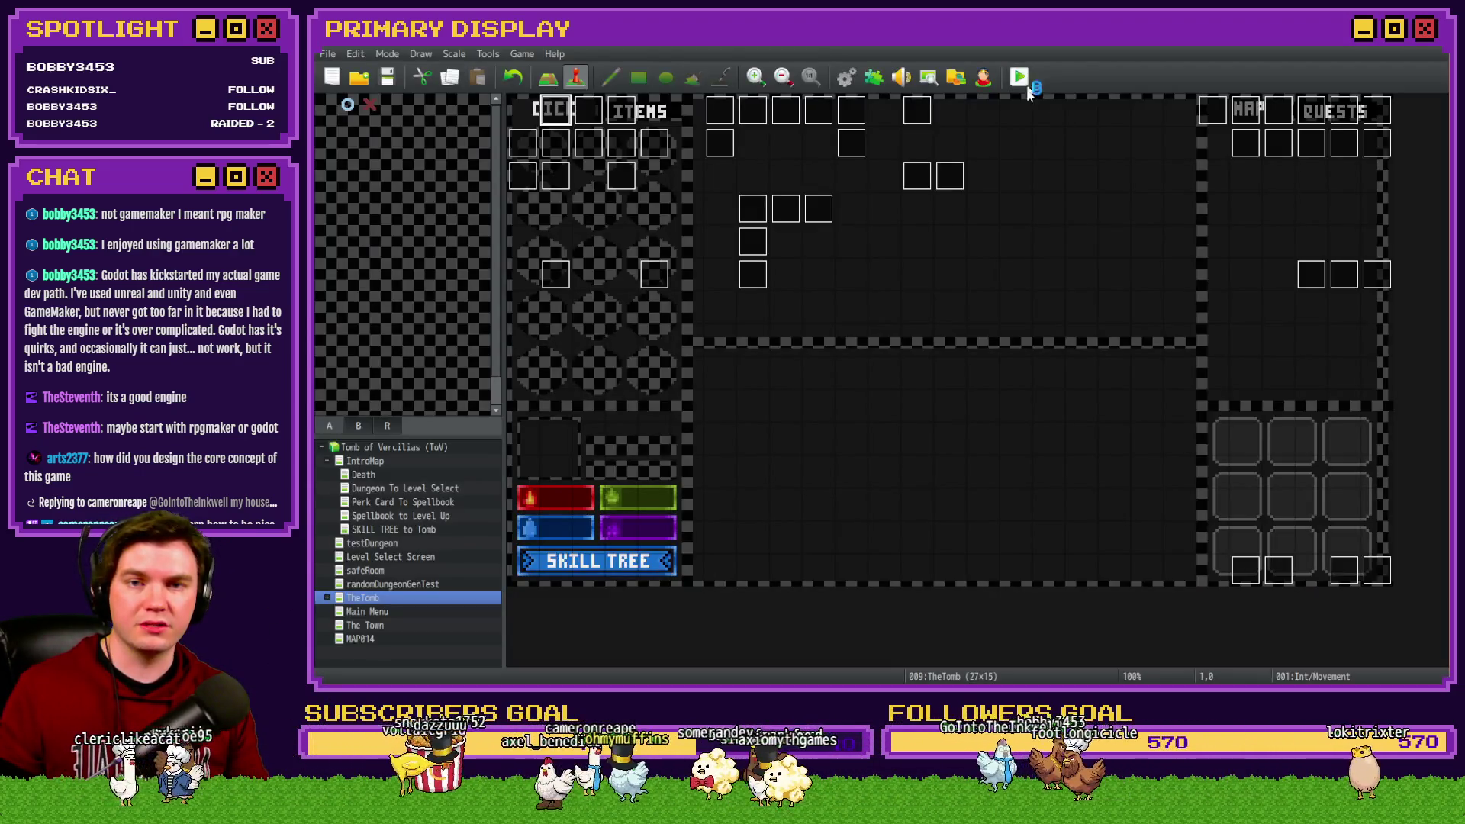
pyautogui.click(1021, 77)
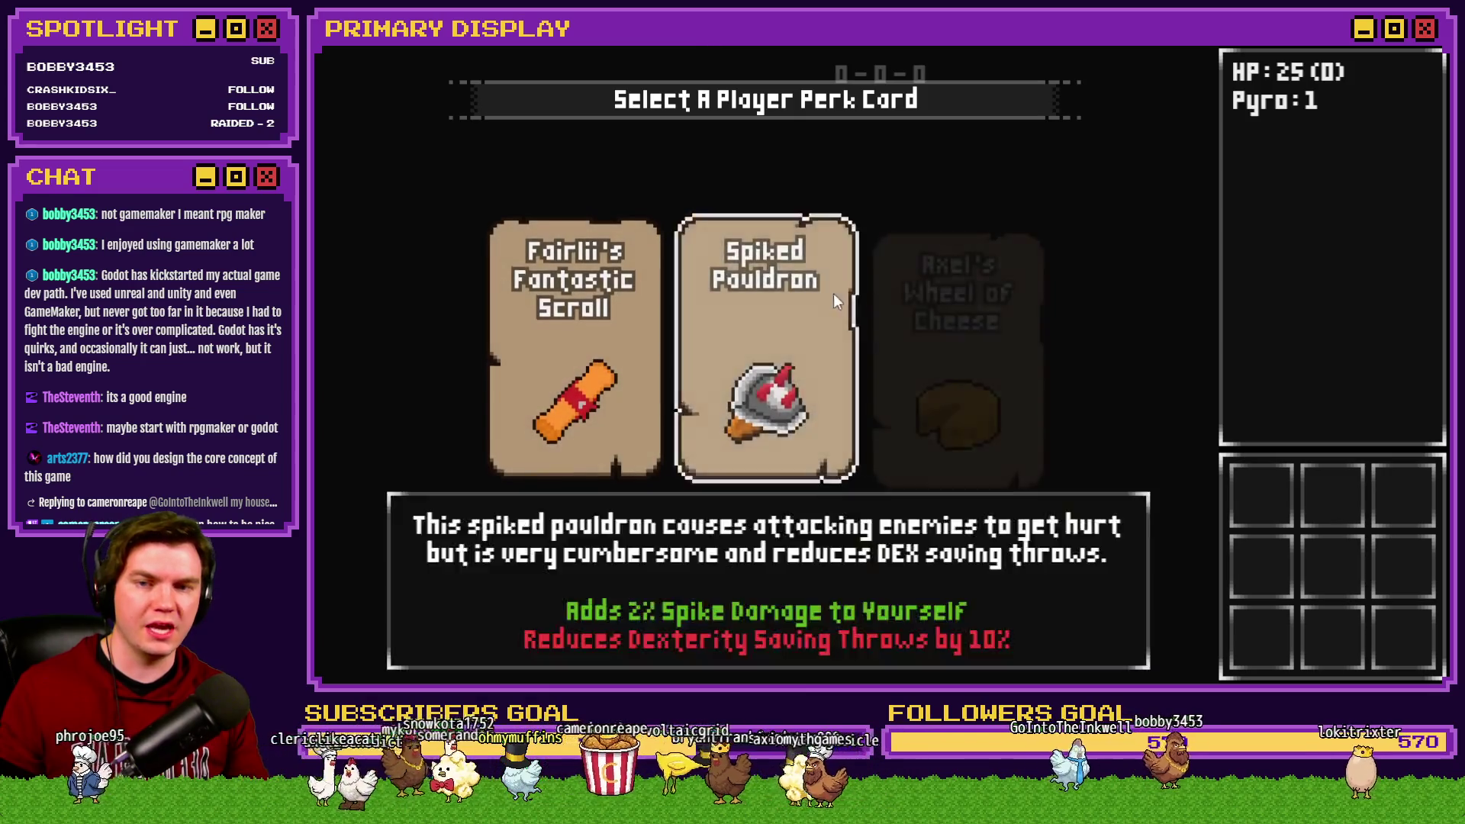
# Step: Take the Spiked Pauldron perk card, compare against the Photoshop mockup, and return to the game
pyautogui.click(833, 293)
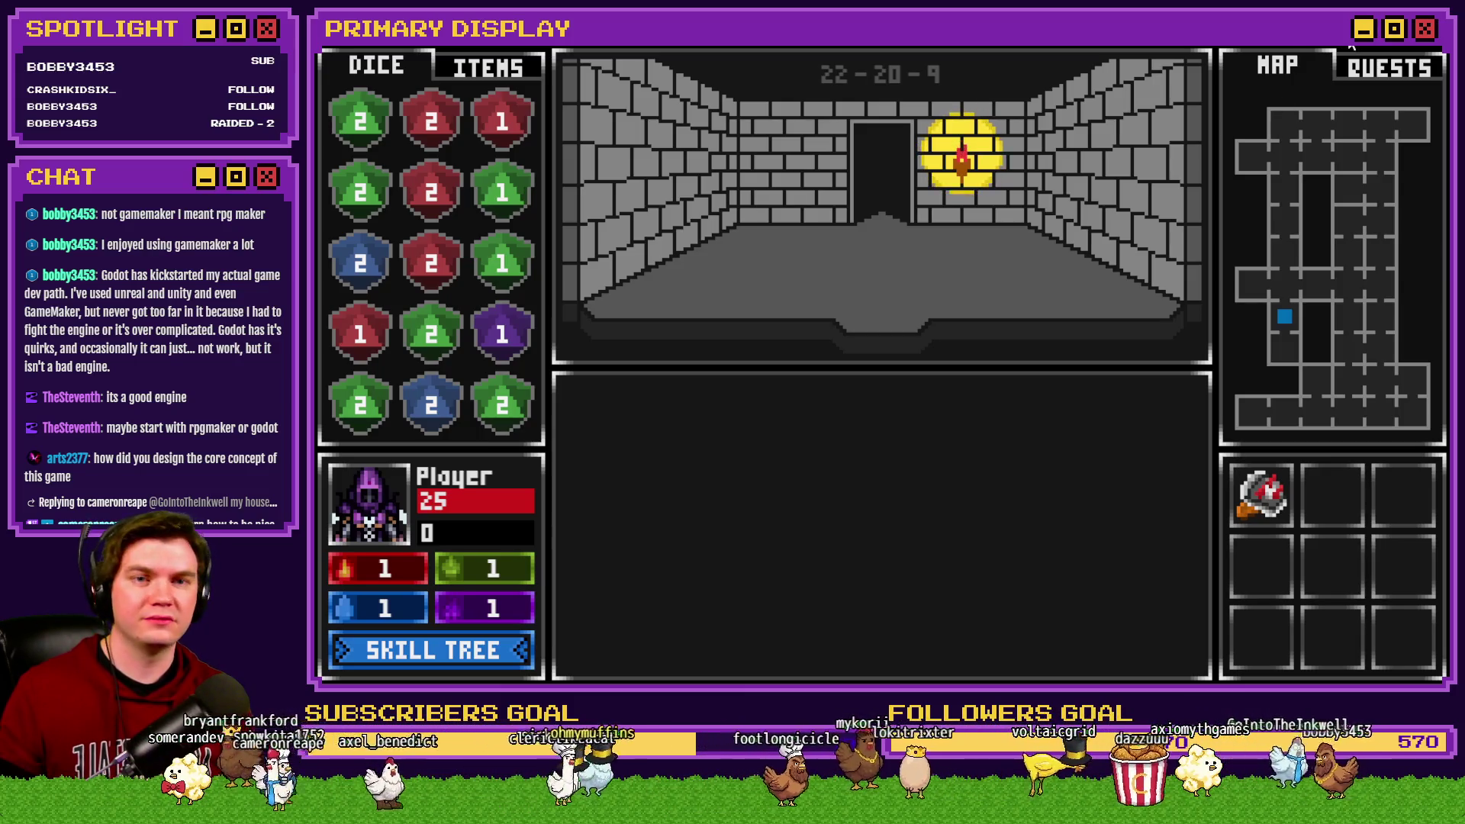
pyautogui.hotkey('alt', 'Tab')
pyautogui.hotkey('alt', 'Tab')
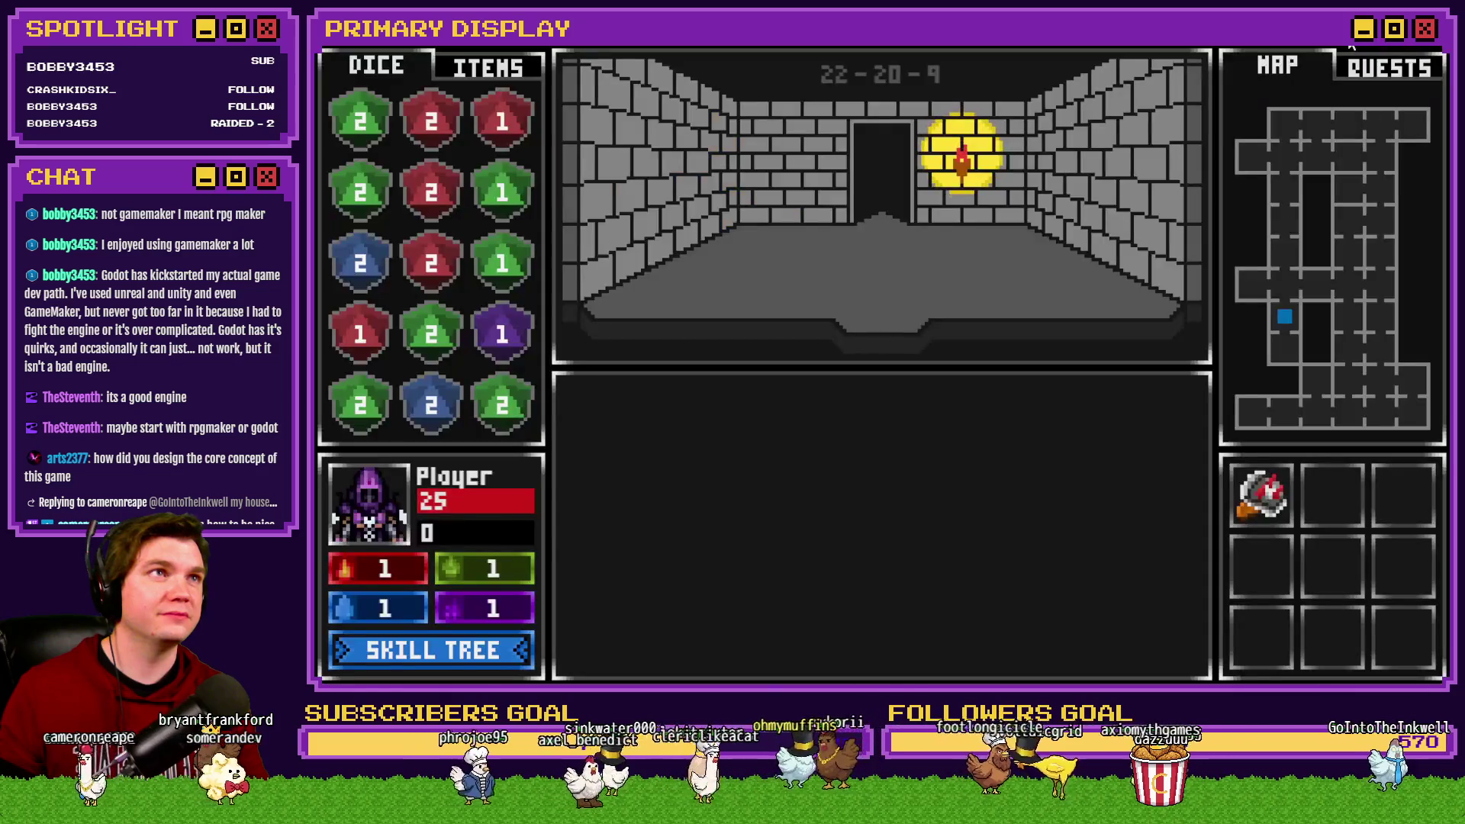
pyautogui.hotkey('alt', 'Tab')
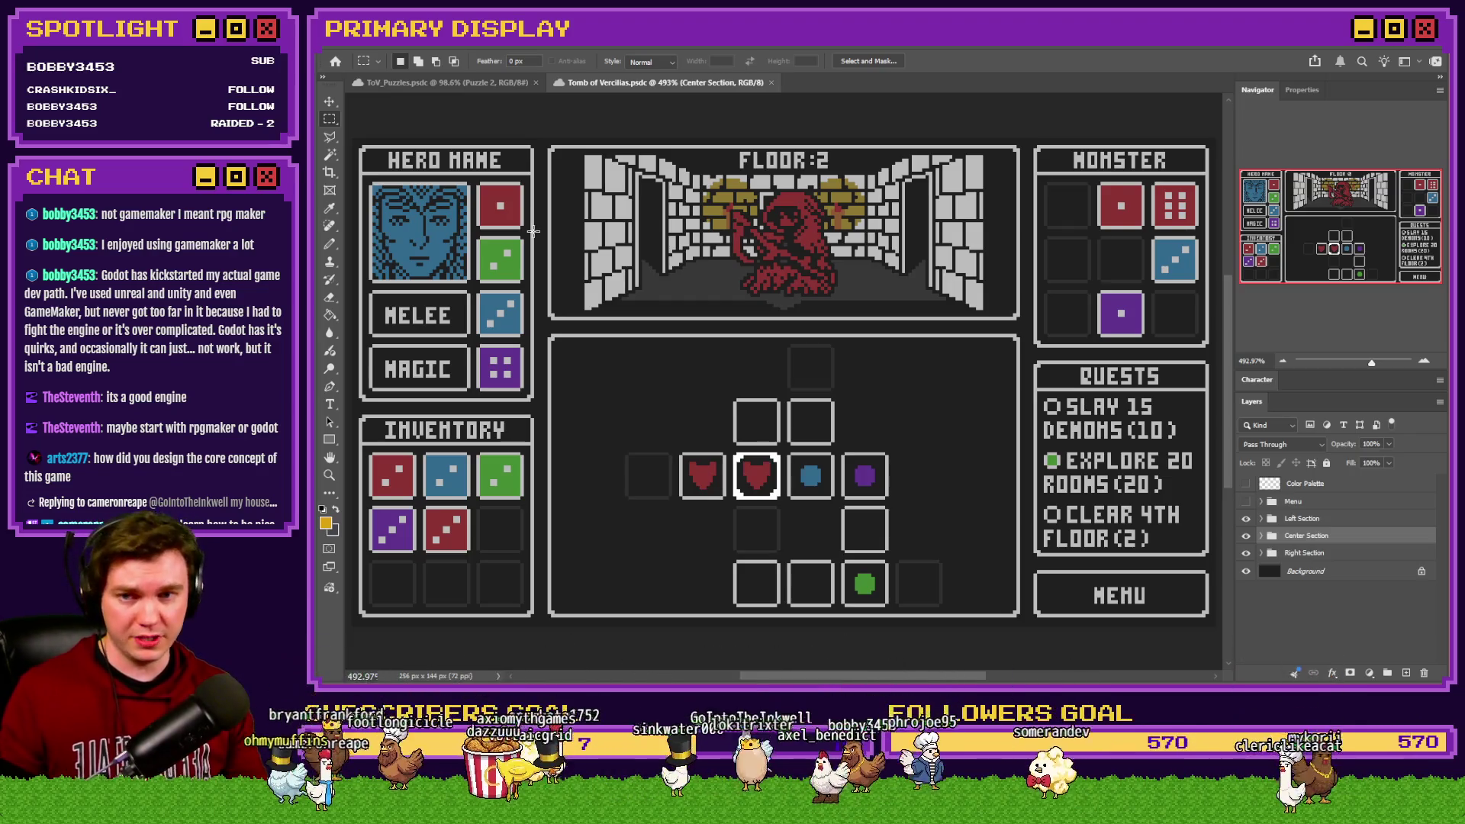
# Step: Measure the floor panel's top and centre areas, plus the red and purple MAGIC die squares
pyautogui.moveTo(551, 145)
pyautogui.mouseDown()
pyautogui.moveTo(807, 227)
pyautogui.moveTo(961, 257)
pyautogui.moveTo(1049, 296)
pyautogui.moveTo(1019, 318)
pyautogui.mouseUp()
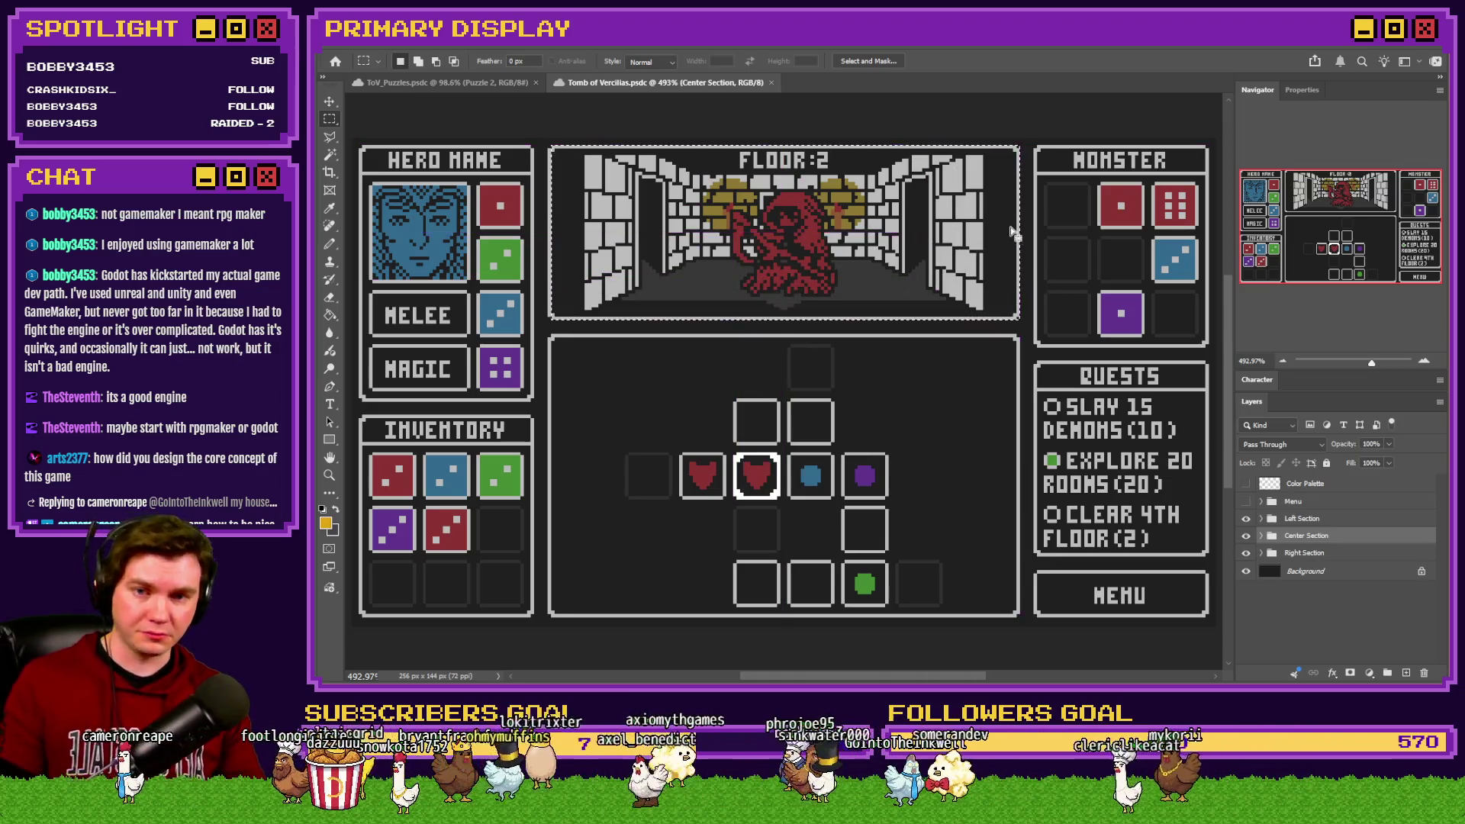
pyautogui.moveTo(550, 337); pyautogui.dragTo(1018, 615)
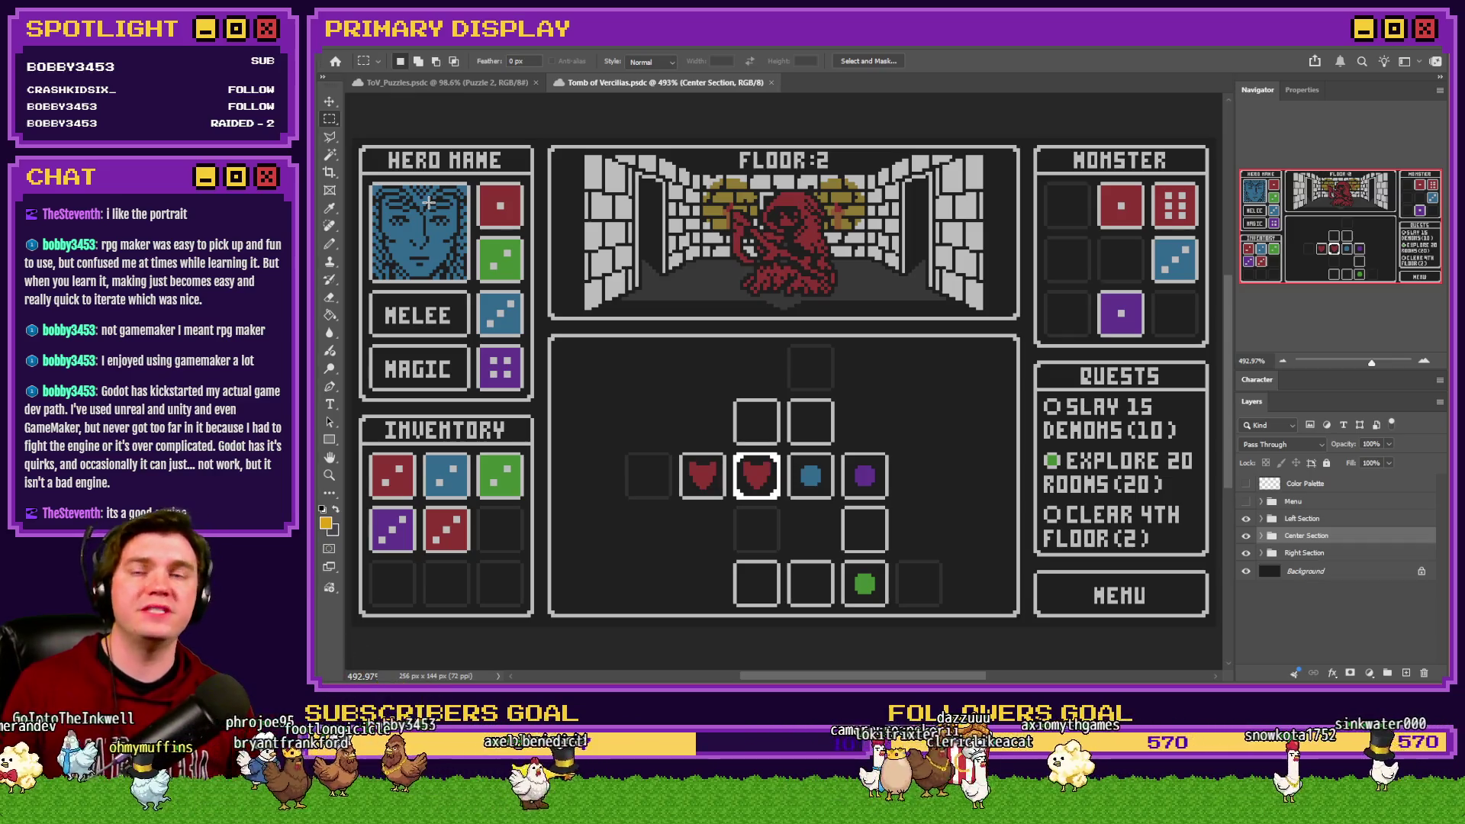
pyautogui.moveTo(479, 183)
pyautogui.mouseDown()
pyautogui.moveTo(543, 209)
pyautogui.moveTo(521, 225)
pyautogui.moveTo(524, 282)
pyautogui.mouseUp()
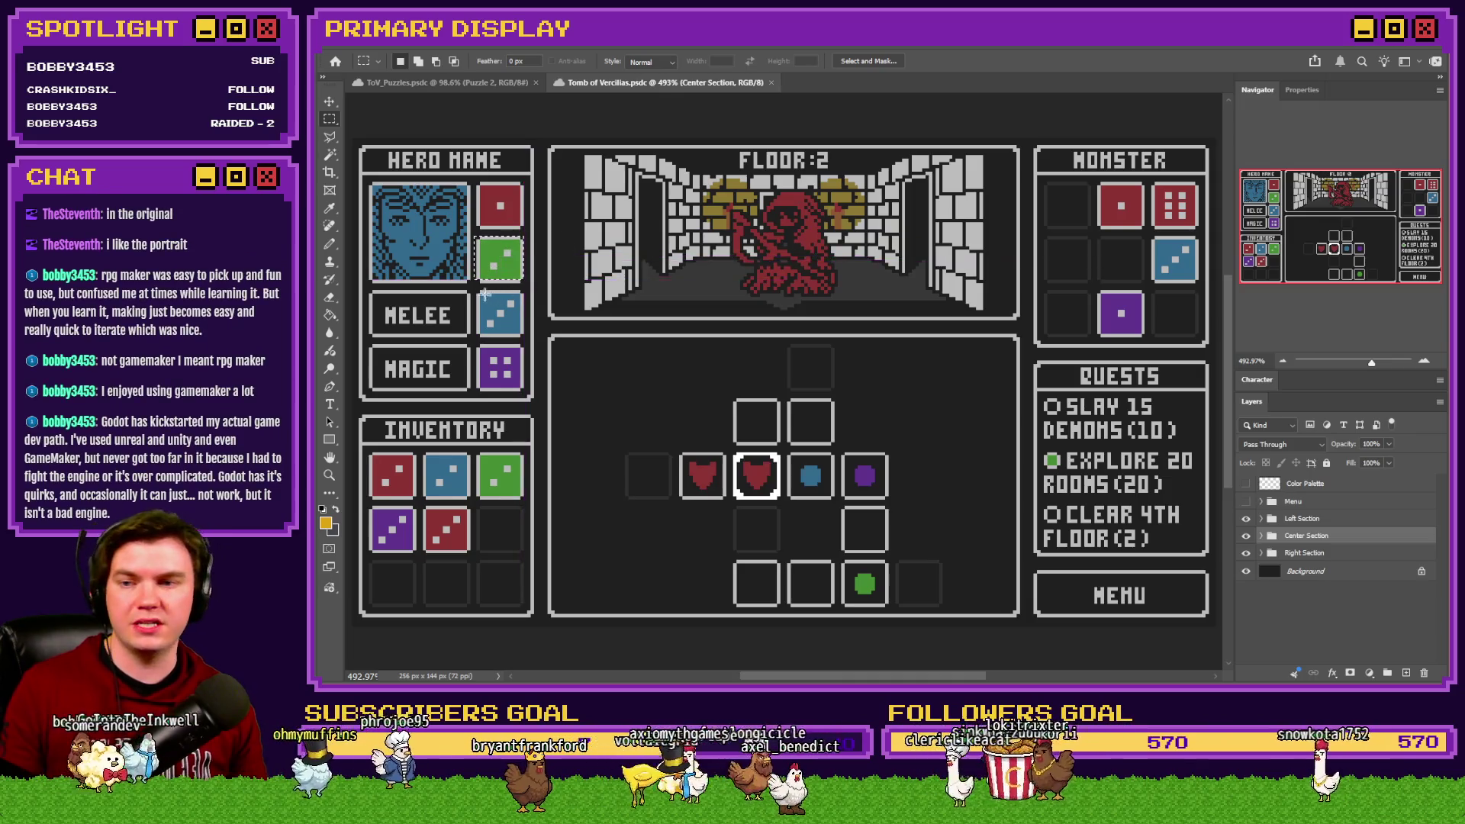
pyautogui.moveTo(479, 346)
pyautogui.mouseDown()
pyautogui.moveTo(525, 367)
pyautogui.moveTo(519, 390)
pyautogui.mouseUp()
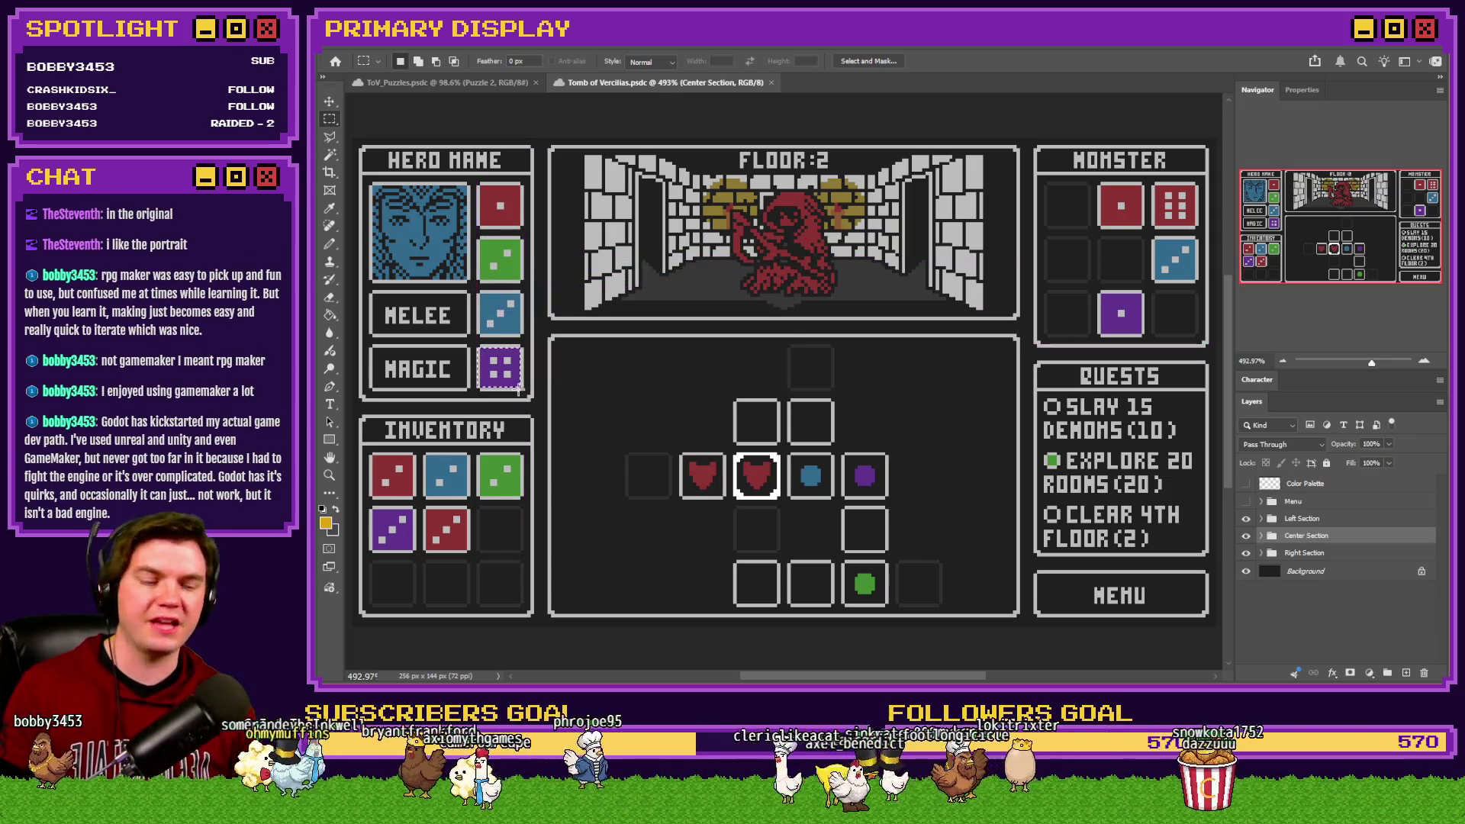
# Step: Measure the inventory's top two rows and its green die, then go back to the game
pyautogui.moveTo(376, 457)
pyautogui.mouseDown()
pyautogui.moveTo(488, 519)
pyautogui.moveTo(549, 526)
pyautogui.moveTo(521, 554)
pyautogui.mouseUp()
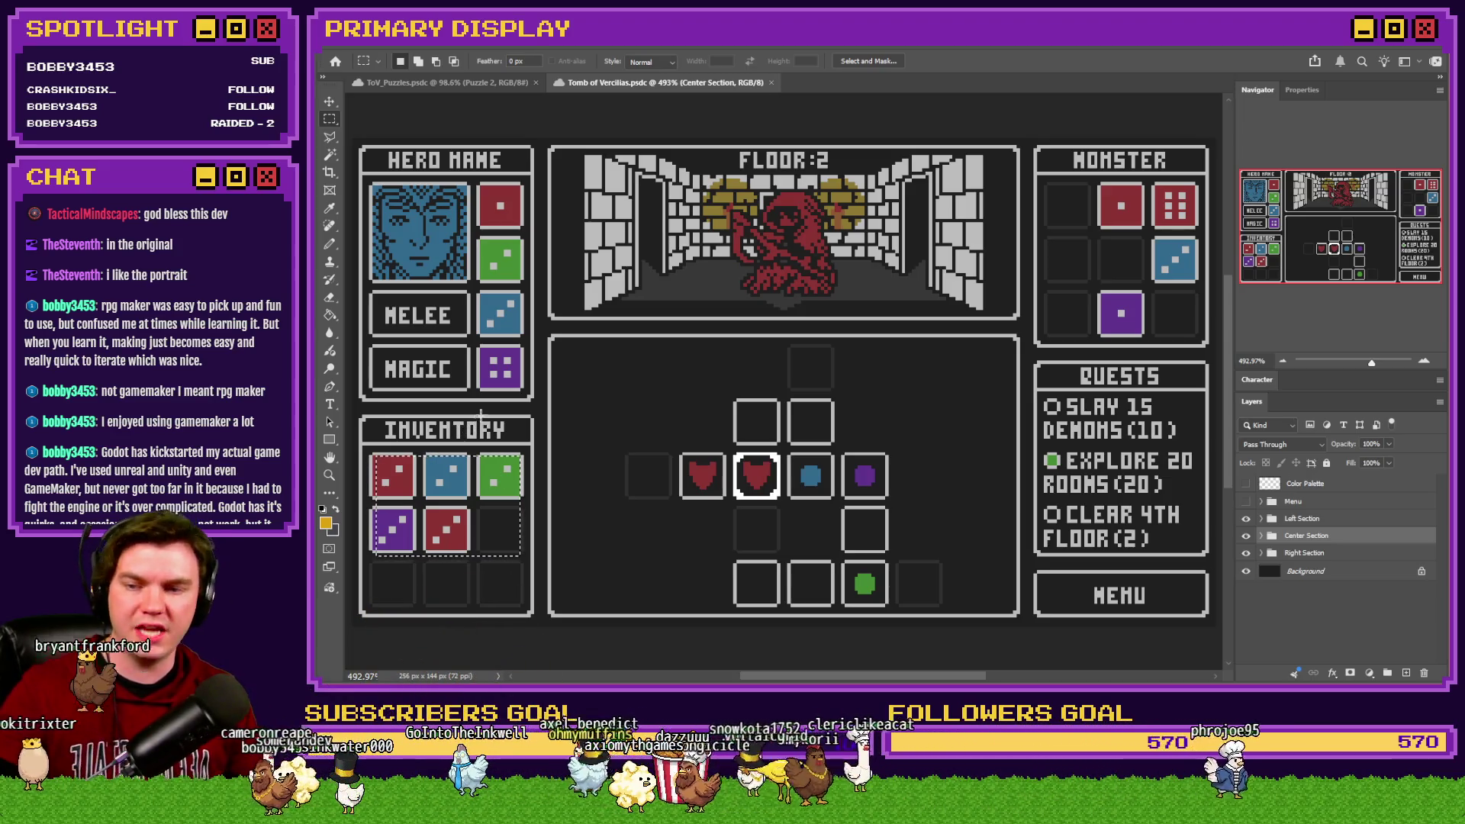
pyautogui.click(507, 463)
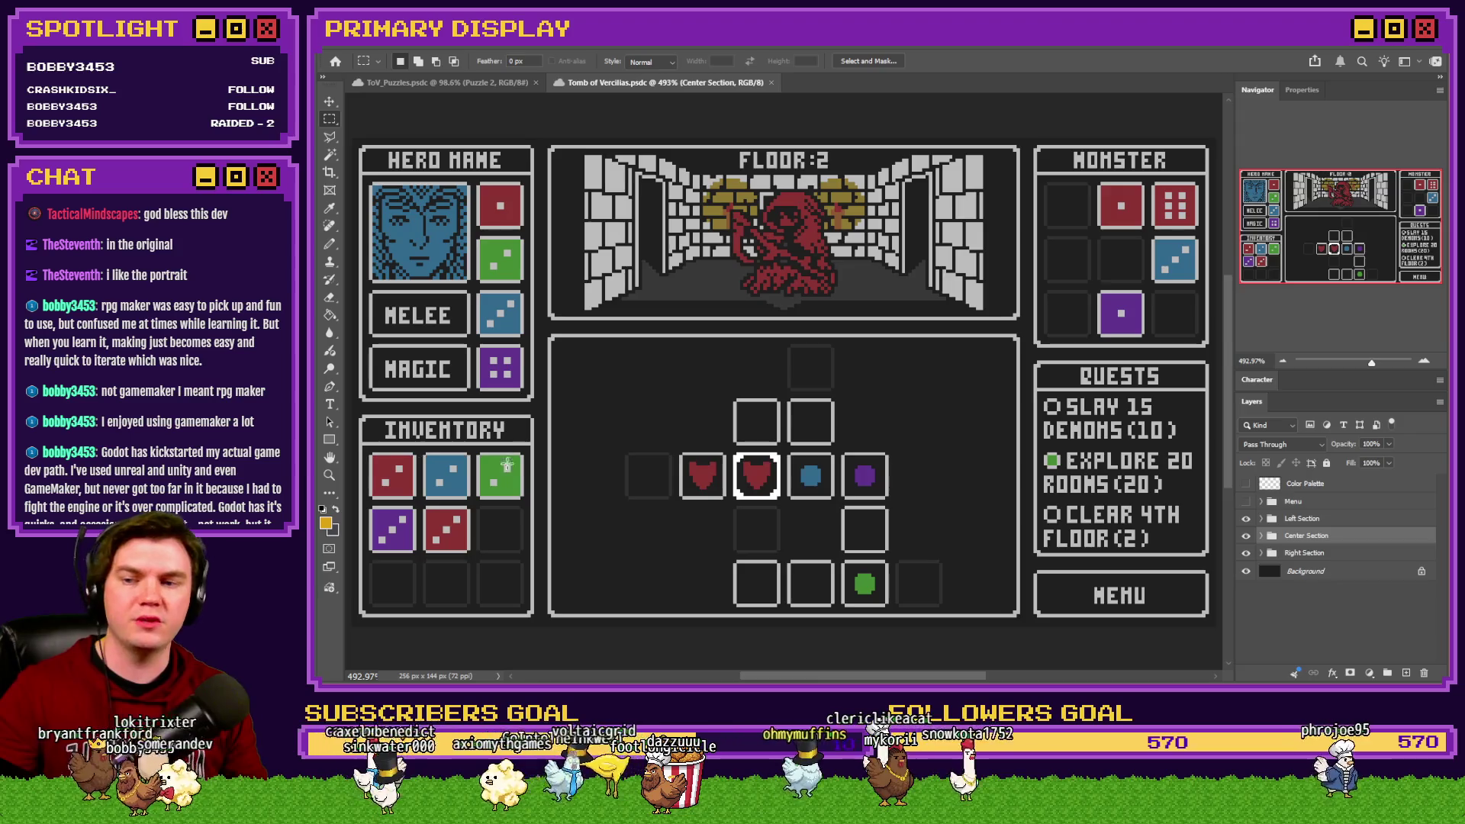
pyautogui.moveTo(478, 456); pyautogui.dragTo(524, 499)
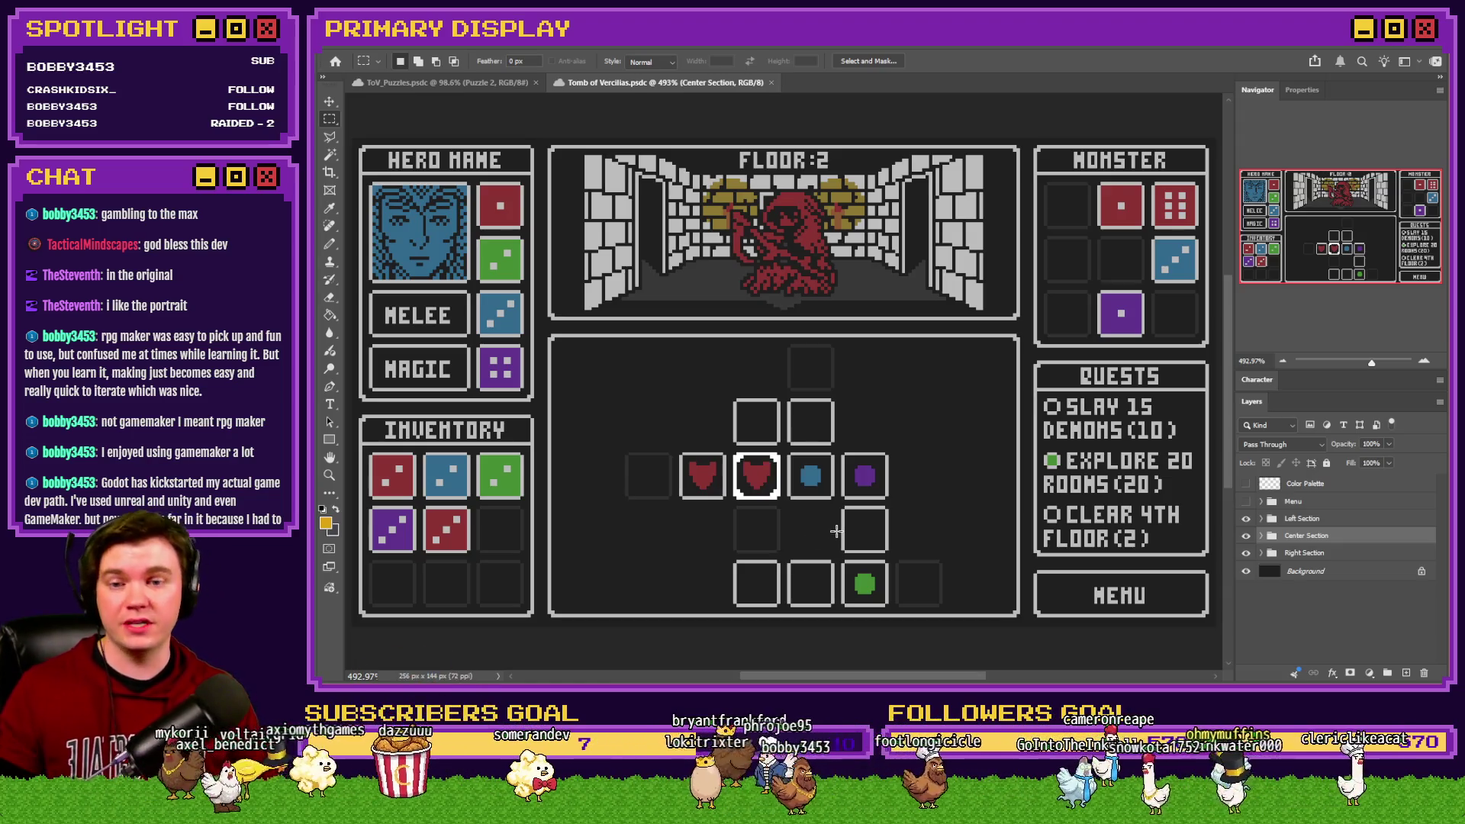
pyautogui.hotkey('alt', 'Tab')
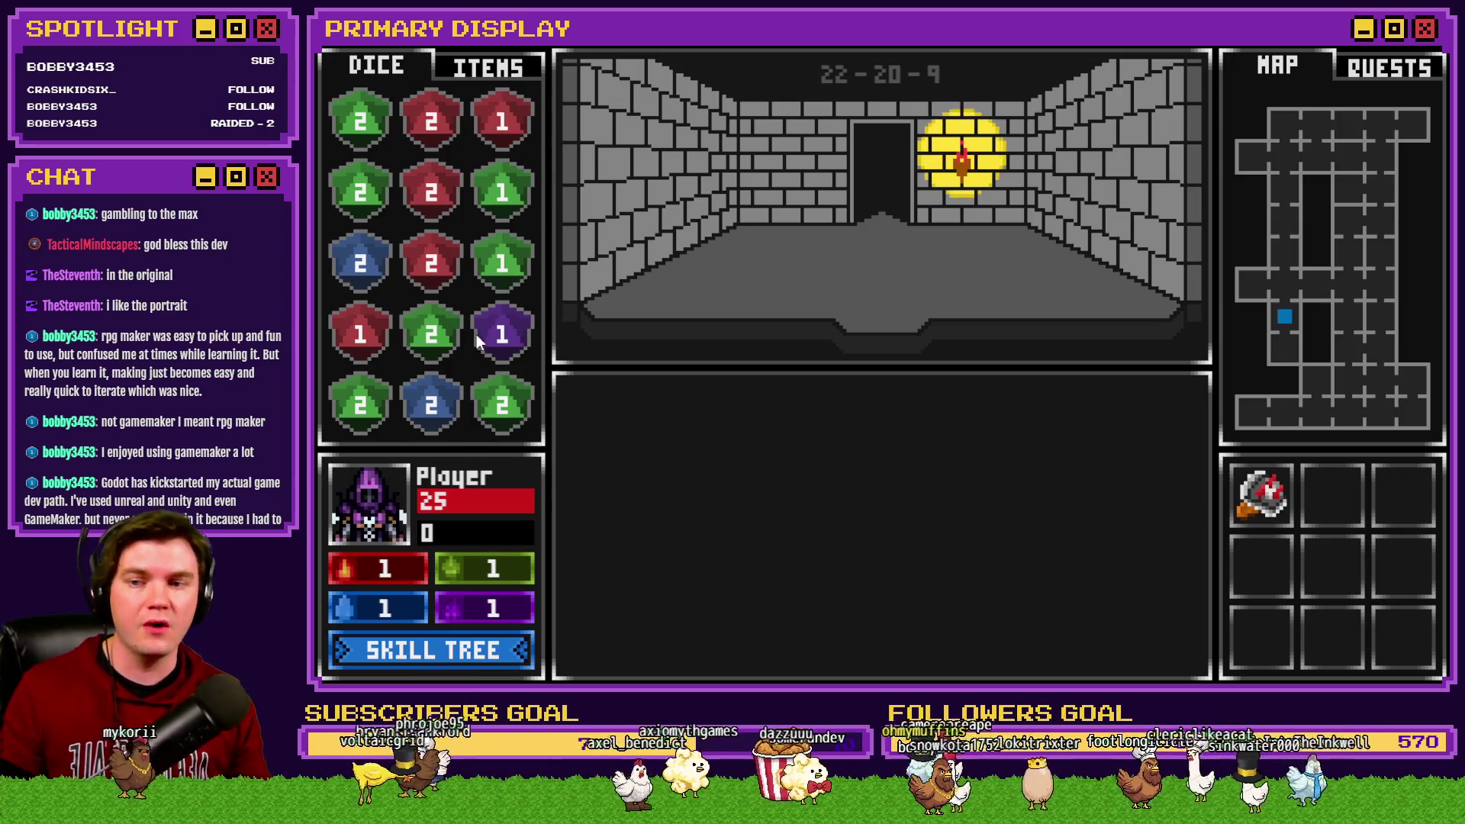
# Step: Merge the red 2 die into the other red 2, then switch to the Photoshop mockup
pyautogui.moveTo(414, 290); pyautogui.dragTo(432, 195)
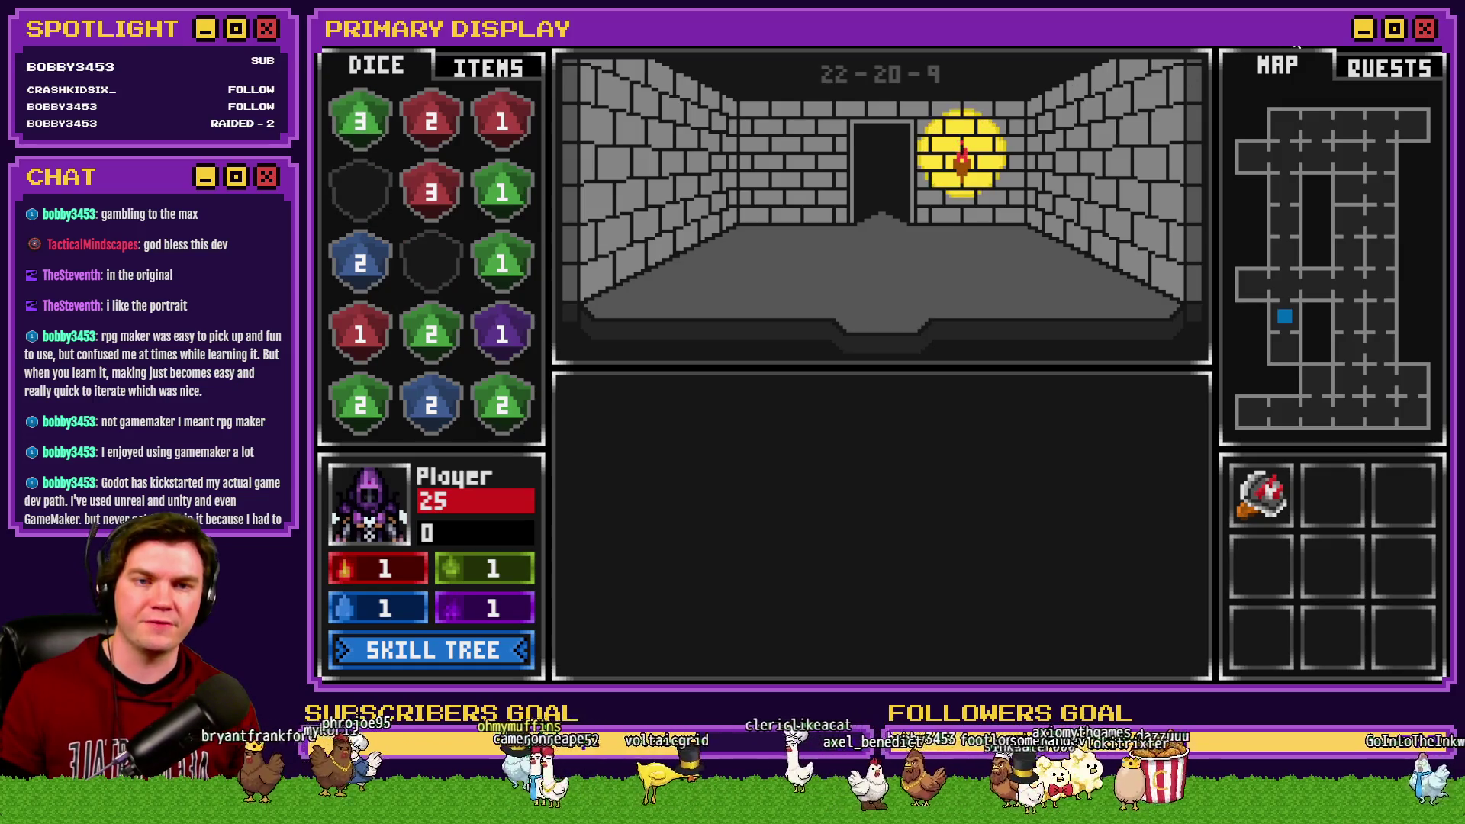
pyautogui.hotkey('alt', 'Tab')
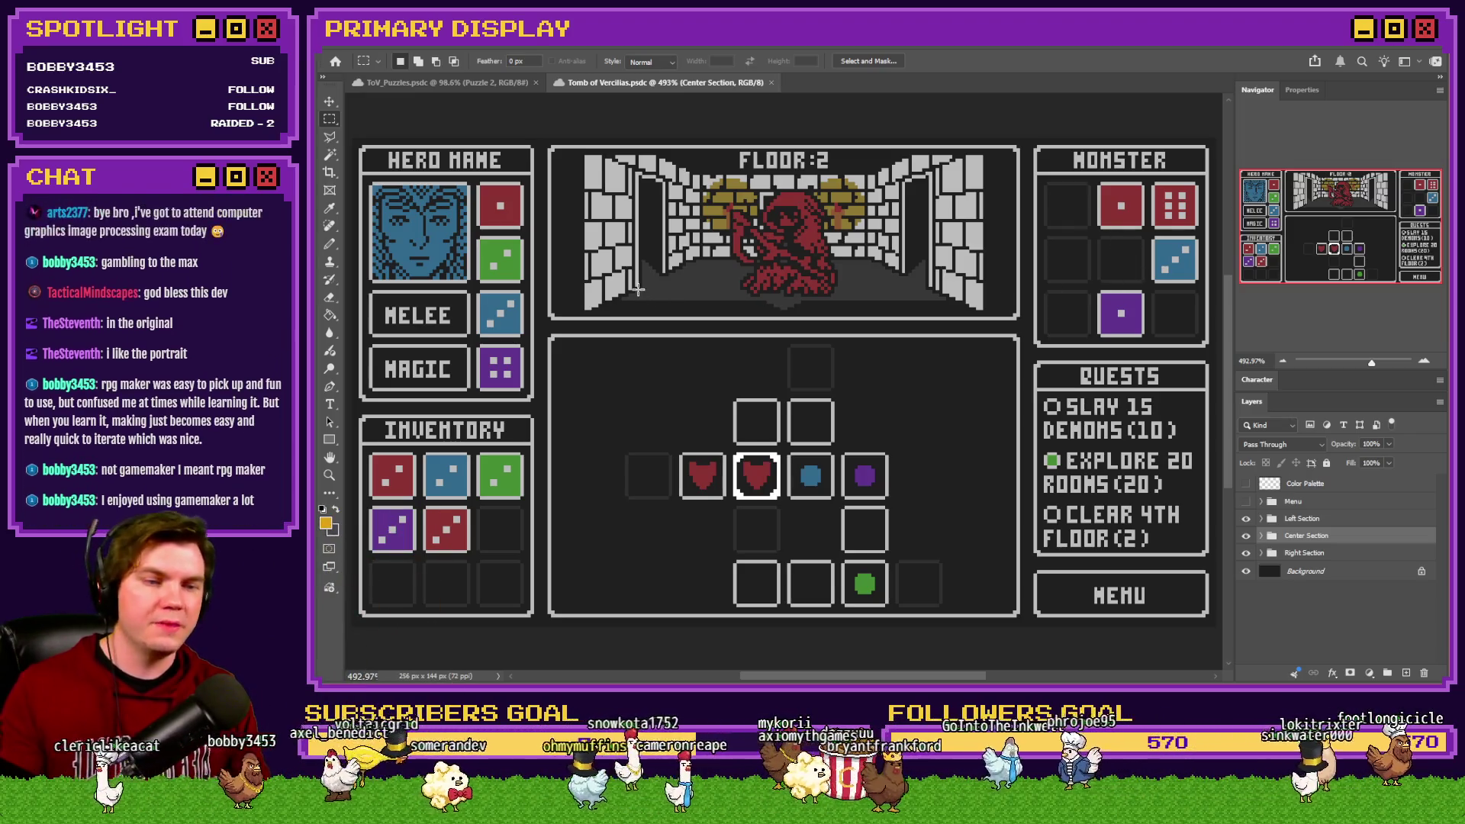
# Step: Measure the two top-right monster dice, then close the Tomb of Vercilias mockup
pyautogui.moveTo(1092, 183)
pyautogui.mouseDown()
pyautogui.moveTo(1220, 200)
pyautogui.moveTo(1198, 227)
pyautogui.mouseUp()
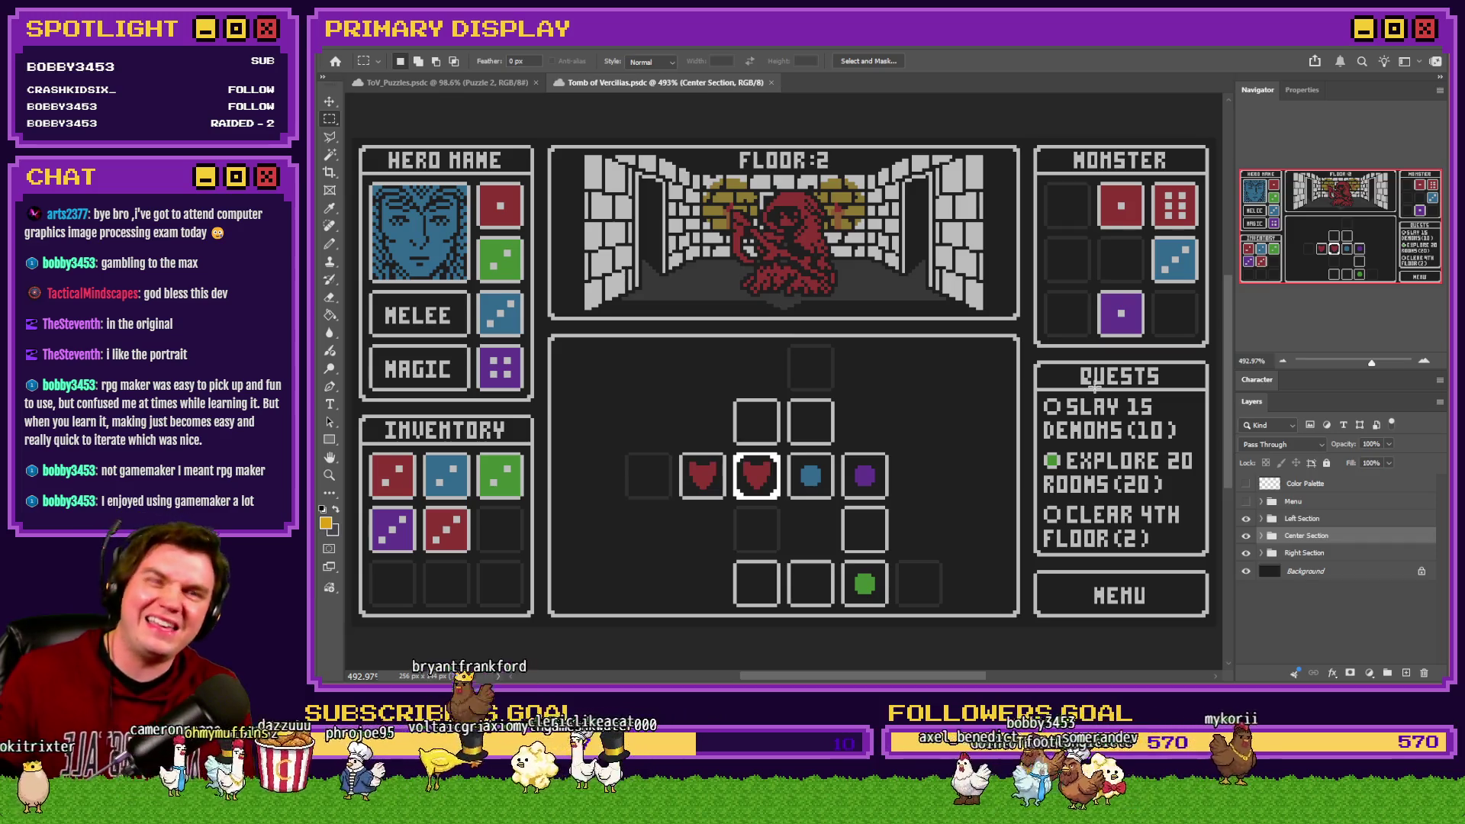
pyautogui.click(772, 82)
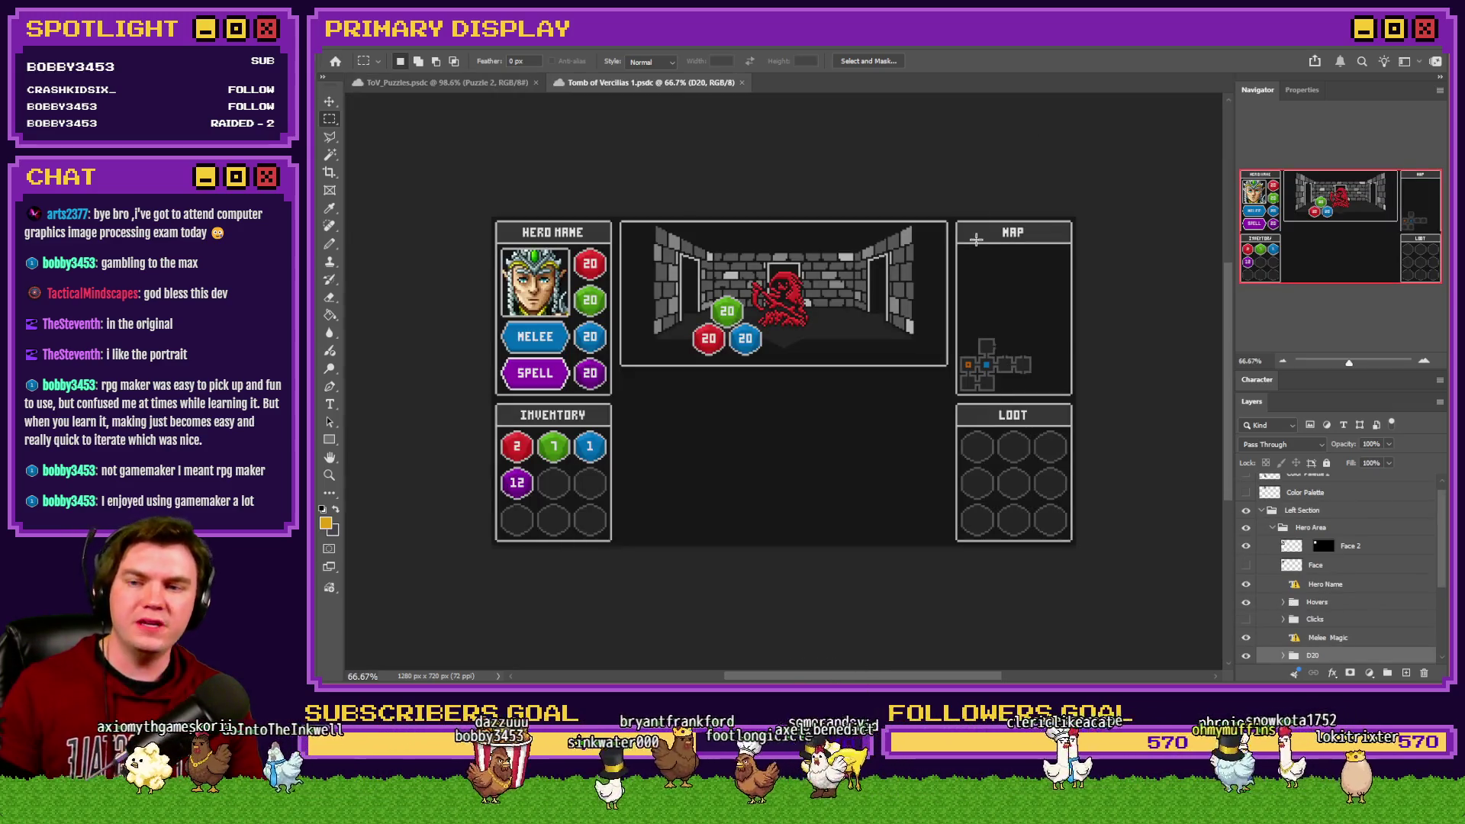
# Step: Fit Tomb of Vercilias 1 to the window, measure its lower panels, map and Loot panel, then close it
pyautogui.hotkey('ctrl', '0')
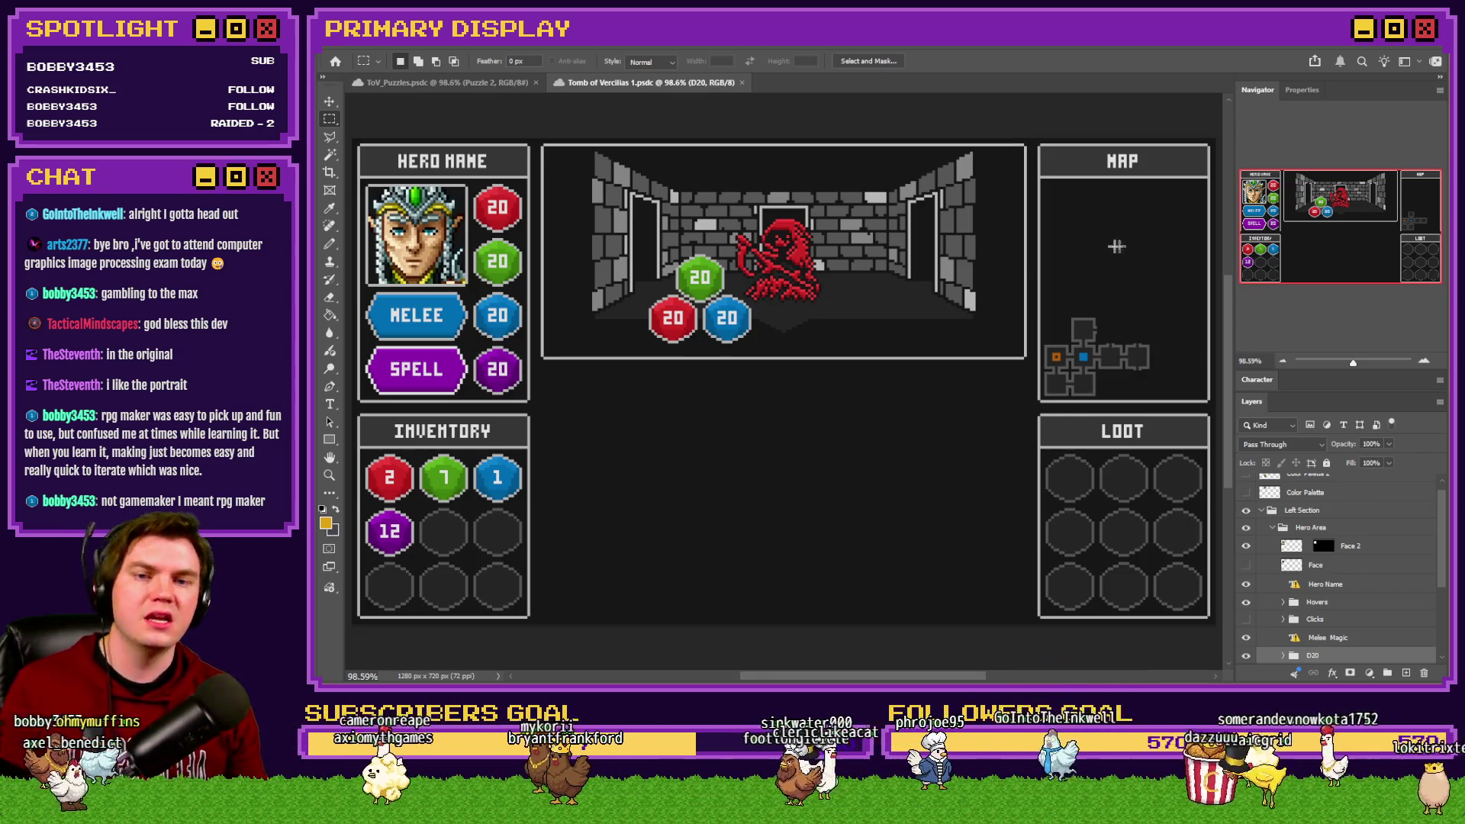
pyautogui.moveTo(1020, 367); pyautogui.dragTo(543, 614)
pyautogui.click(573, 386)
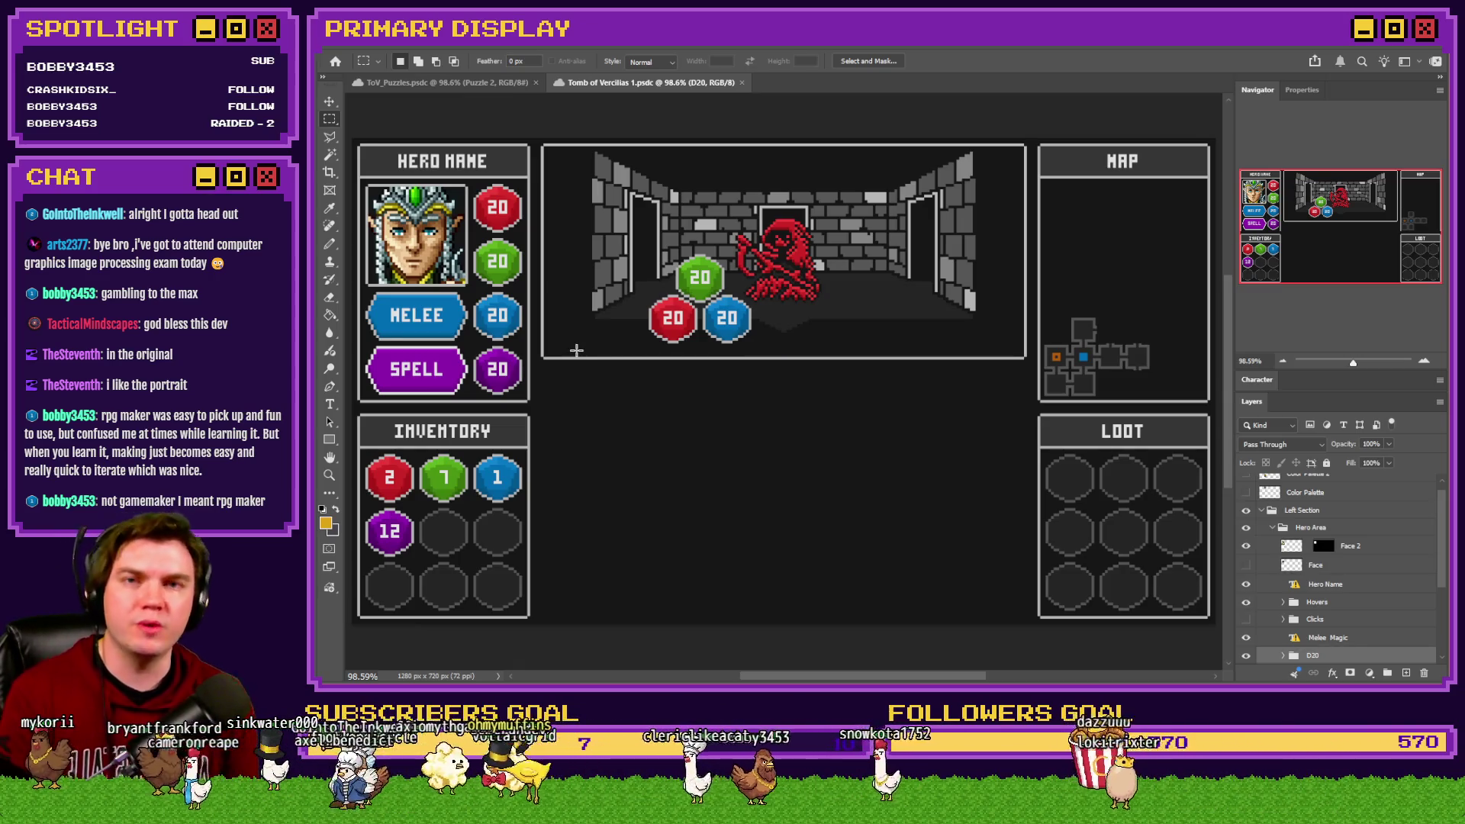
pyautogui.moveTo(1043, 185)
pyautogui.mouseDown()
pyautogui.moveTo(1171, 299)
pyautogui.moveTo(1195, 395)
pyautogui.mouseUp()
pyautogui.moveTo(1048, 450); pyautogui.dragTo(1197, 612)
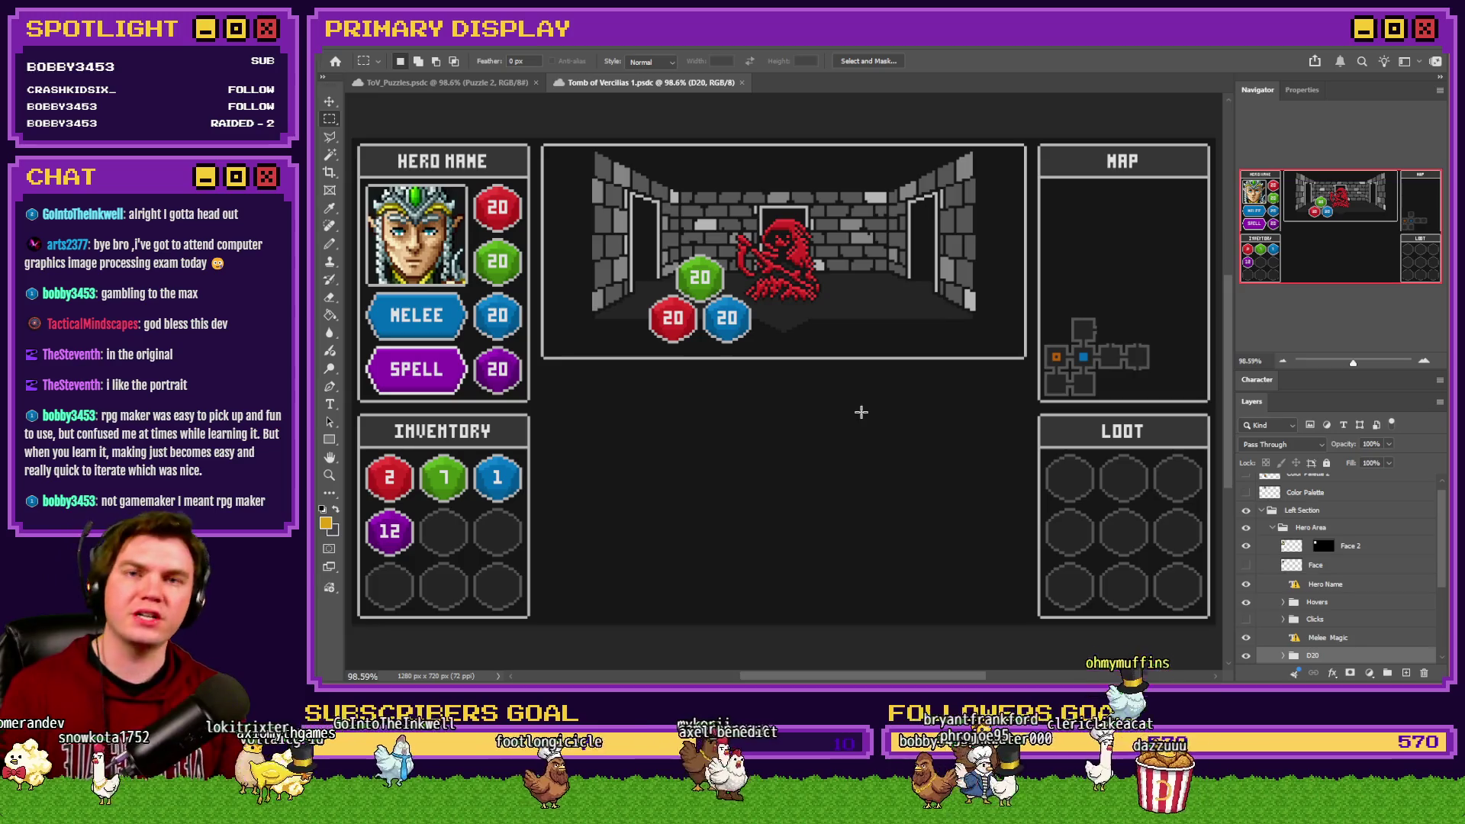
pyautogui.click(742, 83)
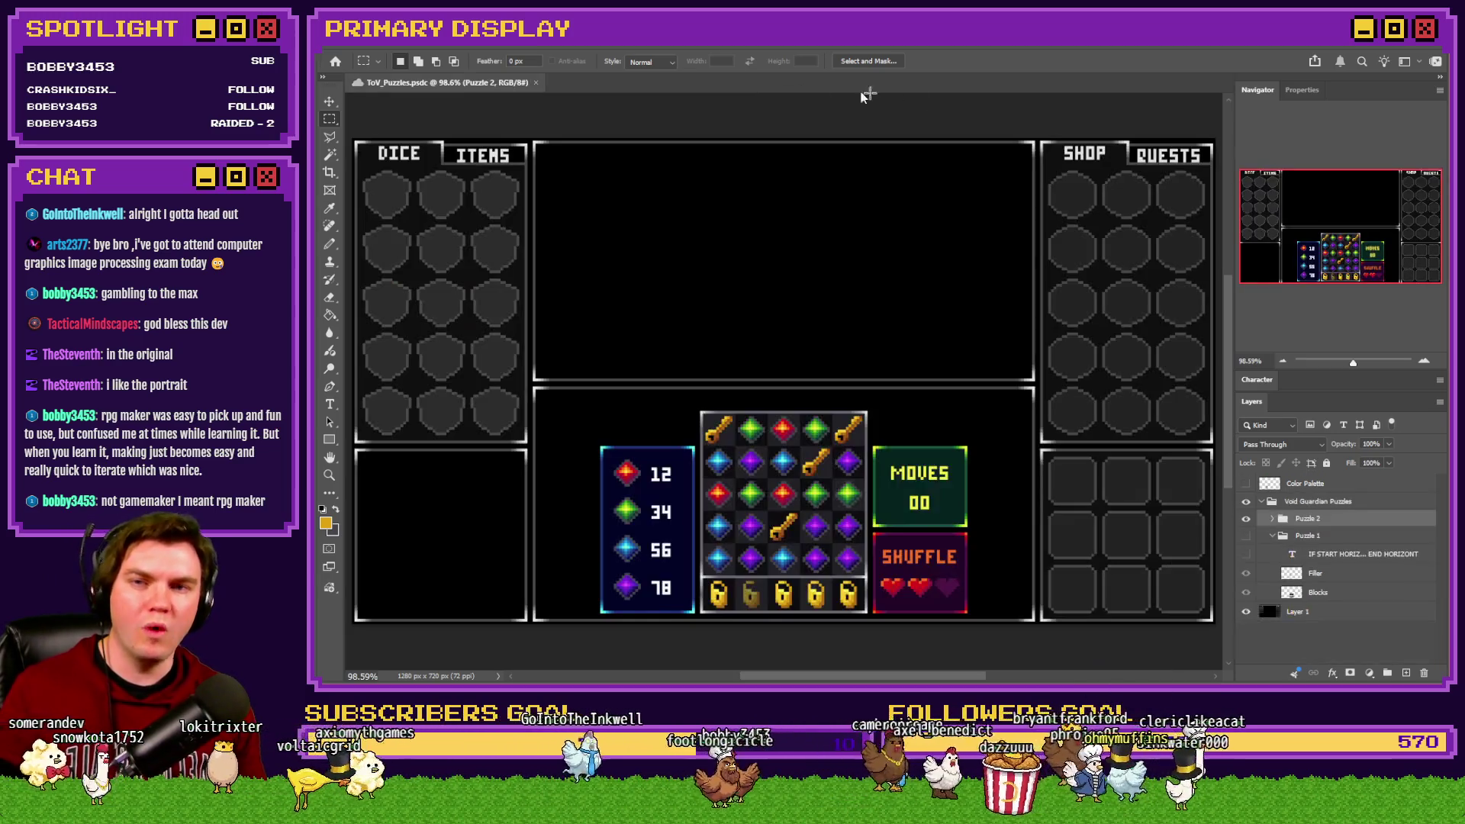
# Step: Leave Photoshop and bring the running dungeon game back to the front
pyautogui.hotkey('alt', 'Tab')
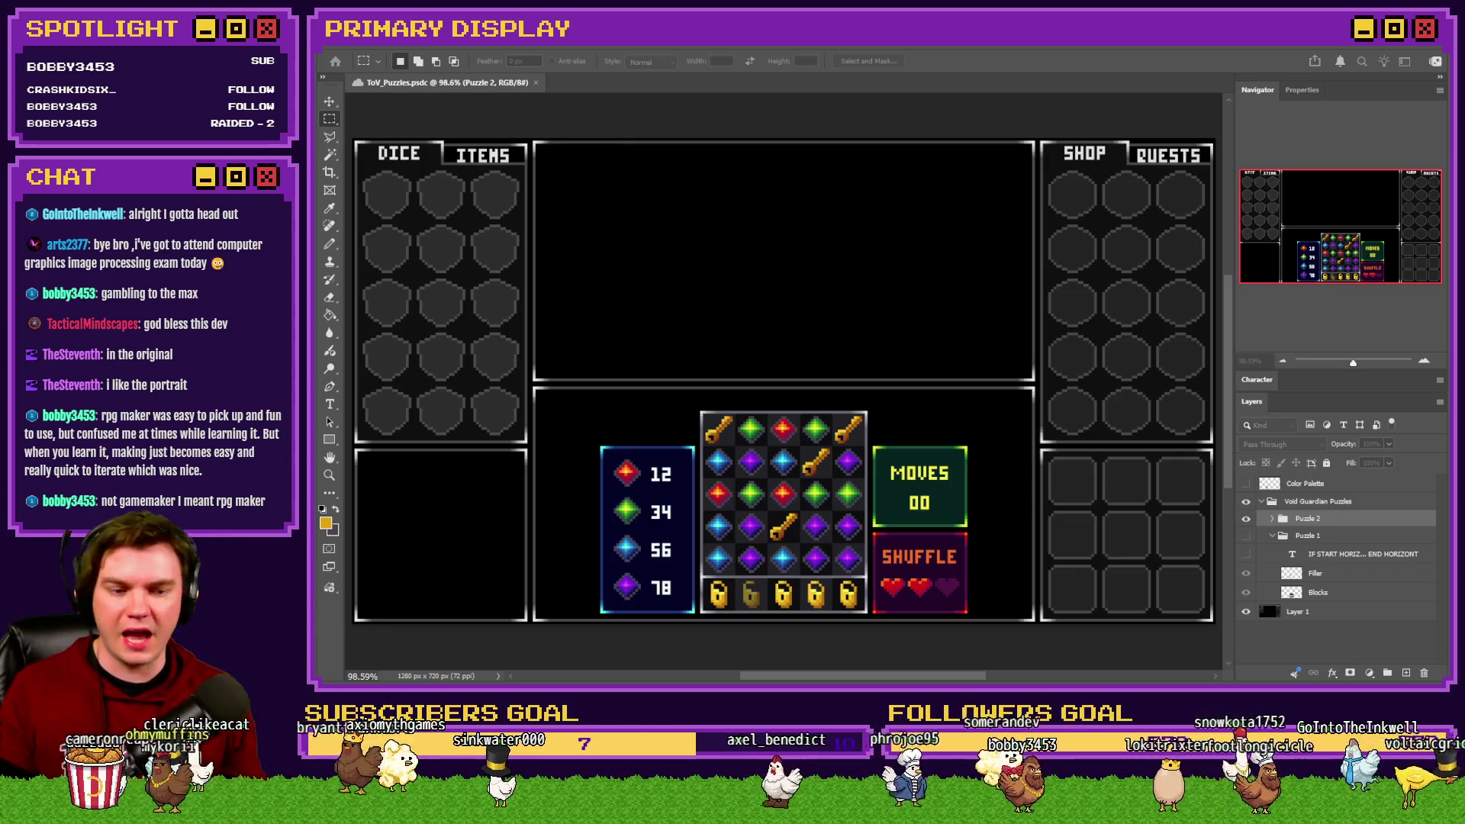
pyautogui.hotkey('alt', 'Tab')
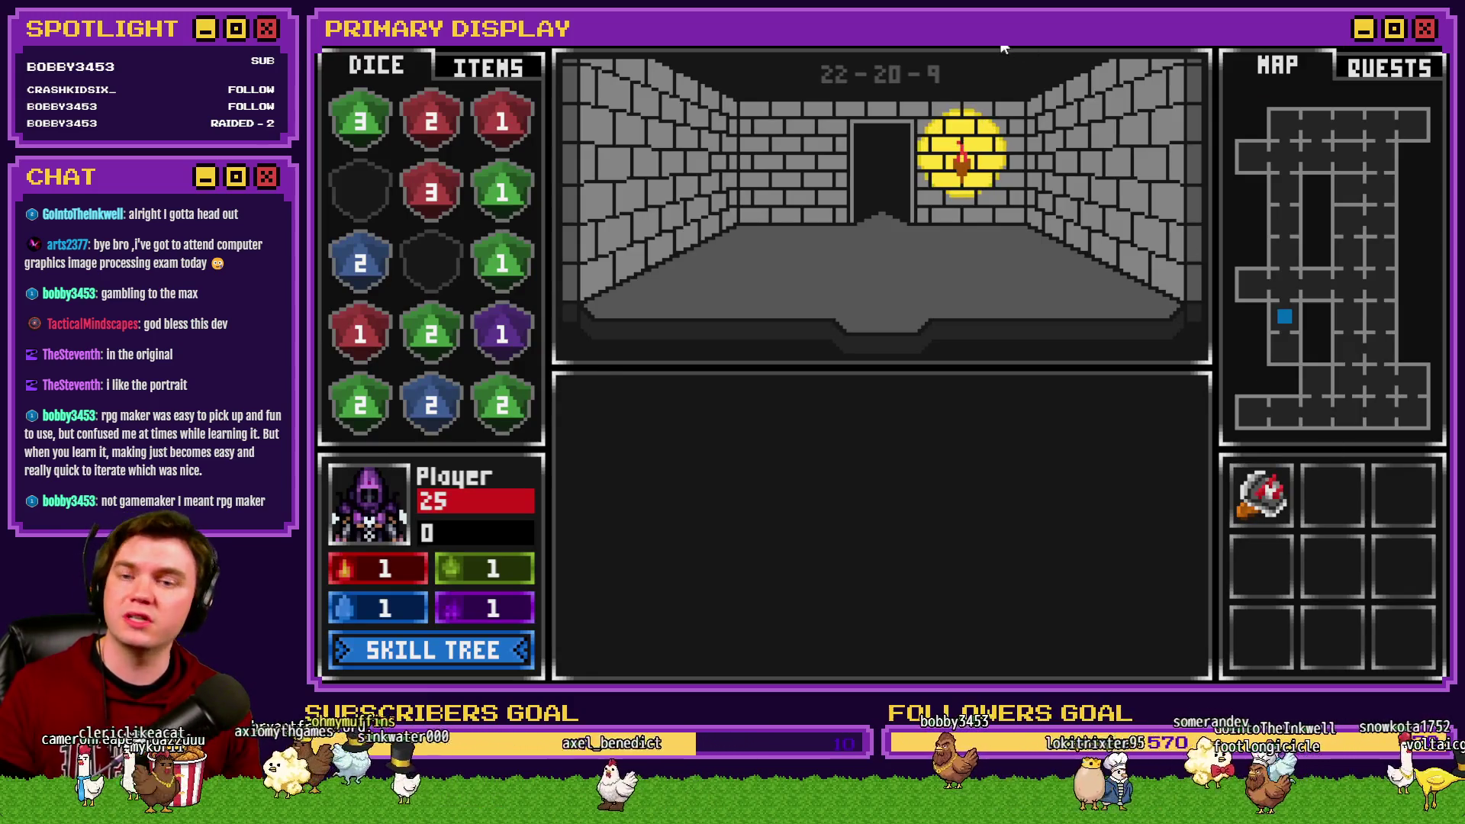
# Step: Walk up the corridor, along the top passage and down the right corridor to the locked door
pyautogui.press('w')
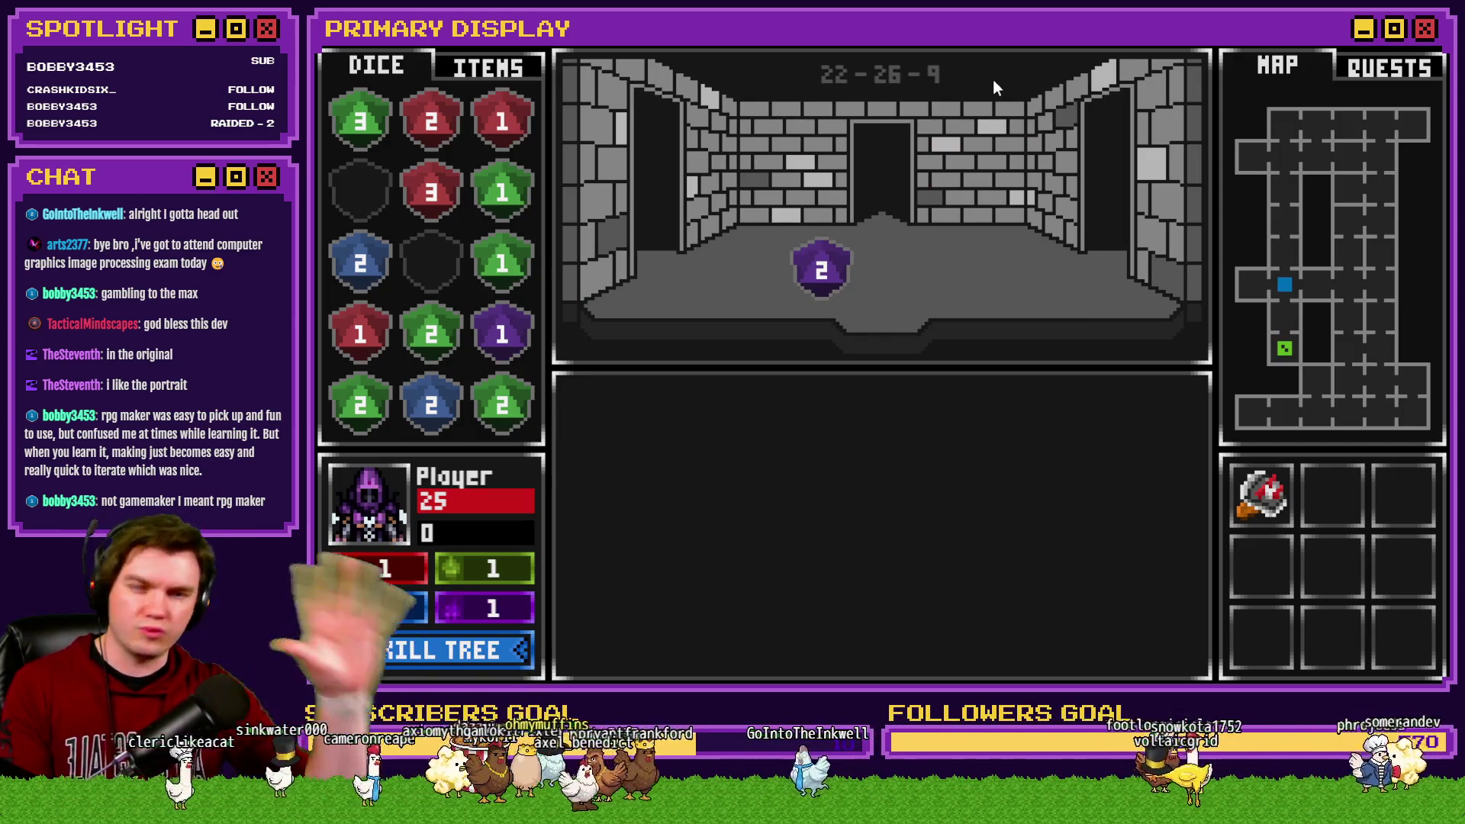
pyautogui.press('a')
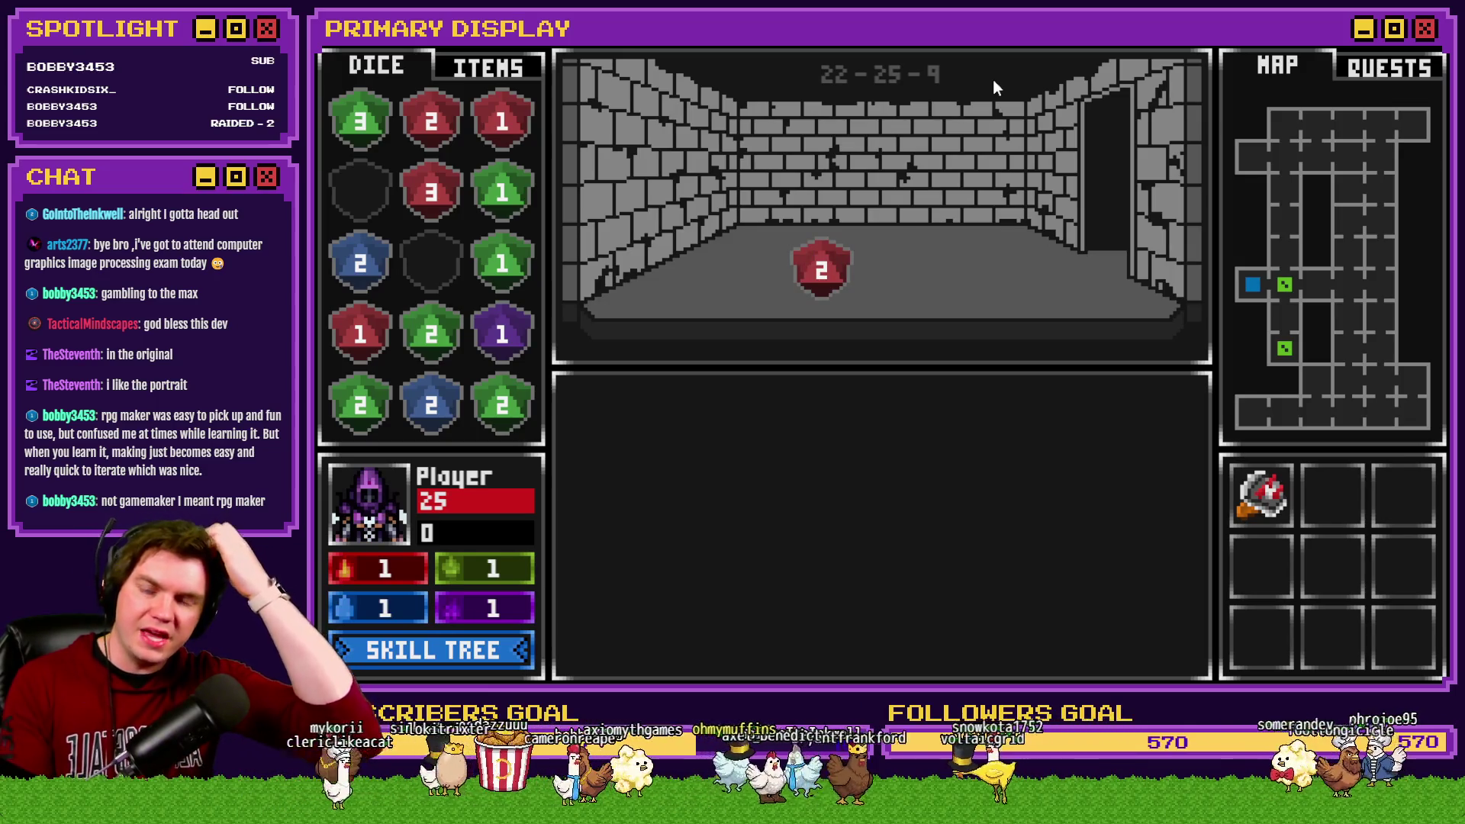
pyautogui.press('d')
pyautogui.press('w')
pyautogui.press('w')
pyautogui.press('w')
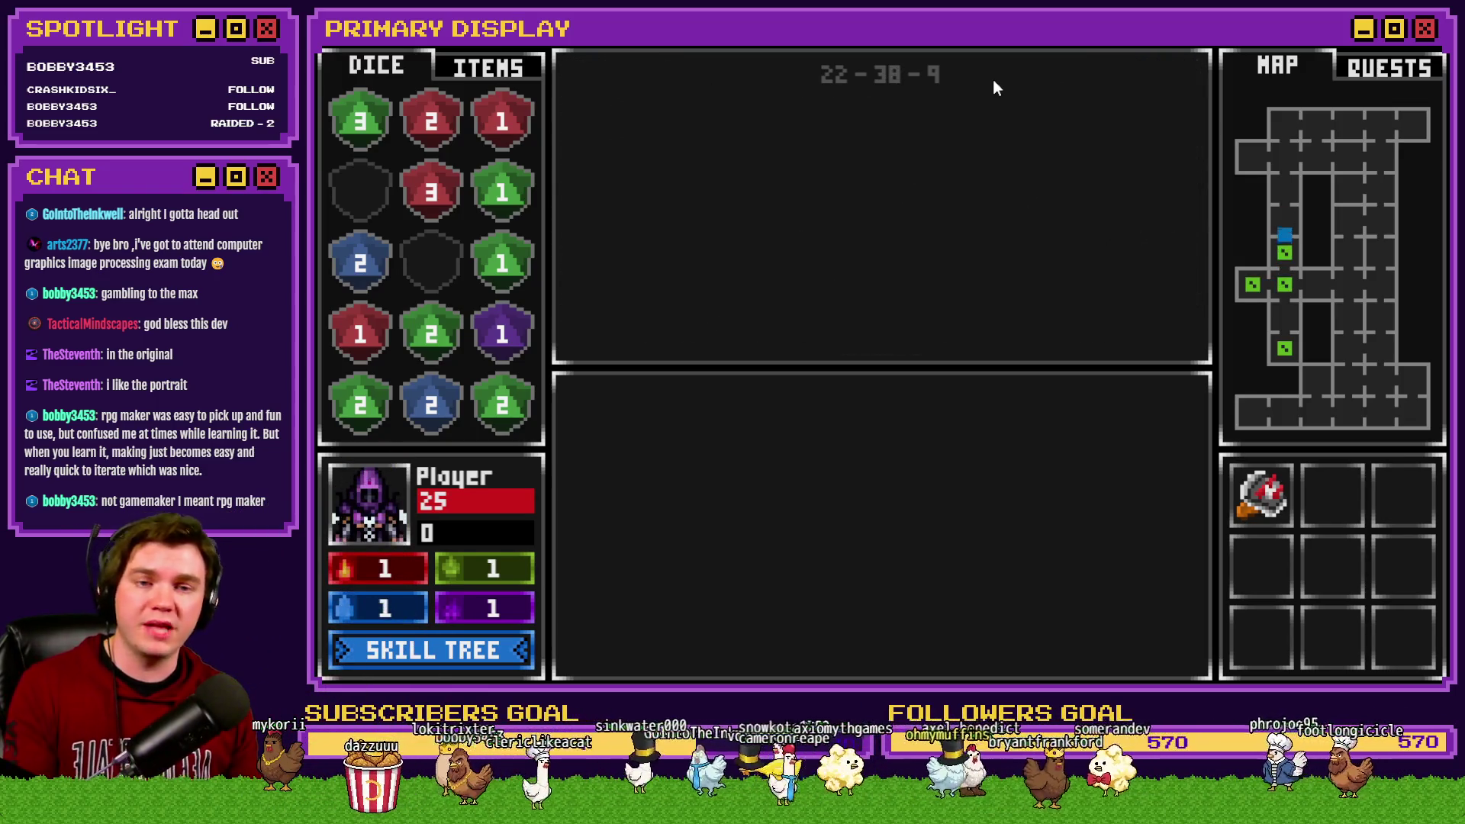
pyautogui.press('w')
pyautogui.press('d')
pyautogui.press('d')
pyautogui.press('d')
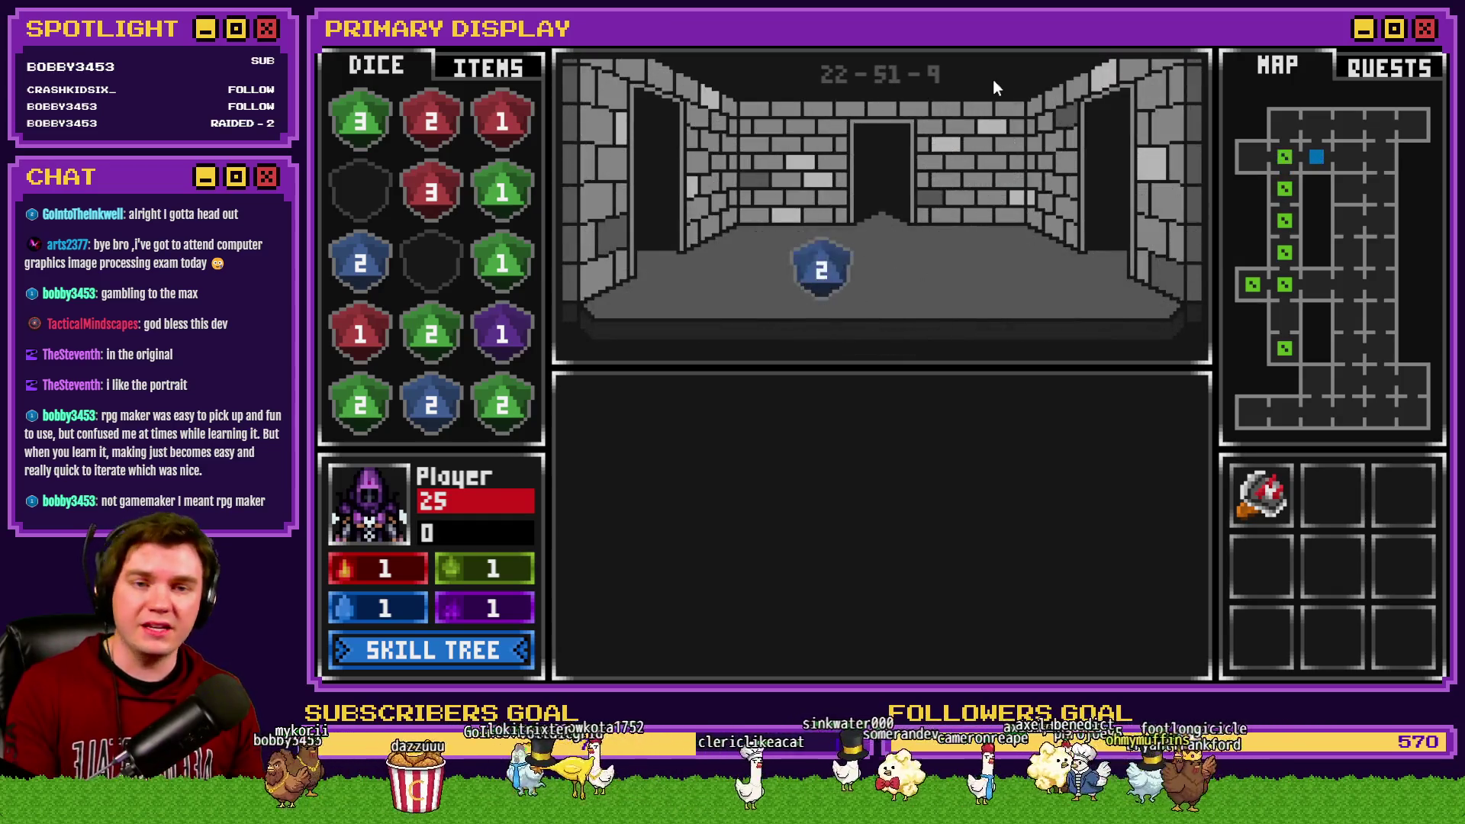
pyautogui.press('s')
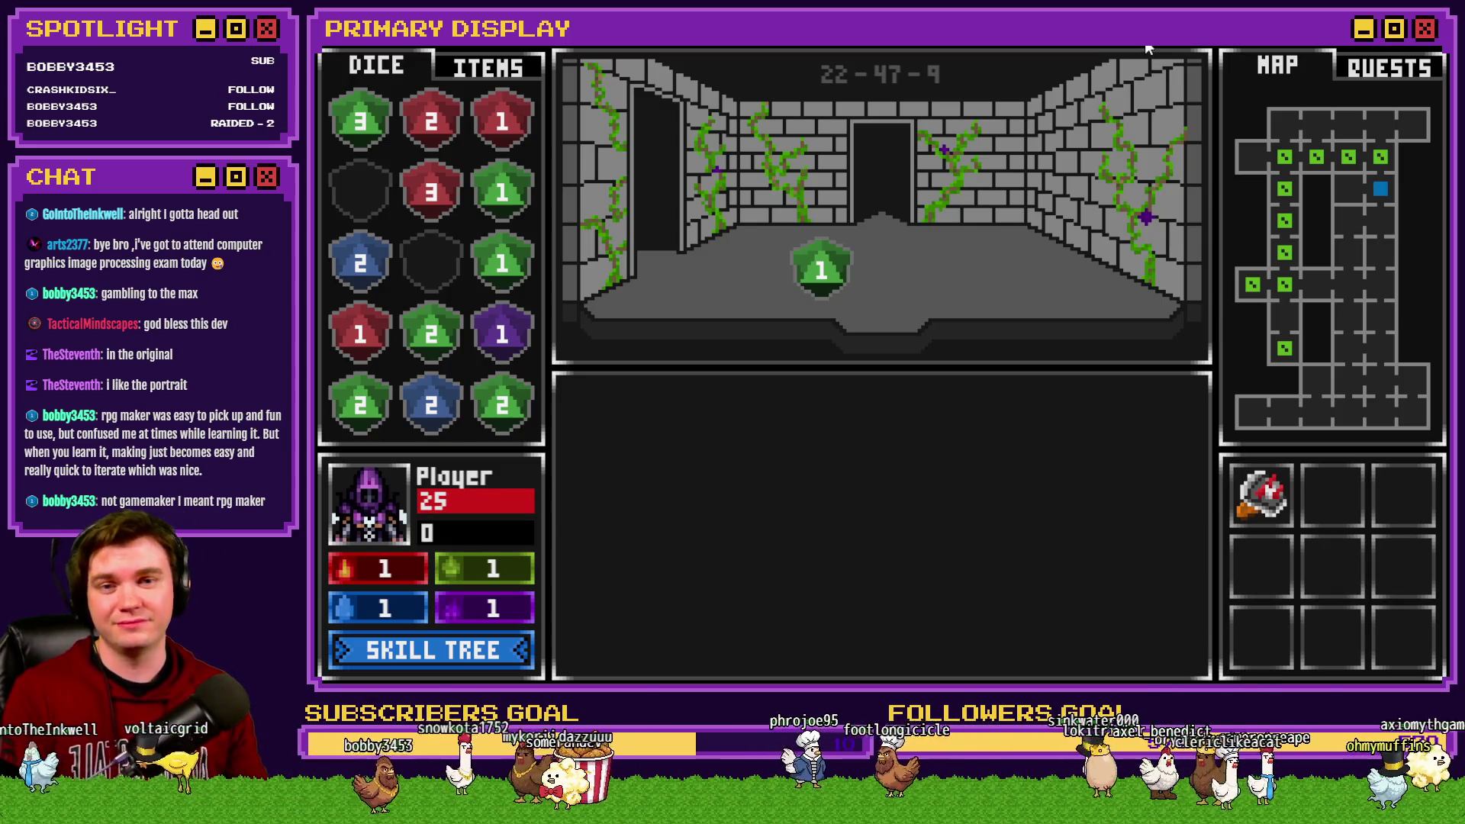
pyautogui.press('s')
pyautogui.press('s')
pyautogui.press('s')
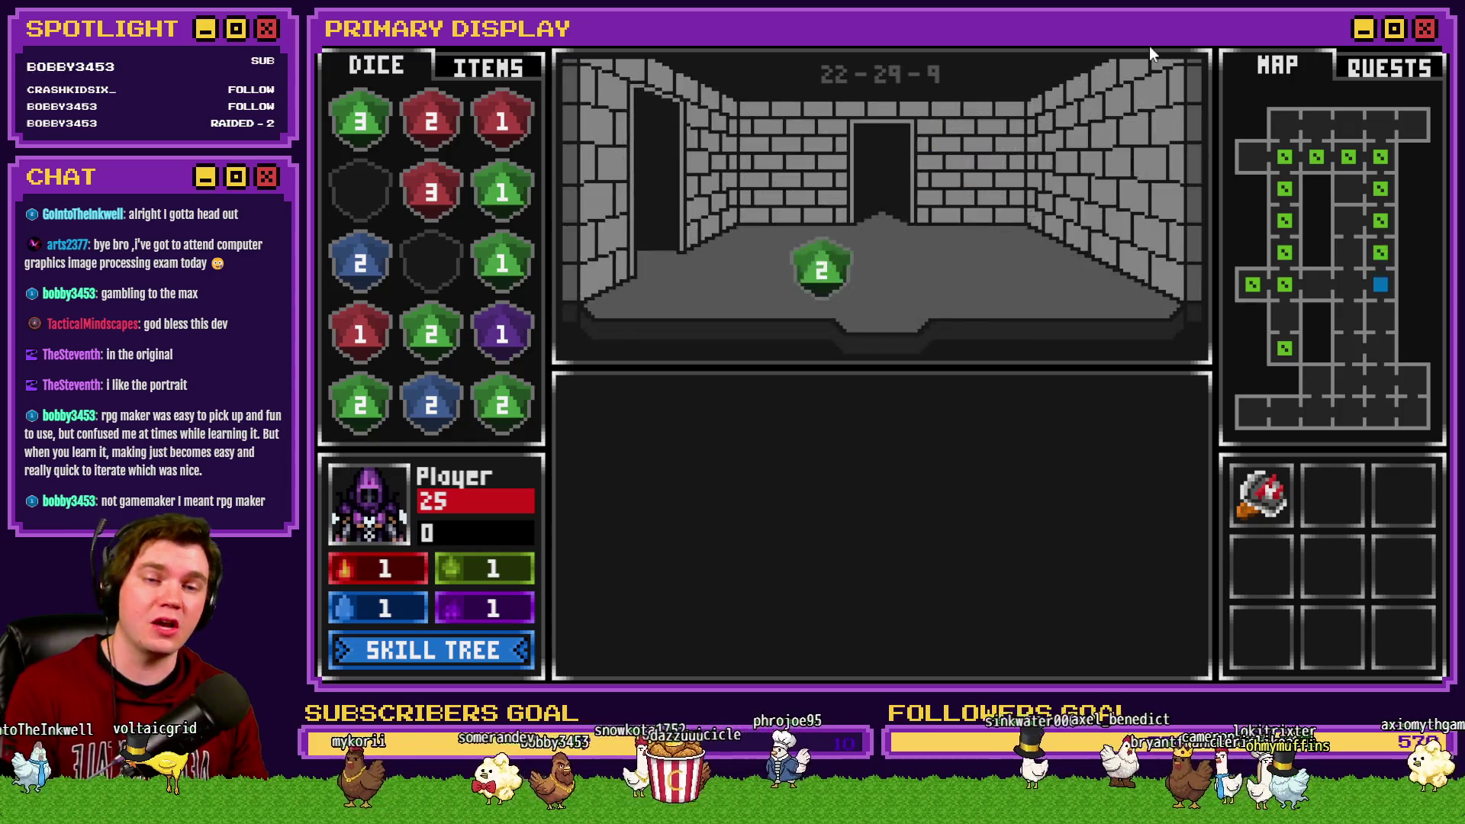
pyautogui.press('s')
pyautogui.press('s')
pyautogui.press('s')
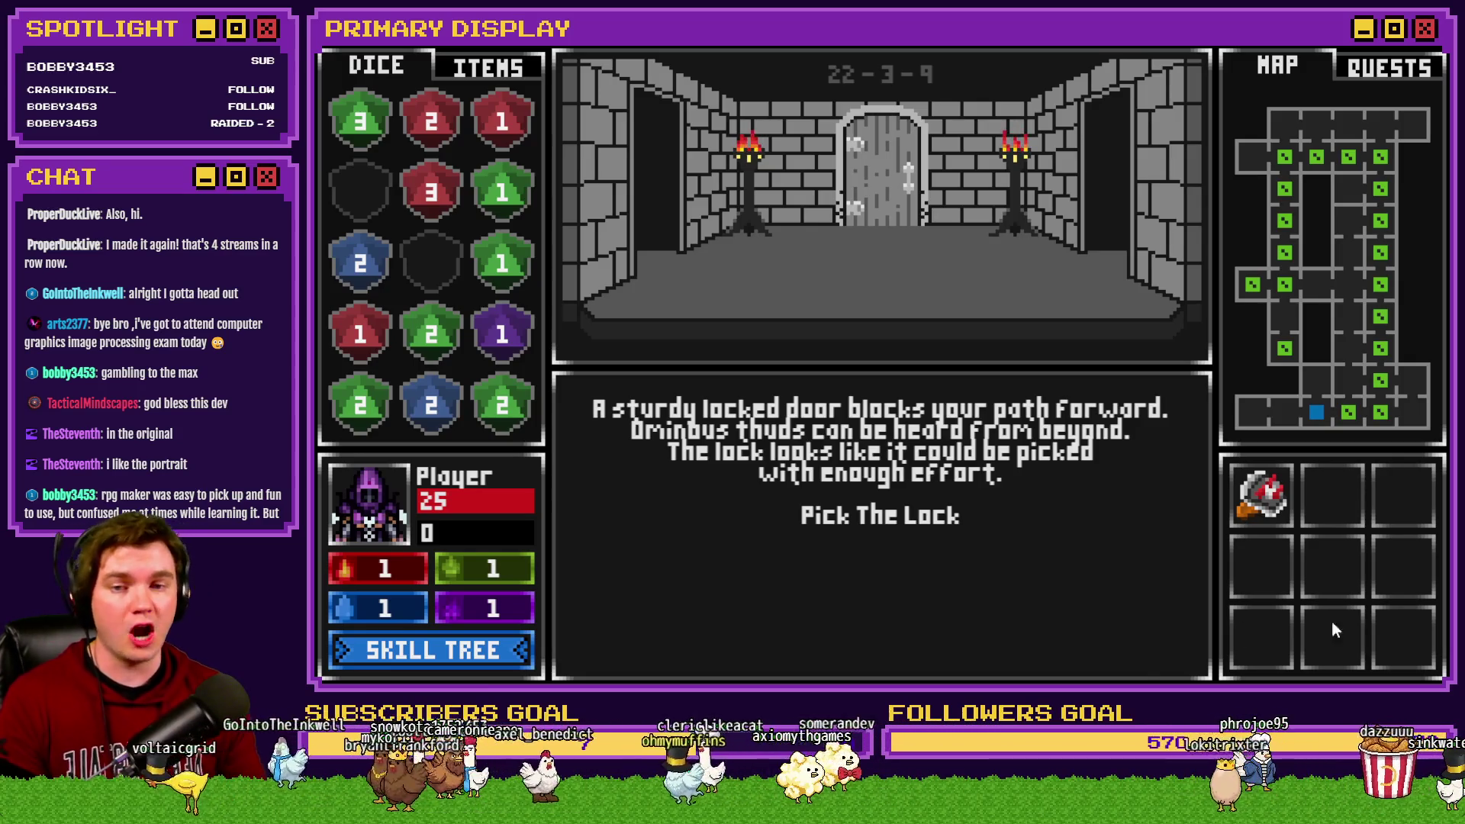
# Step: Choose Pick The Lock at the sturdy locked door
pyautogui.click(875, 508)
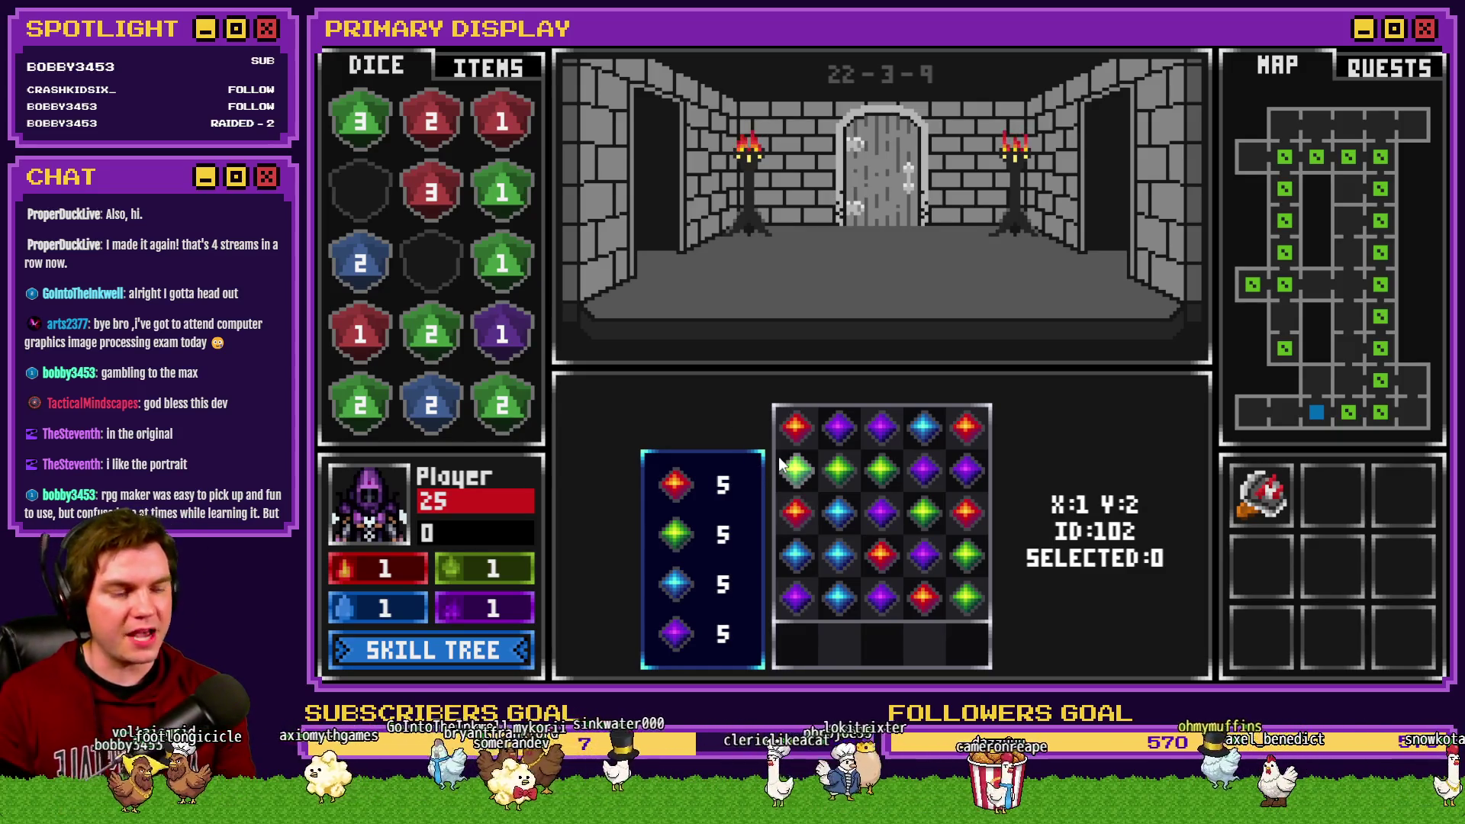
# Step: Clear the blue, purple, red and green gem clusters until the lock is picked and the door opens
pyautogui.click(840, 557)
pyautogui.click(838, 515)
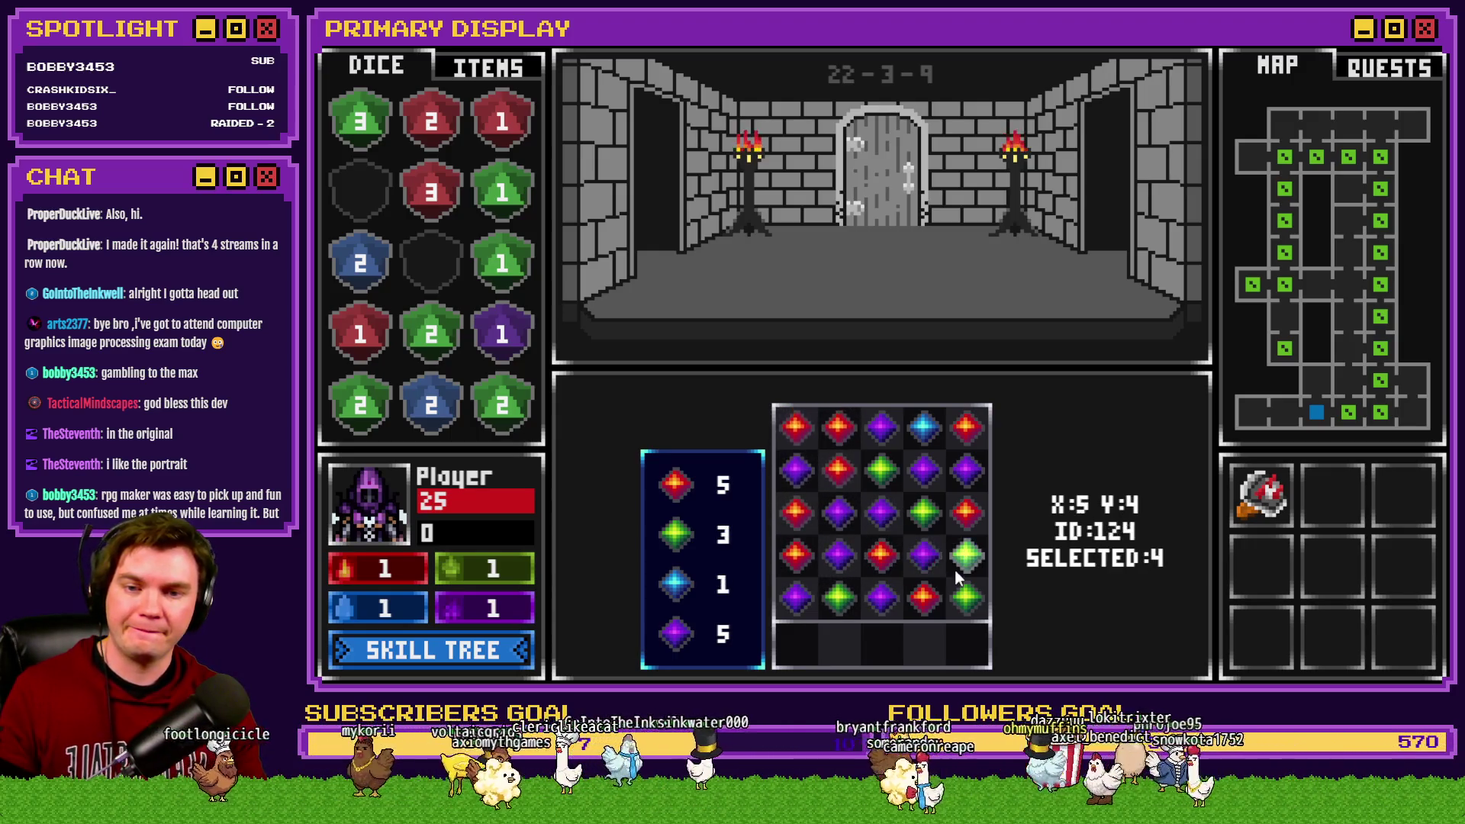
pyautogui.click(958, 569)
pyautogui.click(876, 534)
pyautogui.click(911, 557)
pyautogui.click(881, 519)
pyautogui.click(870, 511)
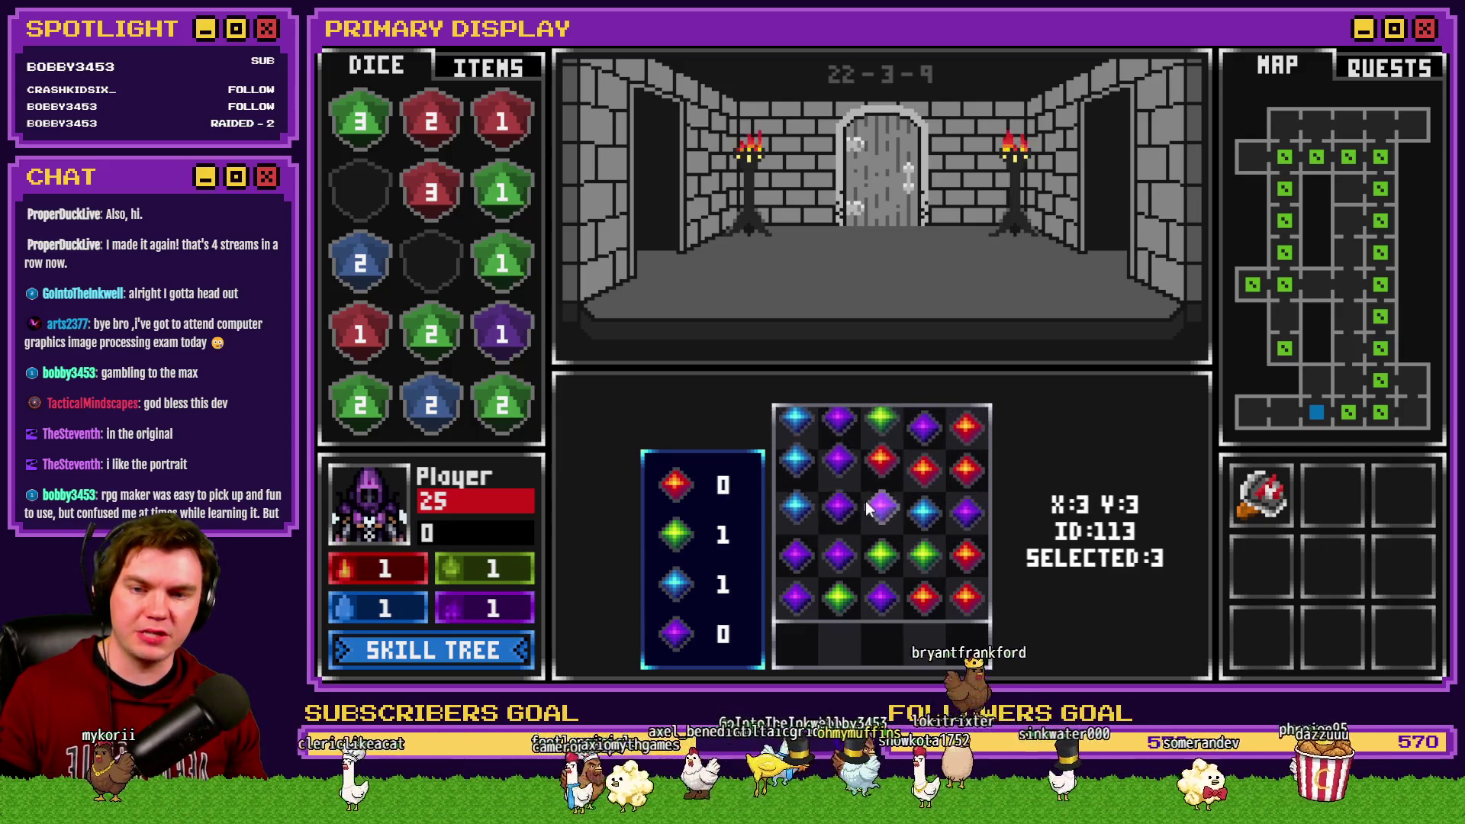
pyautogui.click(881, 554)
pyautogui.click(881, 511)
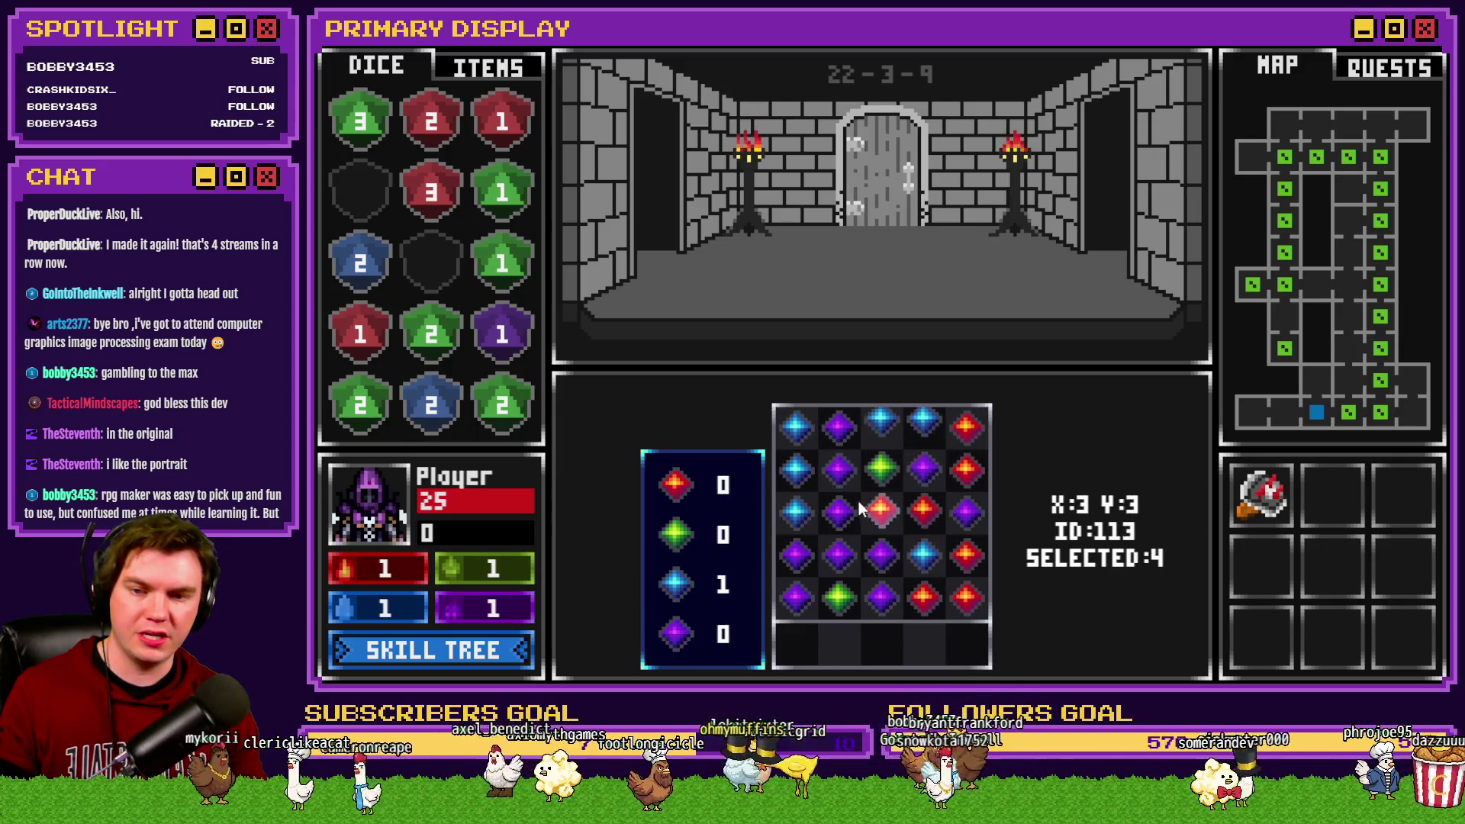
pyautogui.click(796, 469)
pyautogui.click(841, 515)
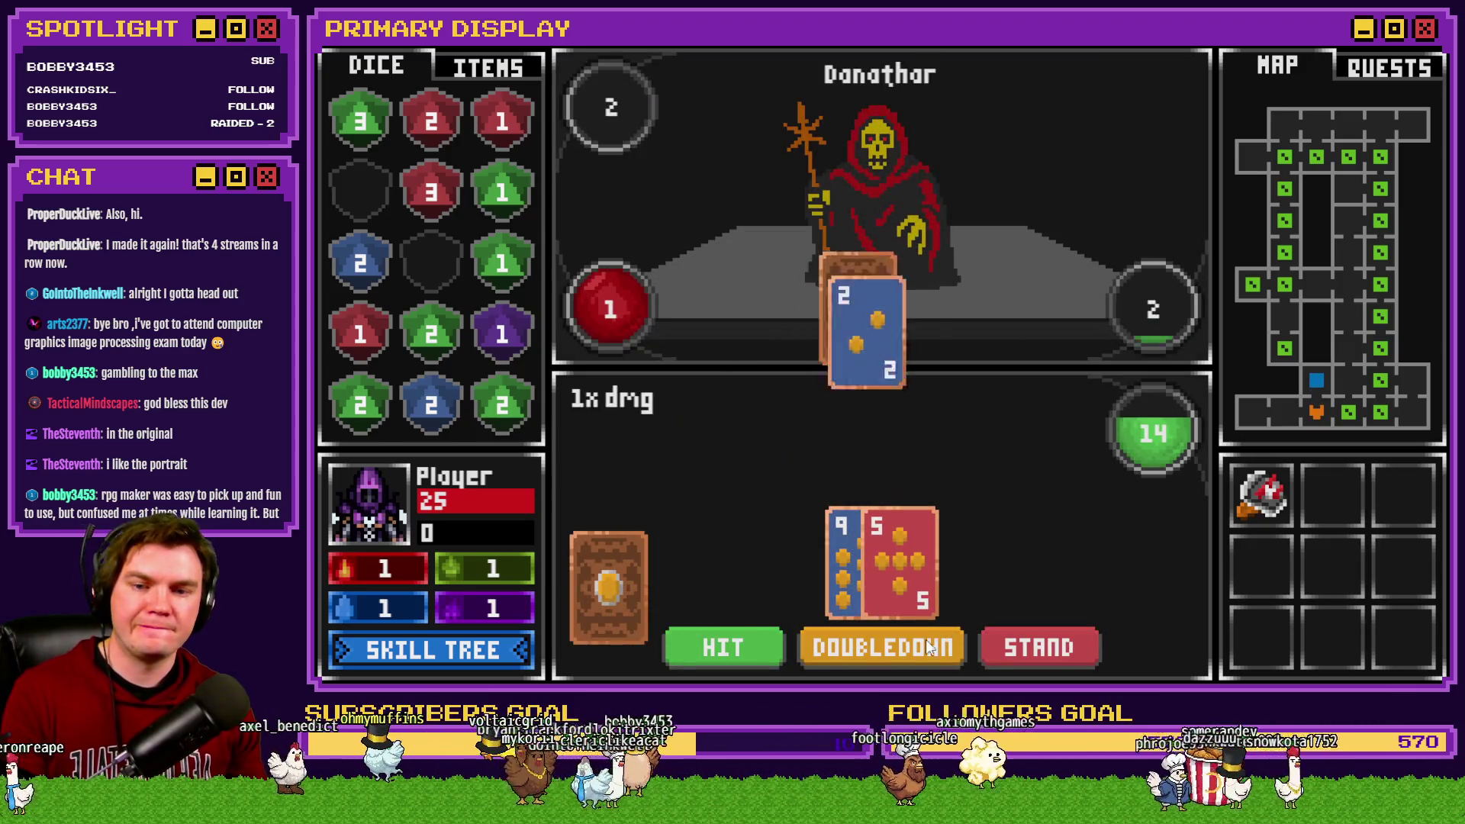
# Step: Draw one more card, then stand to win the blackjack duel against Danathar at 19
pyautogui.click(738, 640)
pyautogui.click(1009, 639)
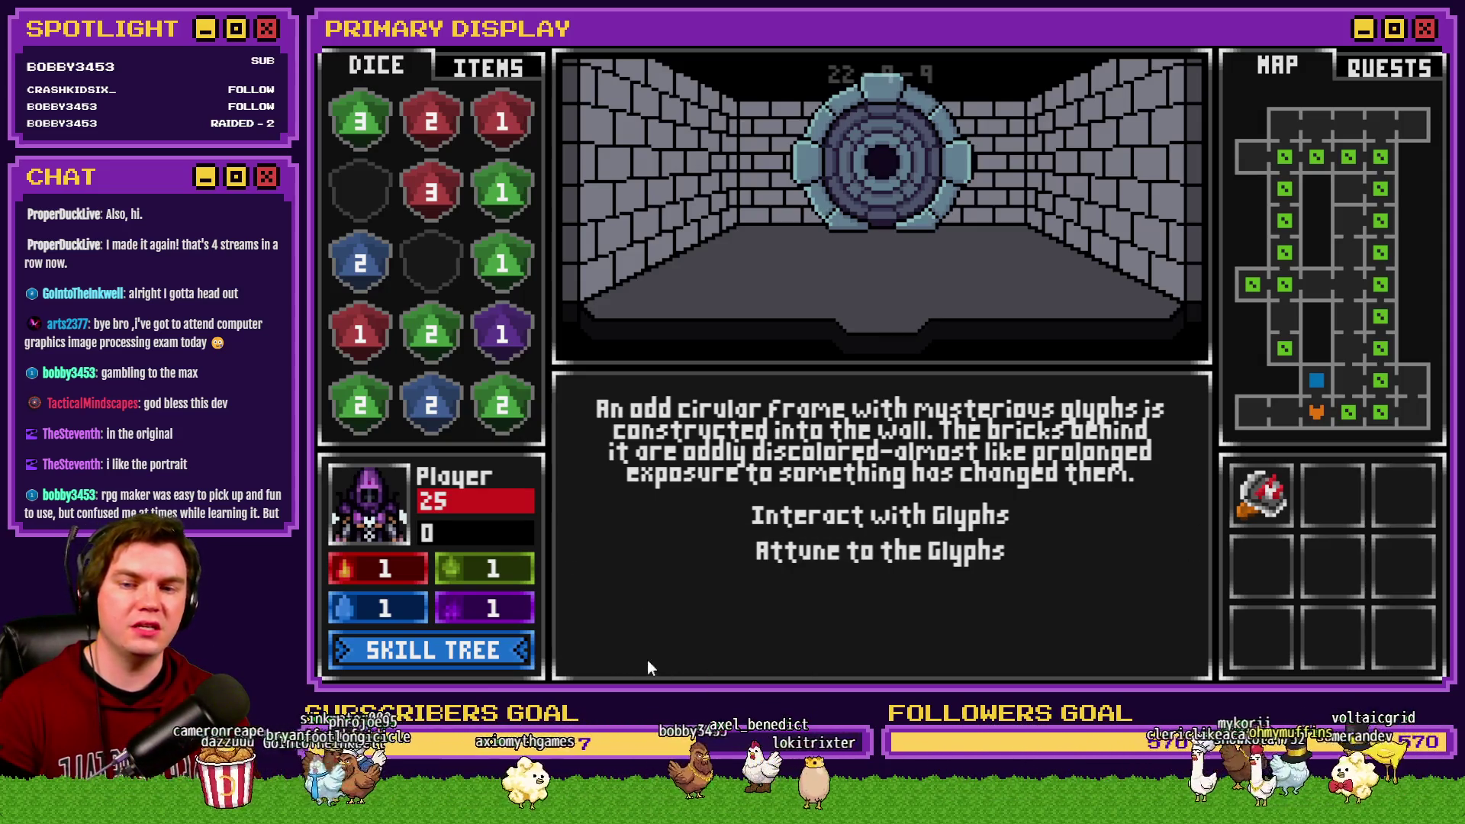
# Step: Examine the glyph frame, attune to the glyphs, and open the red-green-blue gem dial puzzle
pyautogui.click(818, 516)
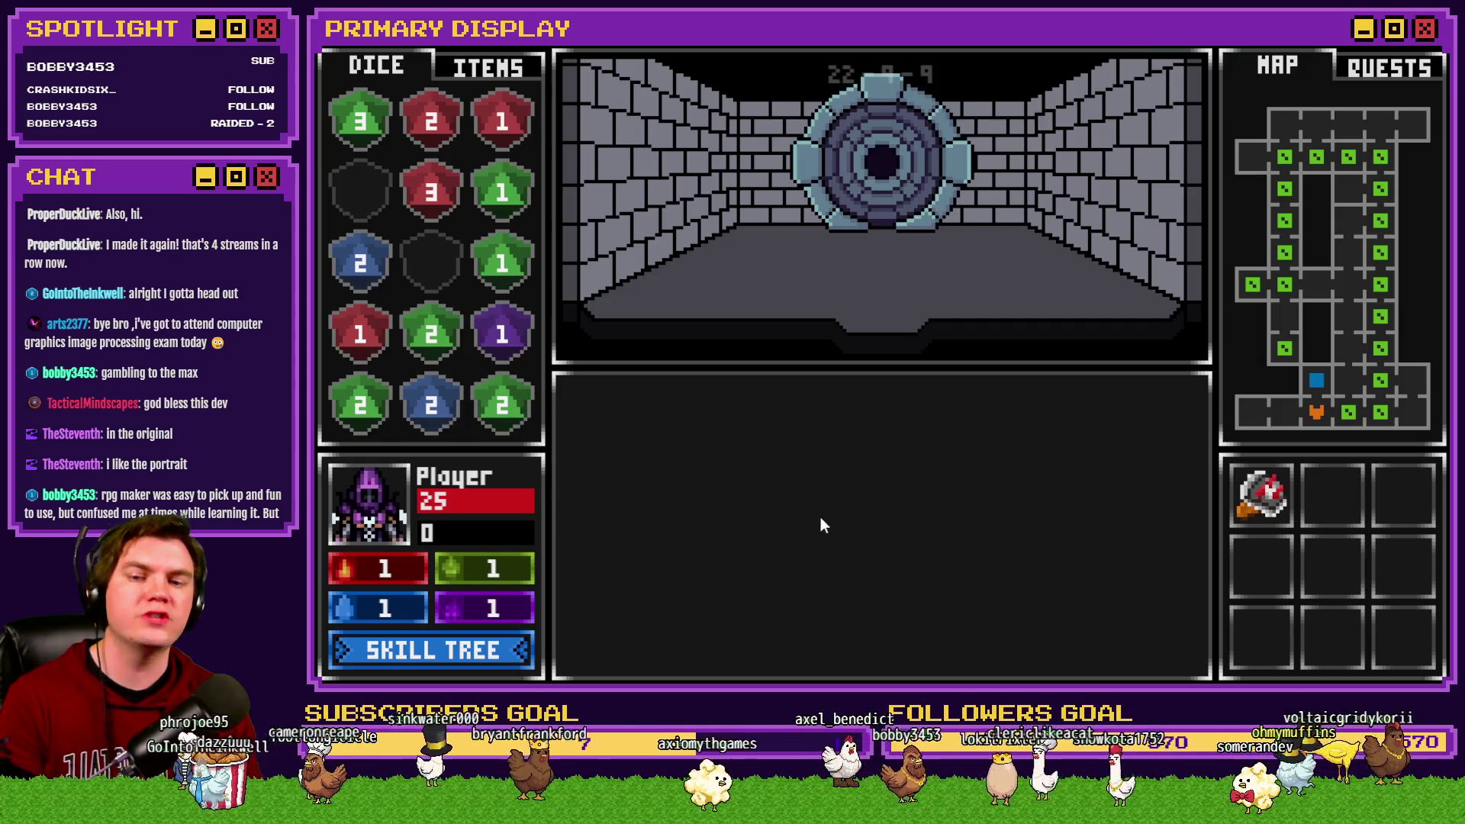
pyautogui.click(630, 640)
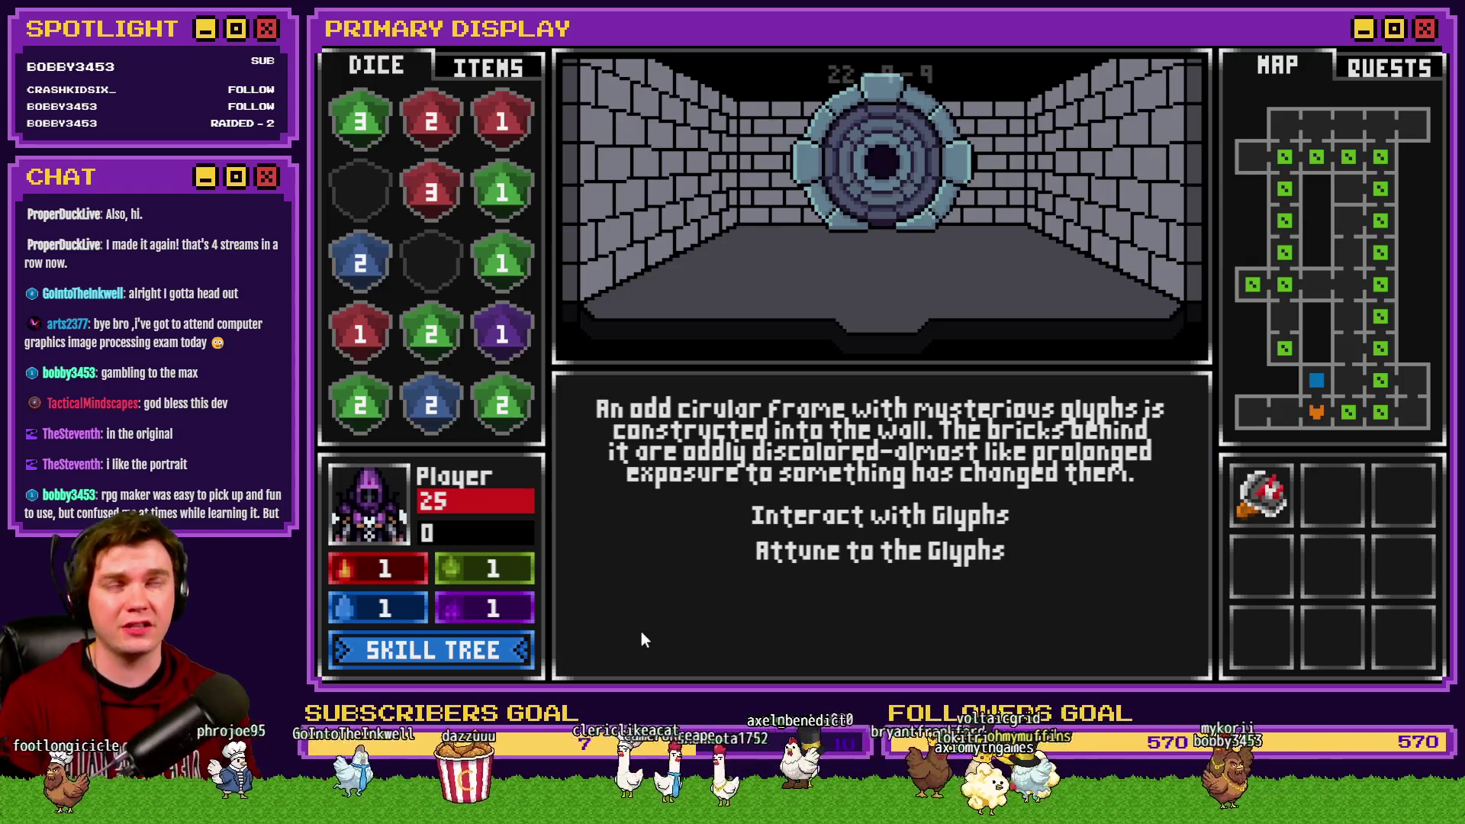
pyautogui.click(861, 551)
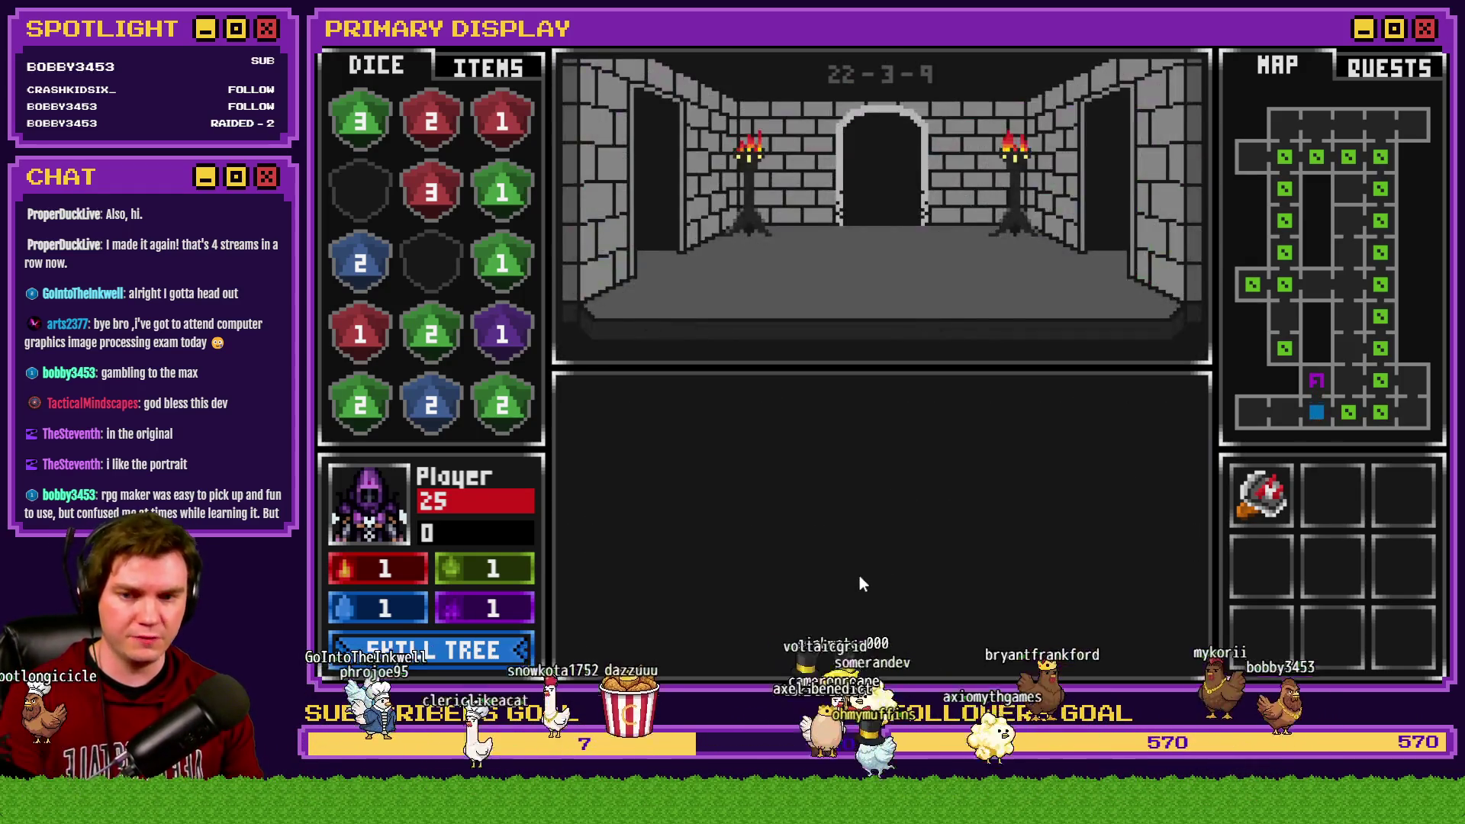
pyautogui.click(876, 515)
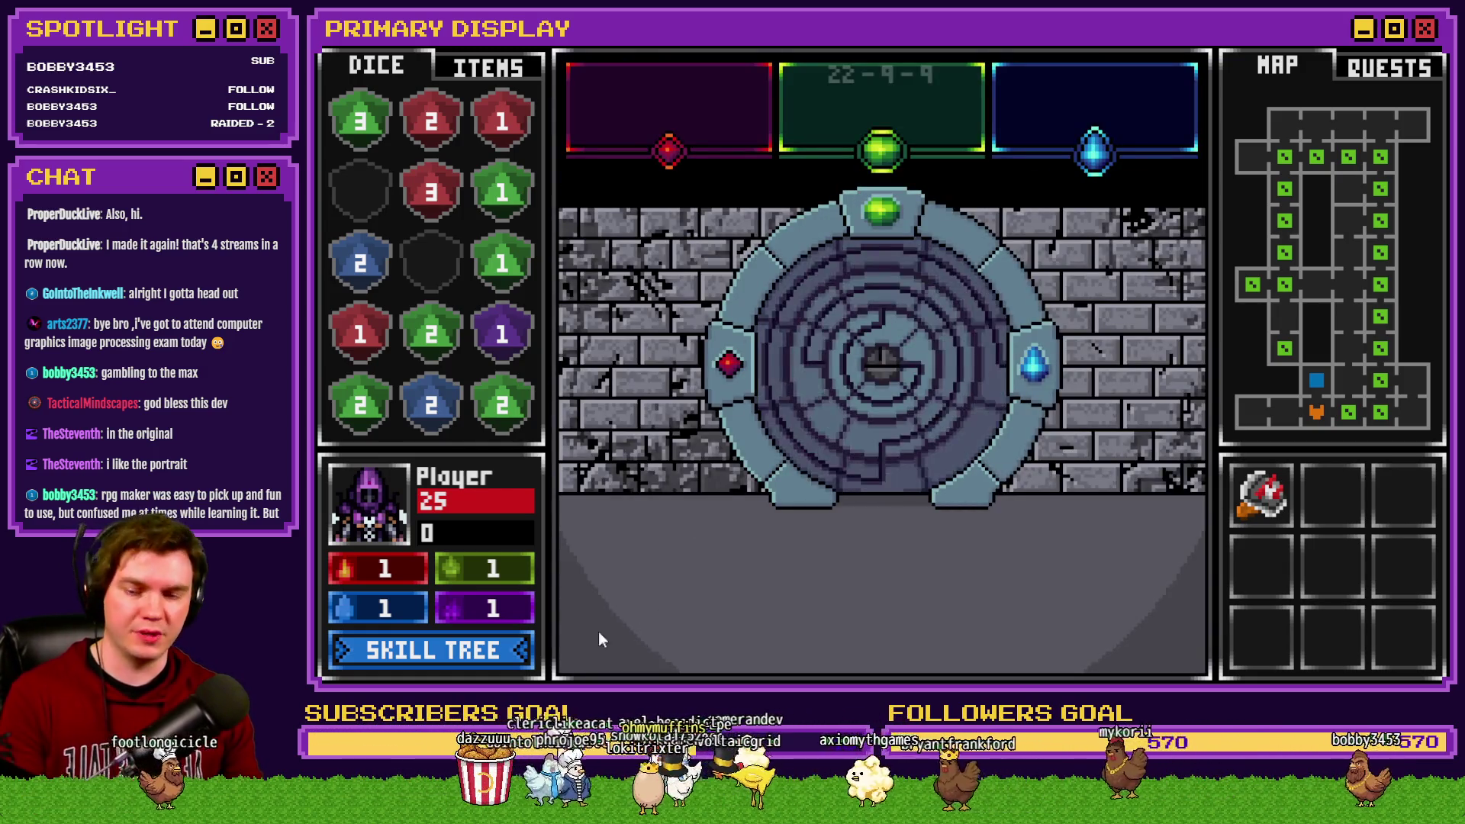
# Step: Reopen the stone-dial puzzle several times while walking between it and the previous room
pyautogui.click(598, 630)
pyautogui.click(794, 533)
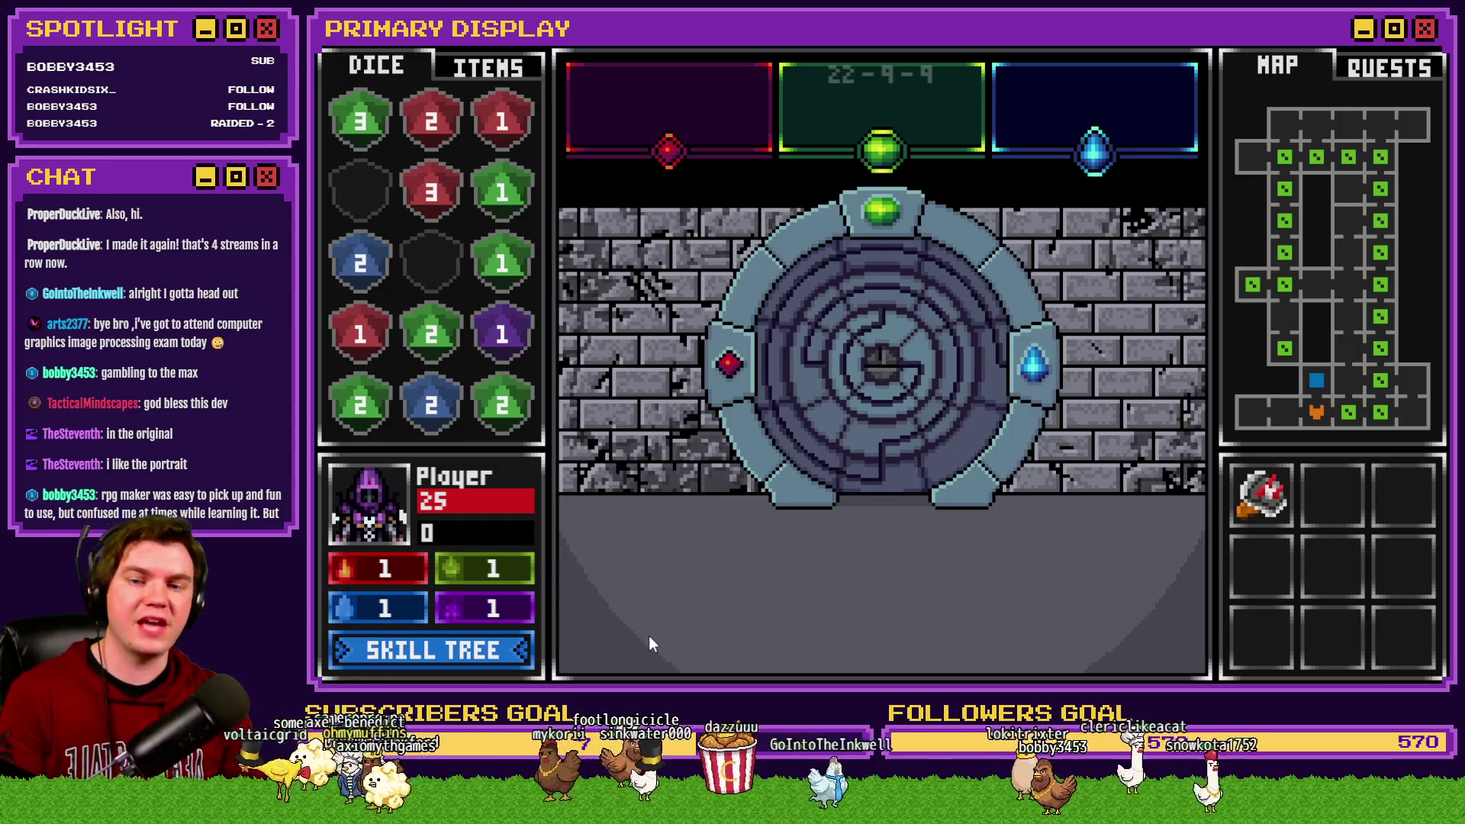
pyautogui.click(708, 644)
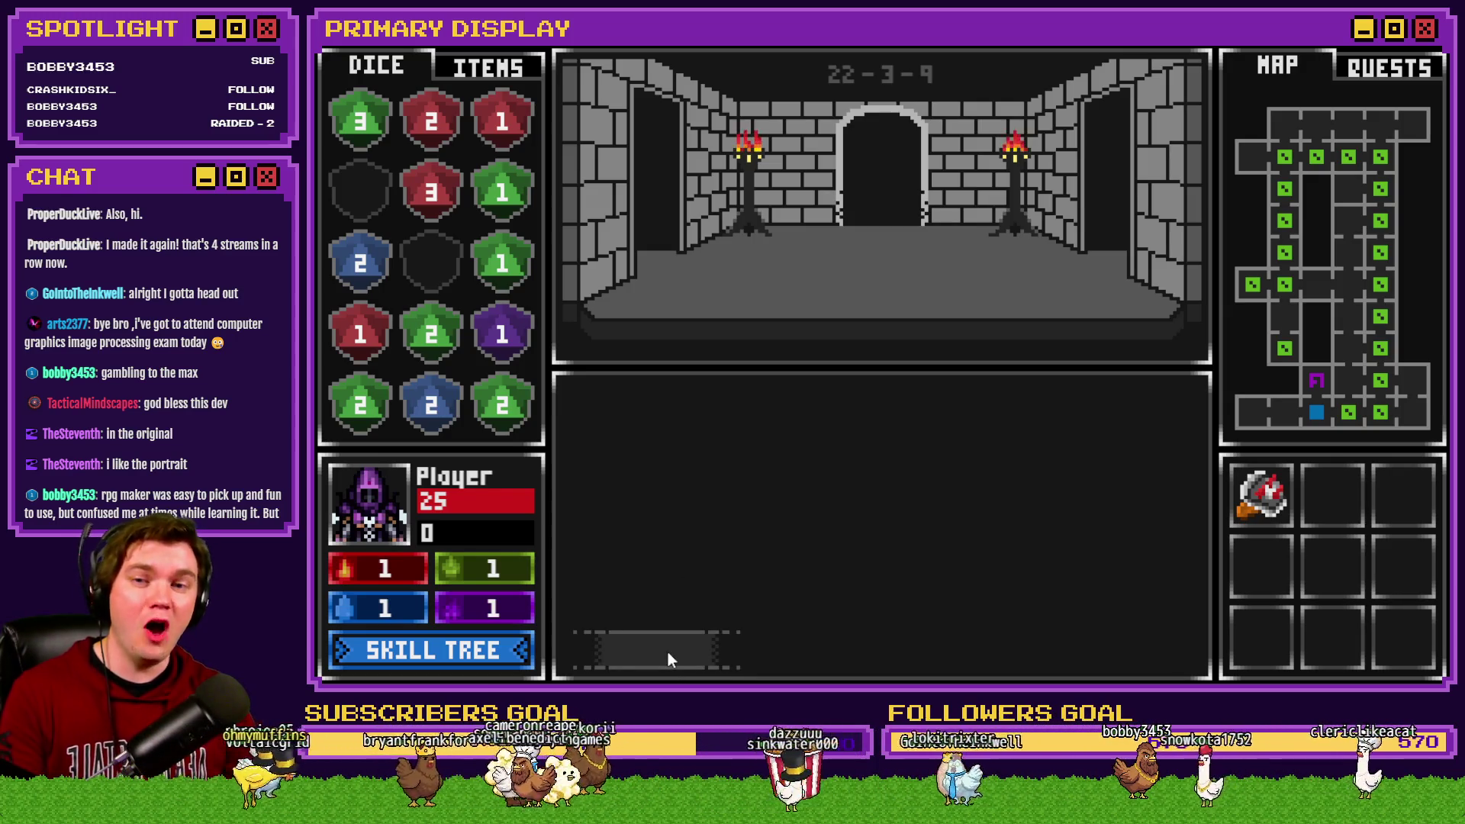
pyautogui.click(659, 651)
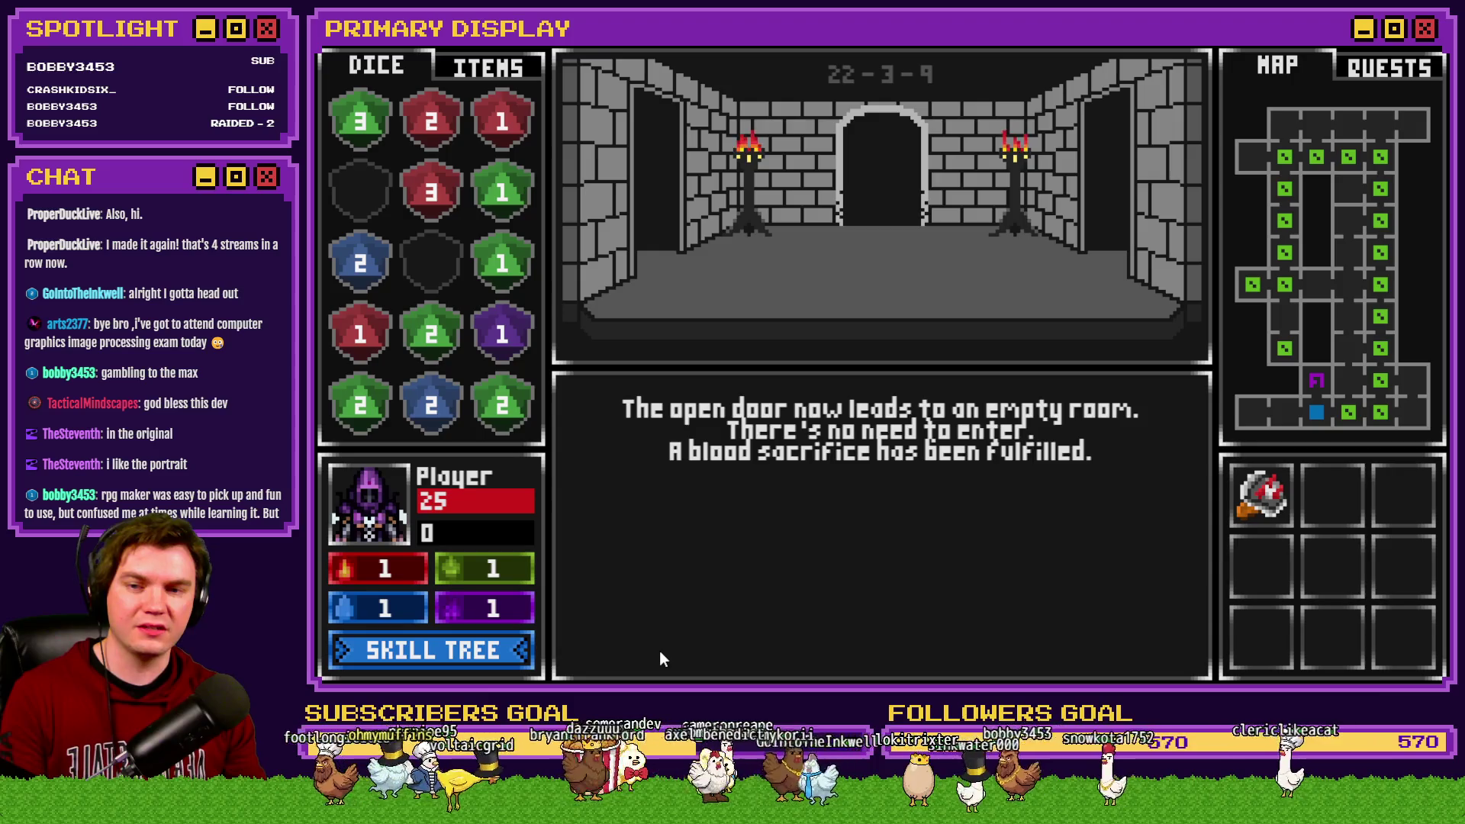
pyautogui.click(798, 523)
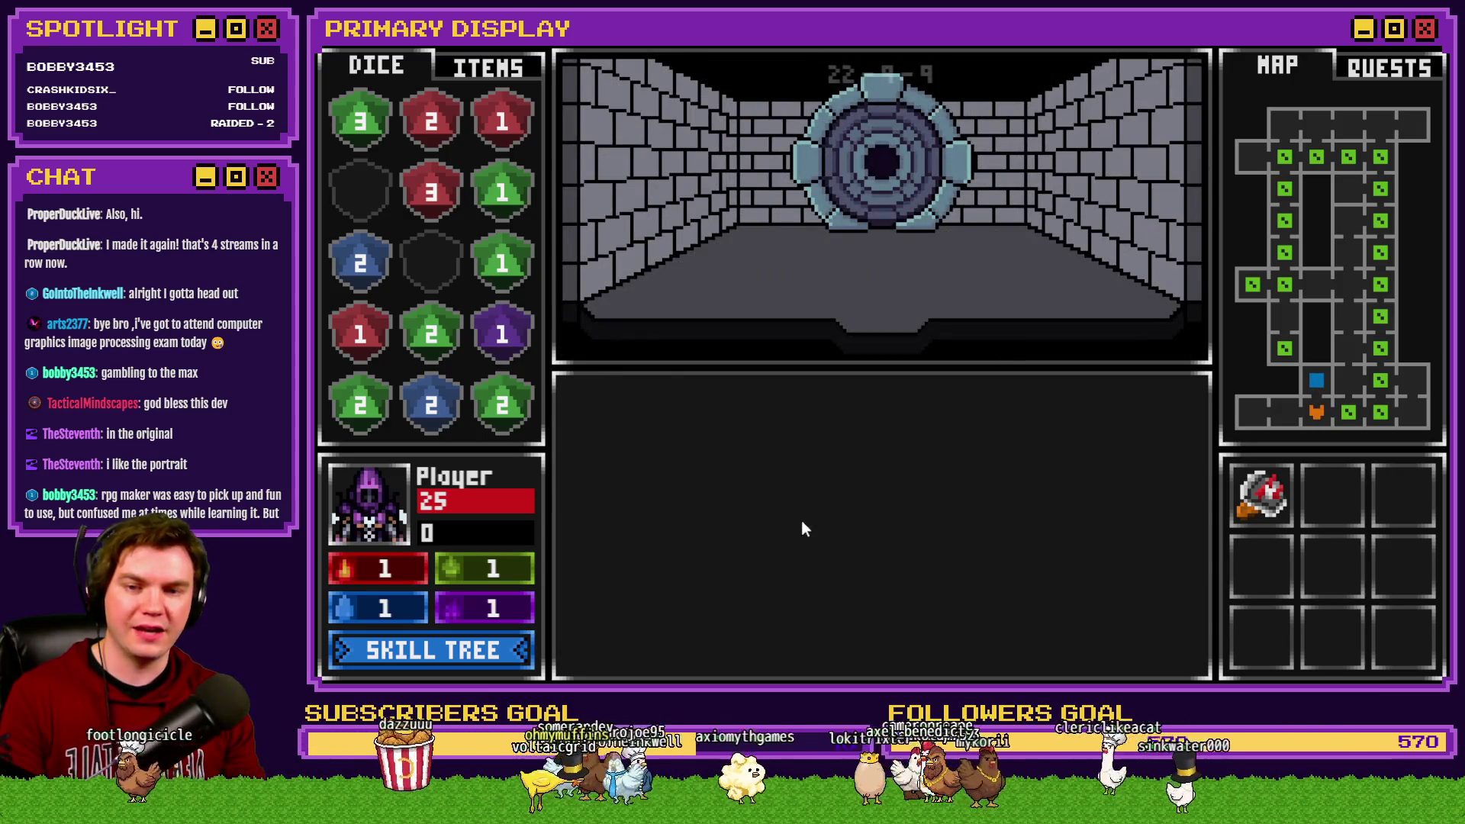
pyautogui.click(630, 647)
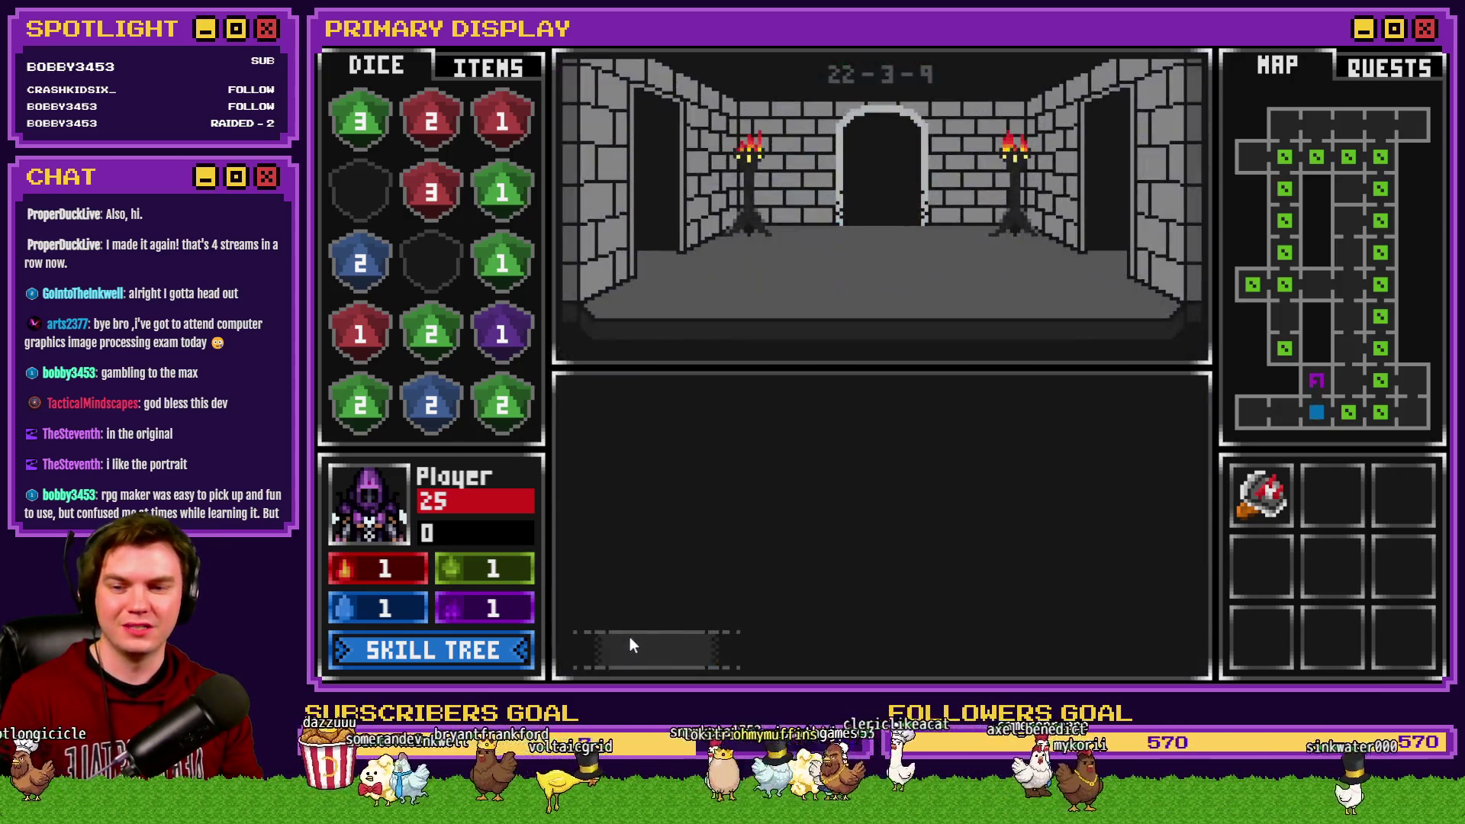
pyautogui.click(643, 652)
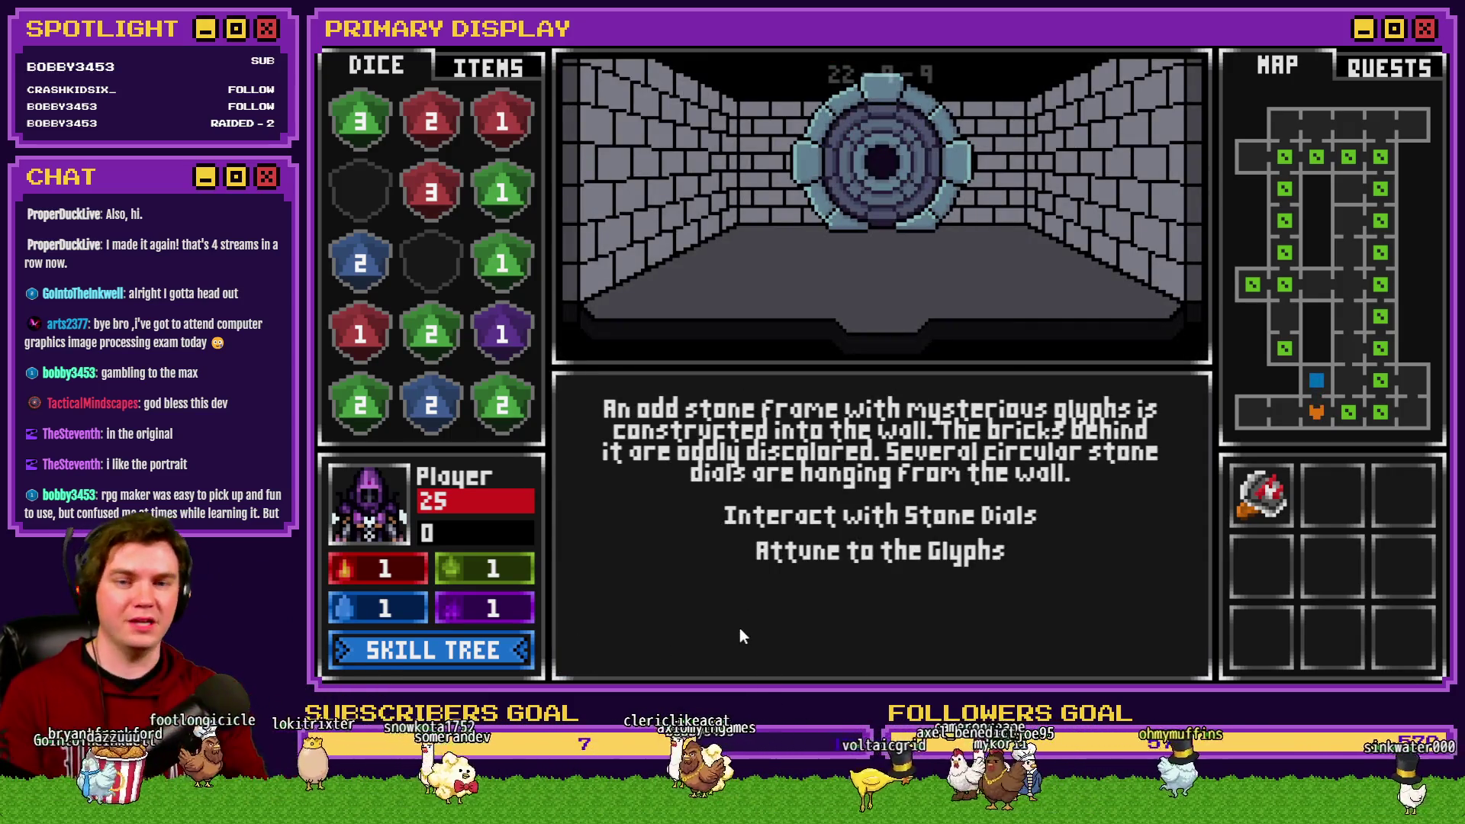
# Step: Quit the playtest, return to RPG Maker MZ and open the Int/Movement event
pyautogui.click(1415, 47)
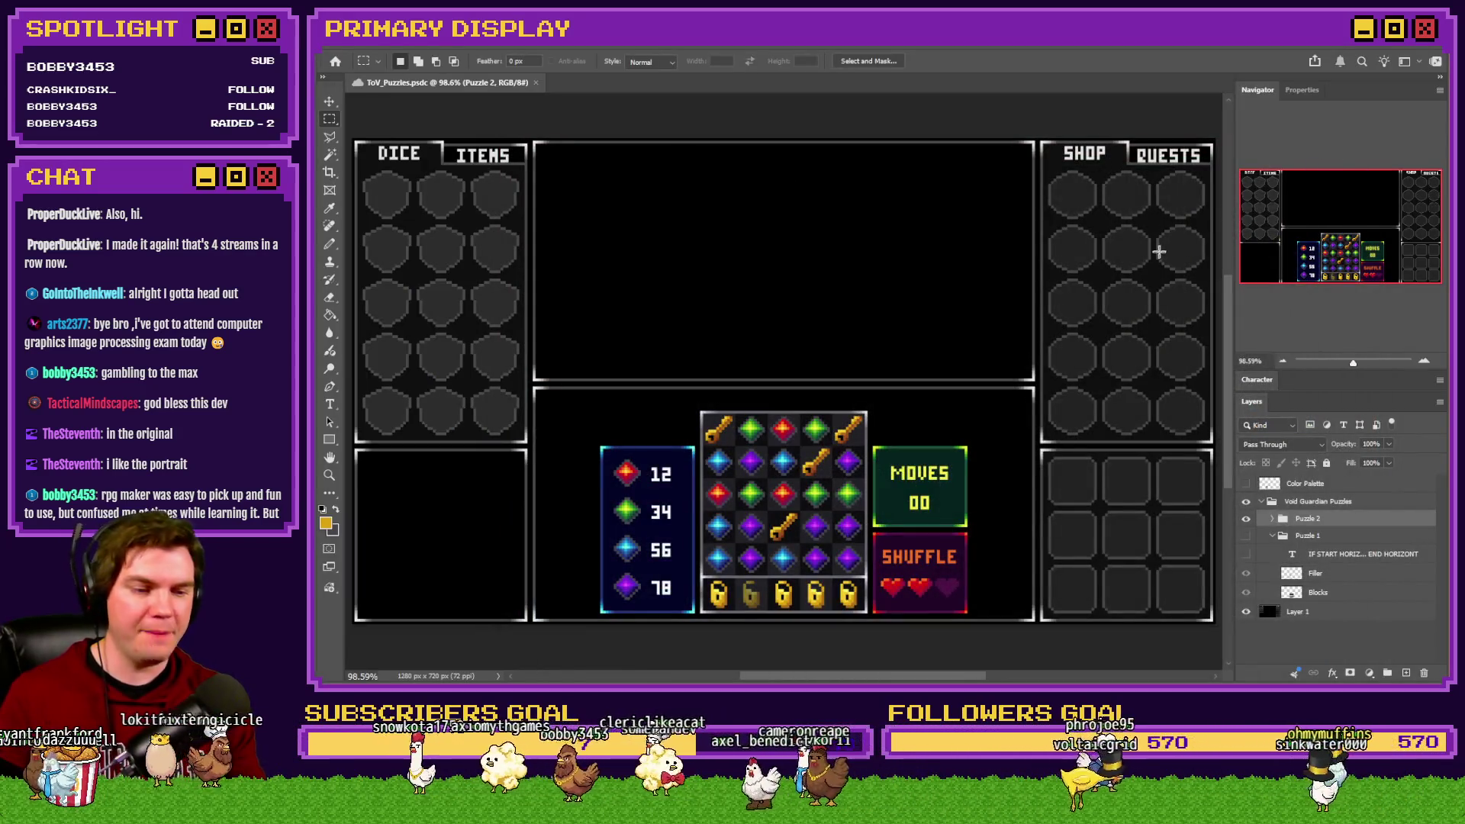
pyautogui.hotkey('alt', 'Tab')
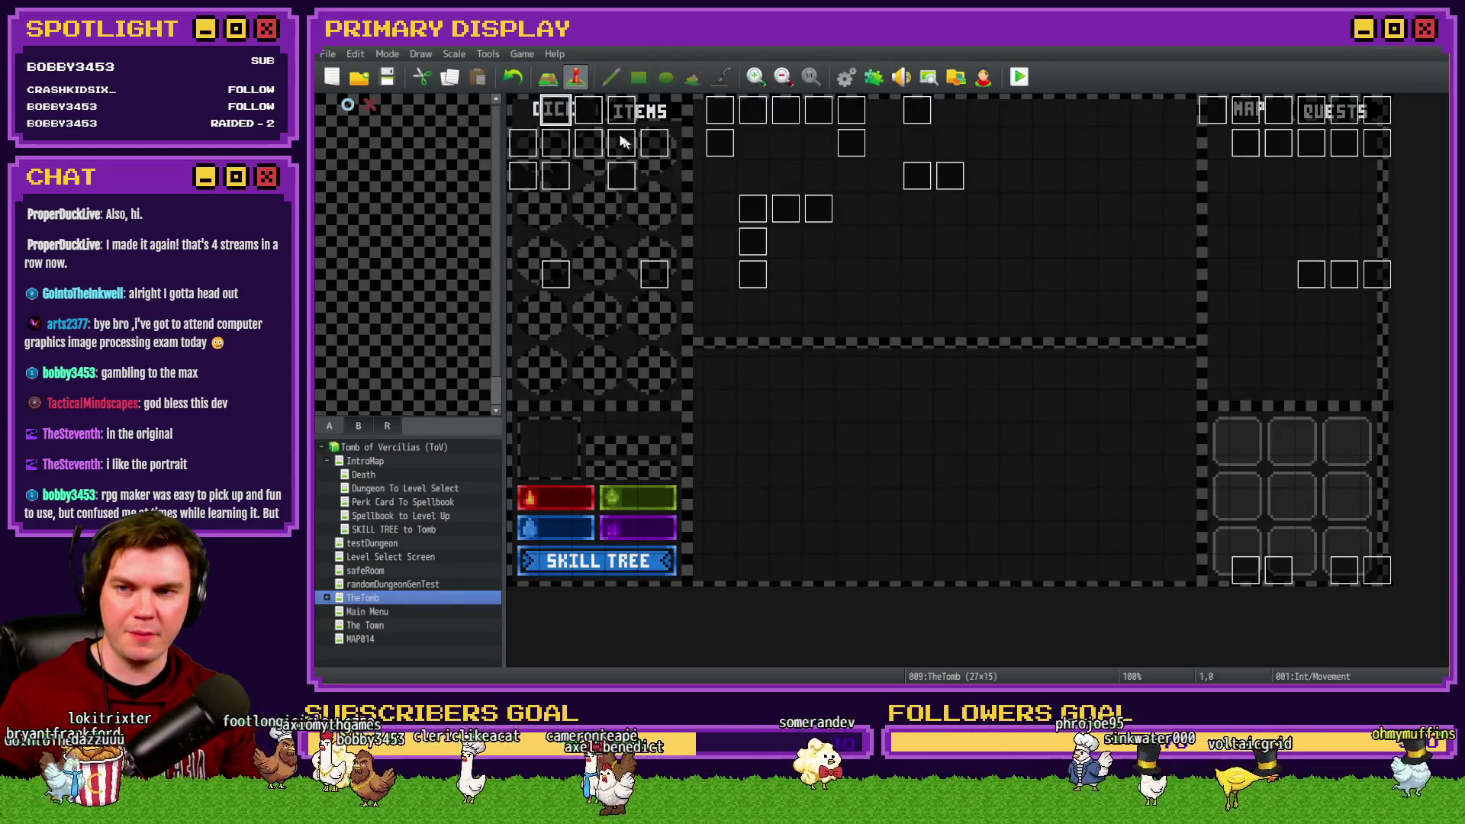
pyautogui.doubleClick(565, 118)
# Step: On event page 4, empty the dialogueLine1 text about the open door
pyautogui.click(617, 175)
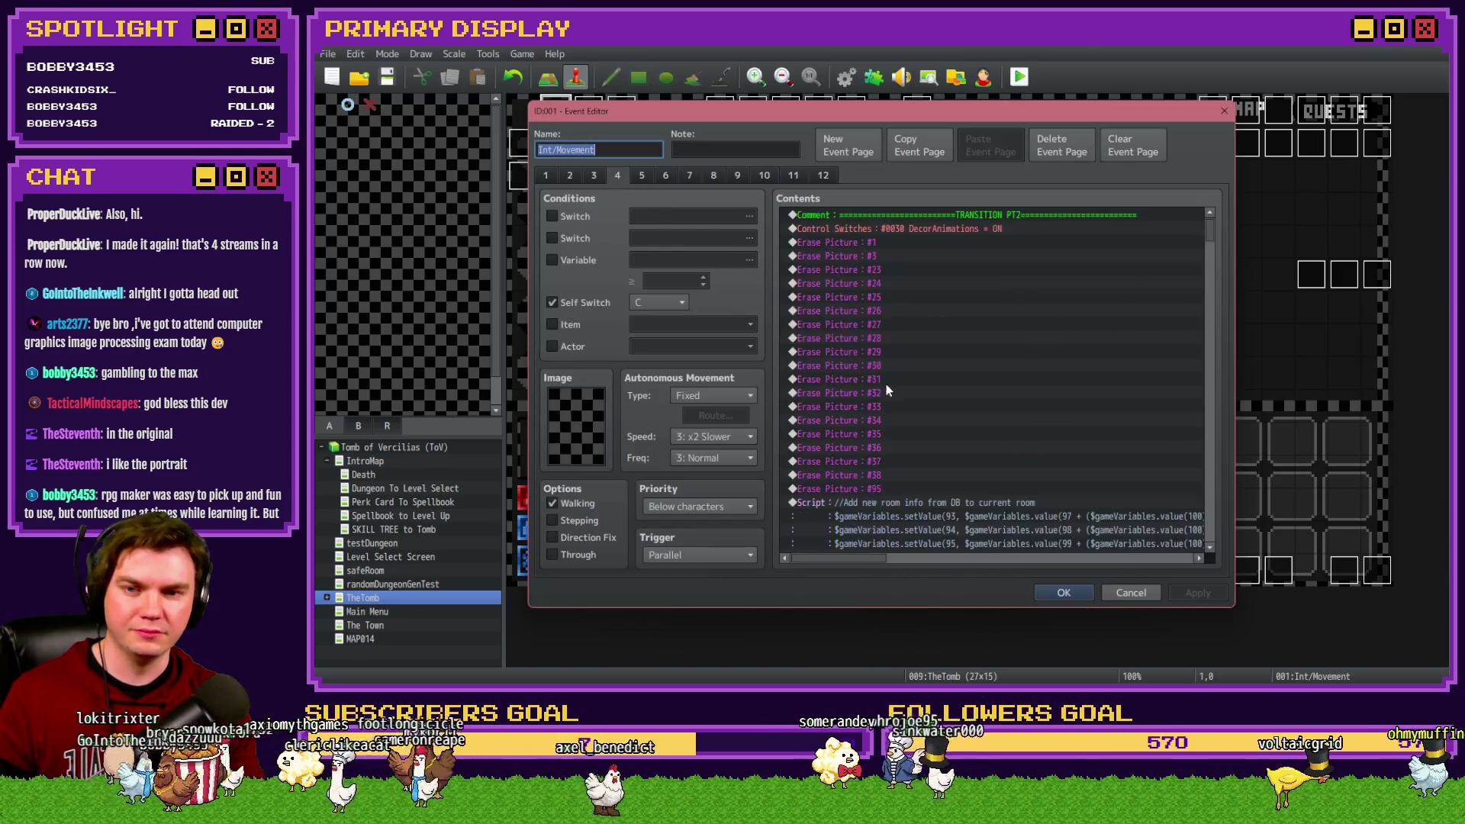
pyautogui.scroll(-10, 1220, 320)
pyautogui.moveTo(1219, 320)
pyautogui.mouseDown()
pyautogui.moveTo(1220, 299)
pyautogui.moveTo(1221, 337)
pyautogui.mouseUp()
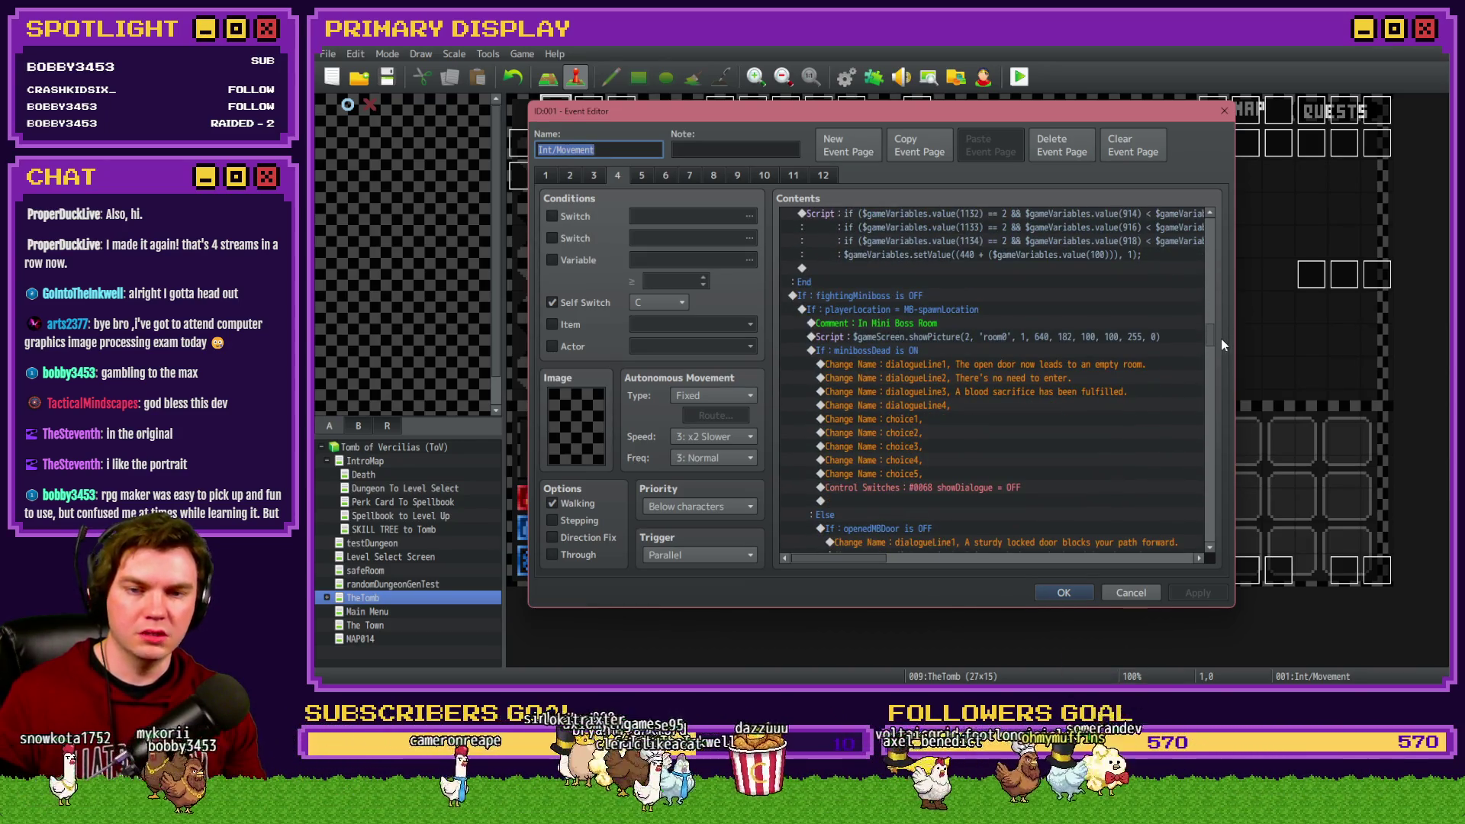
pyautogui.click(1059, 364)
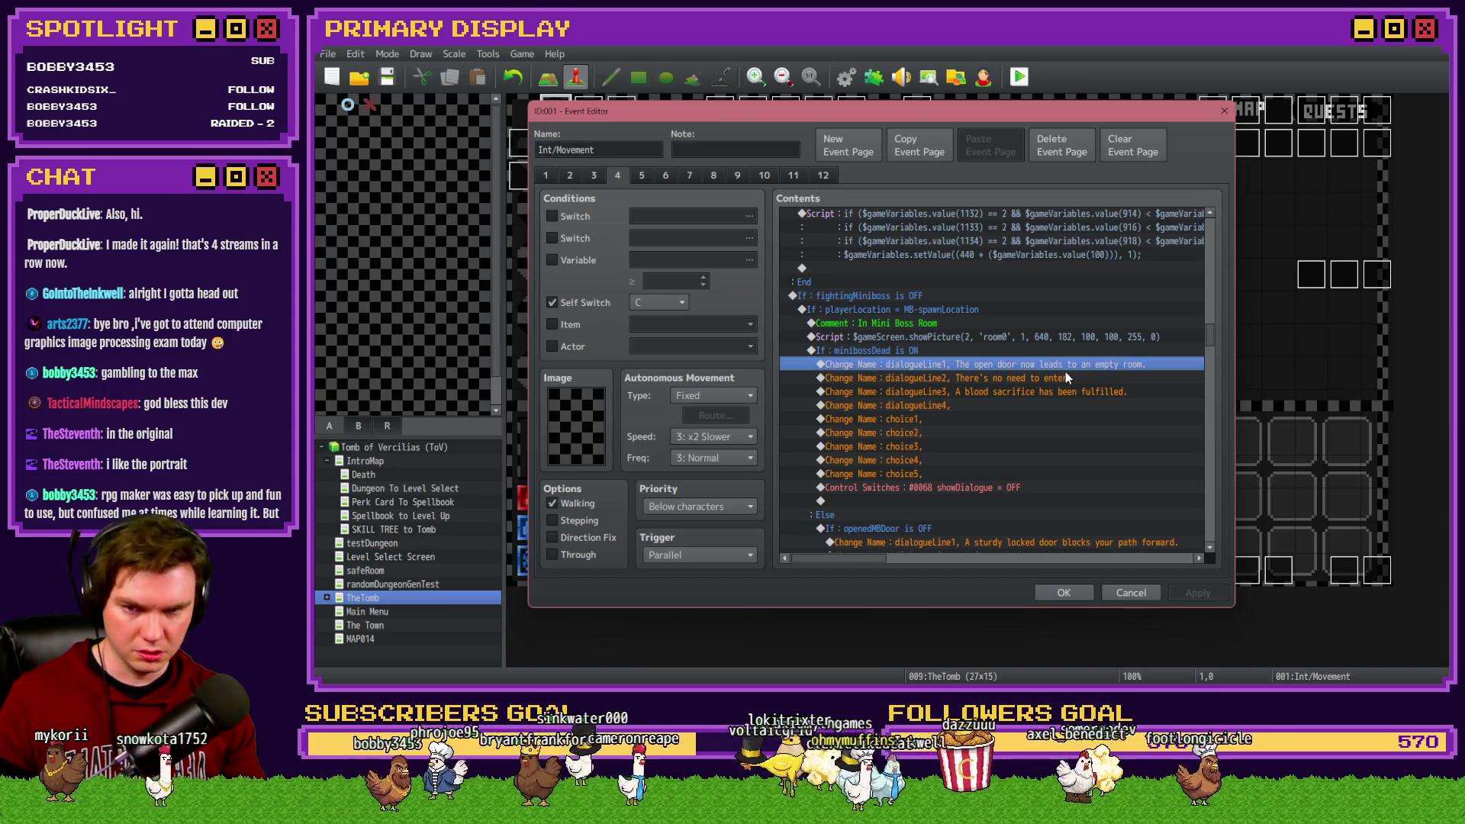
pyautogui.doubleClick(1065, 371)
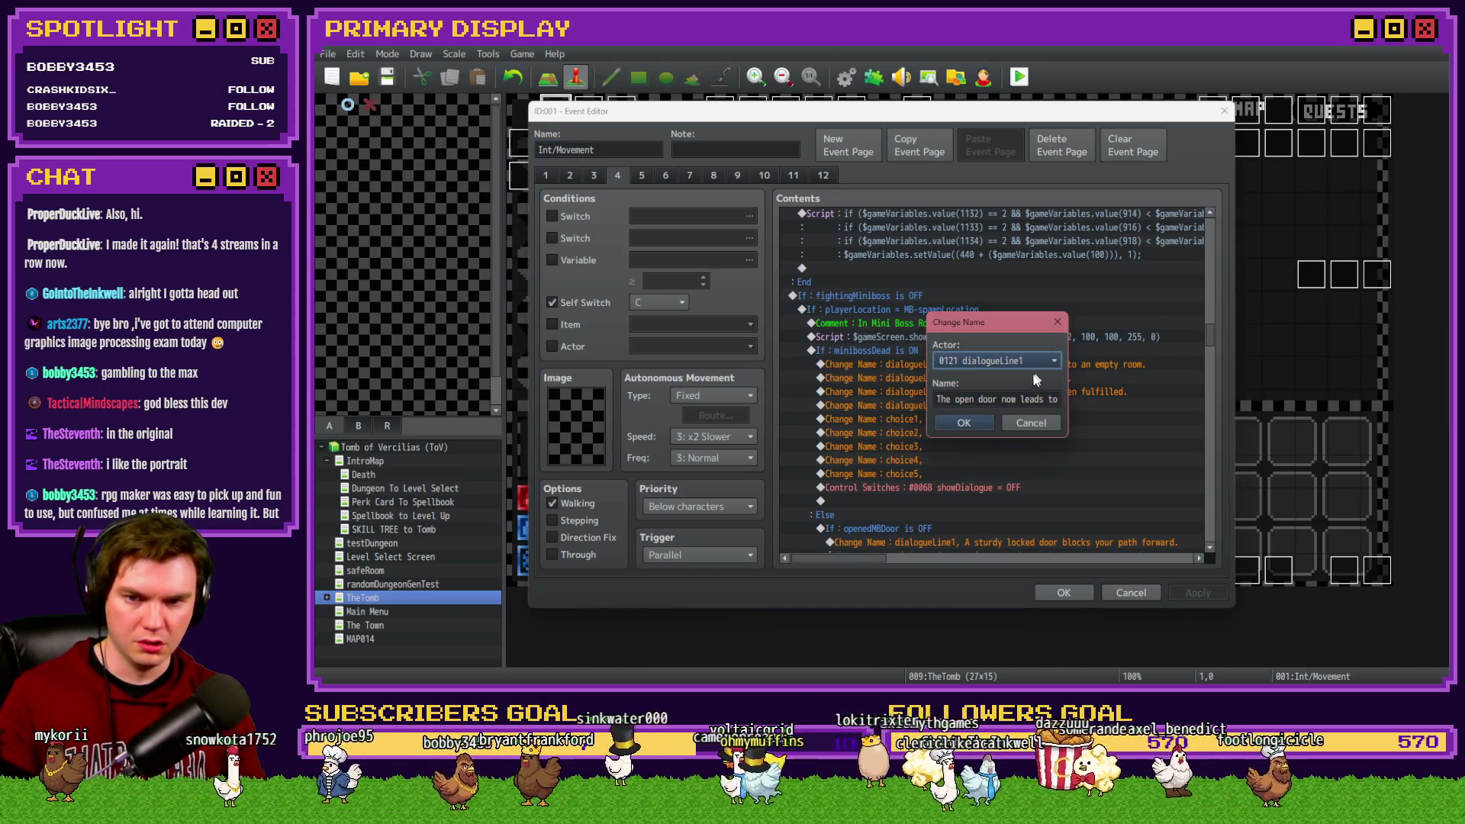
pyautogui.click(964, 423)
# Step: Empty dialogueLine2 and dialogueLine3, then apply and close the Int/Movement event
pyautogui.press('Down')
pyautogui.press('Return')
pyautogui.click(963, 422)
pyautogui.press('Down')
pyautogui.press('Return')
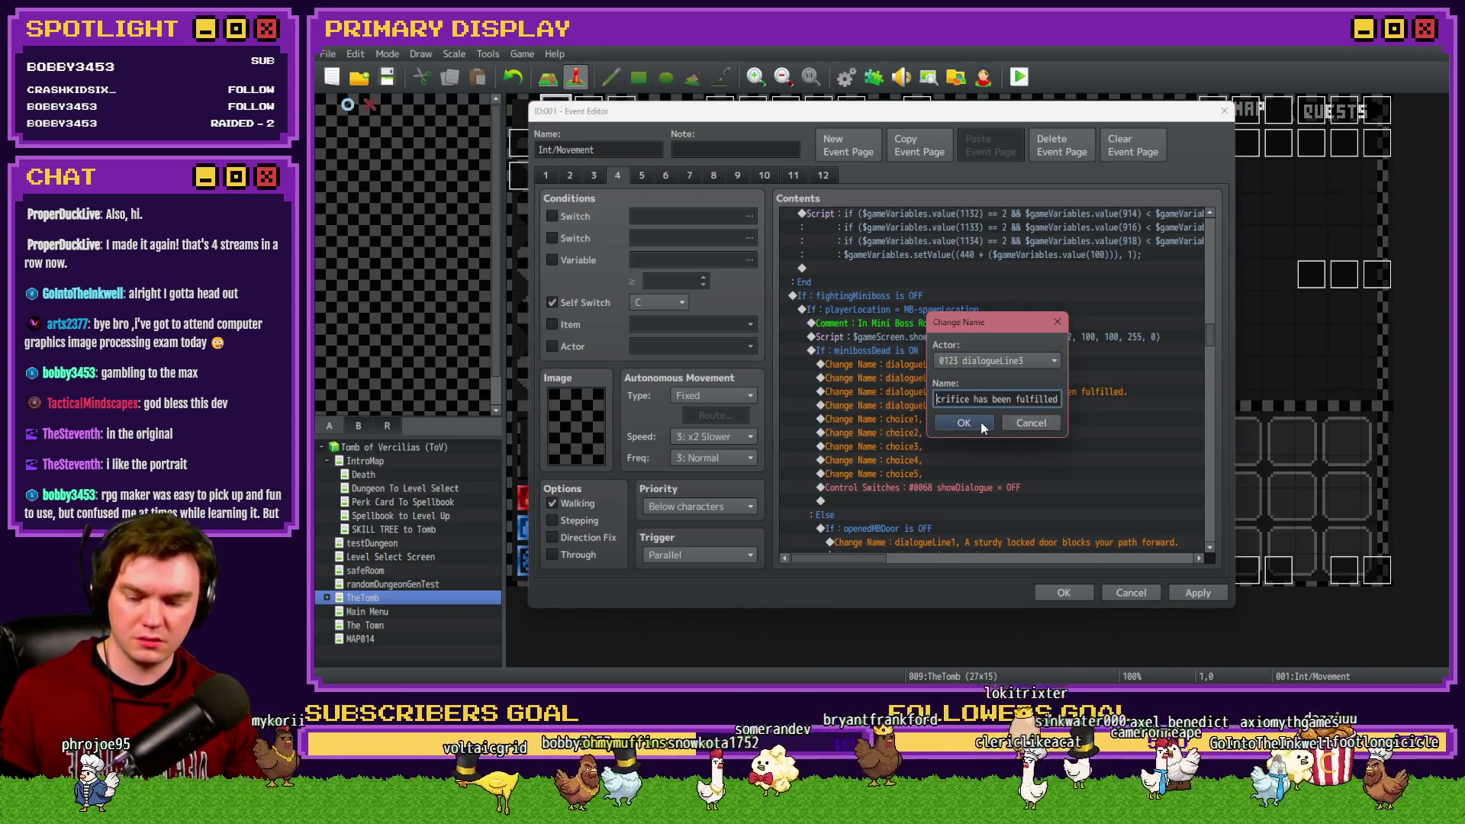
pyautogui.click(981, 422)
pyautogui.click(1193, 592)
pyautogui.click(1194, 594)
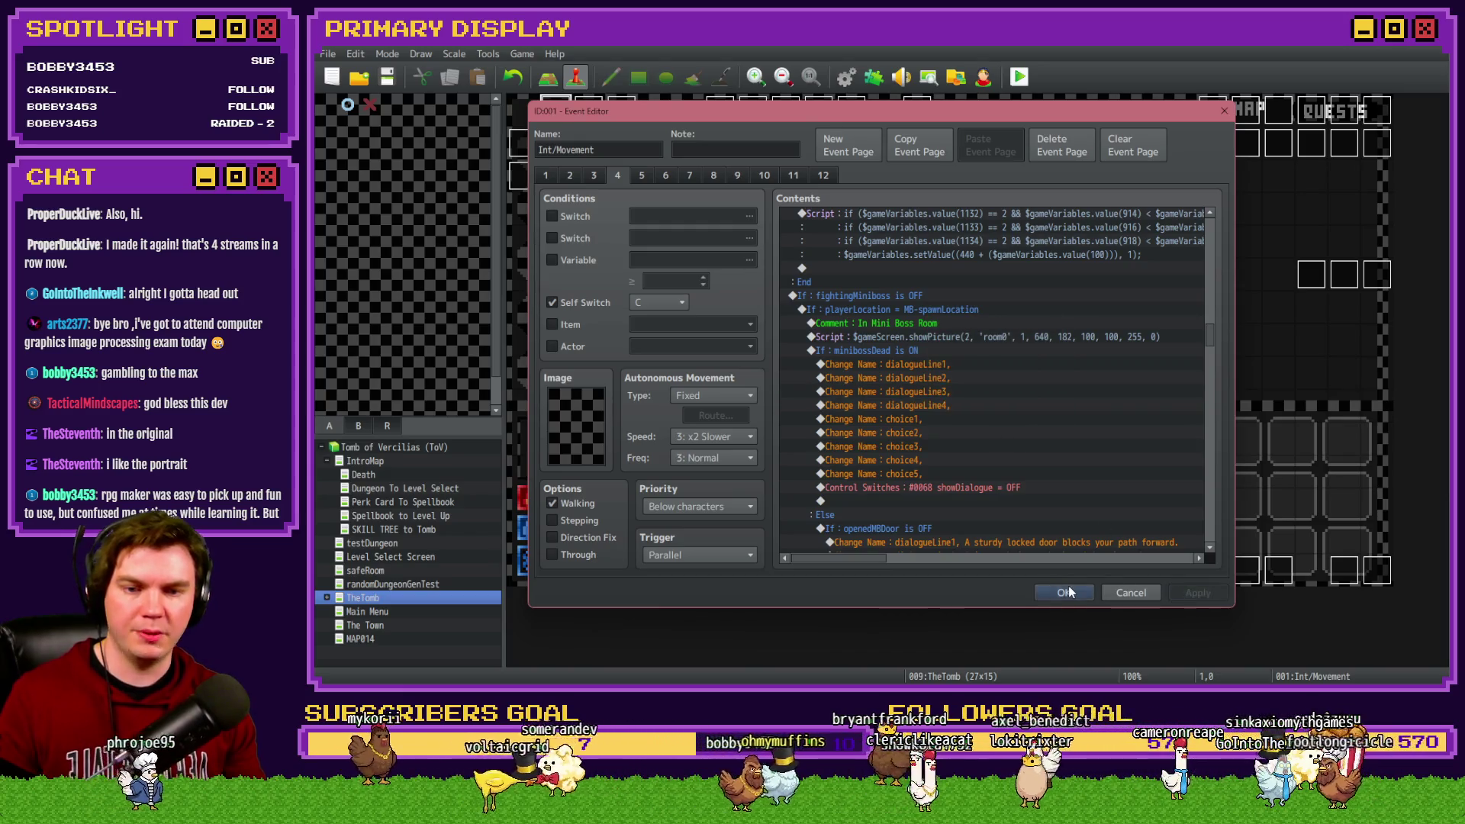
pyautogui.click(1067, 593)
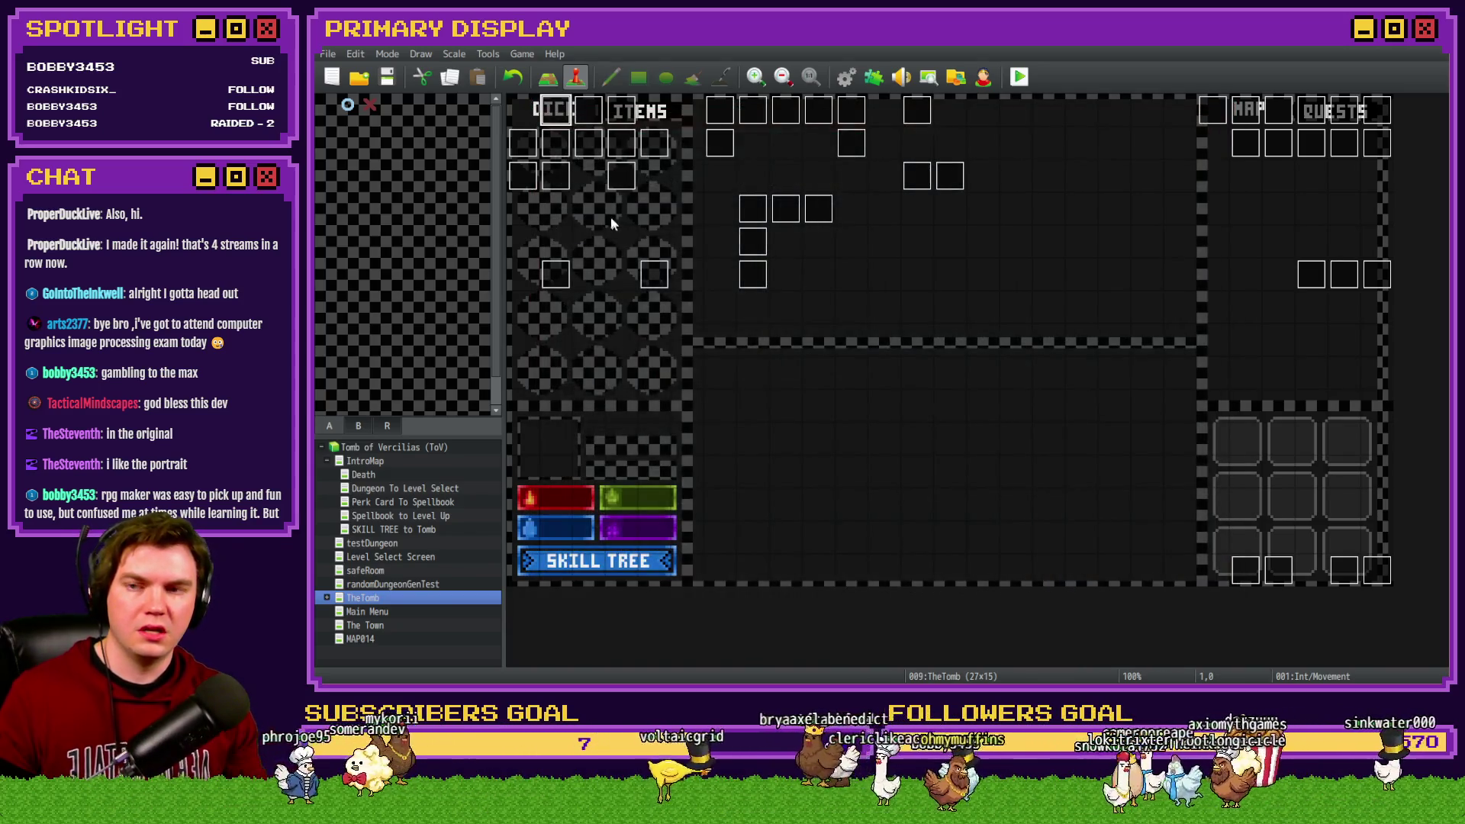
# Step: Inspect the PortalPuzzleInteractions, PortalPuzzleAutomations and EV046 events, closing each
pyautogui.doubleClick(738, 203)
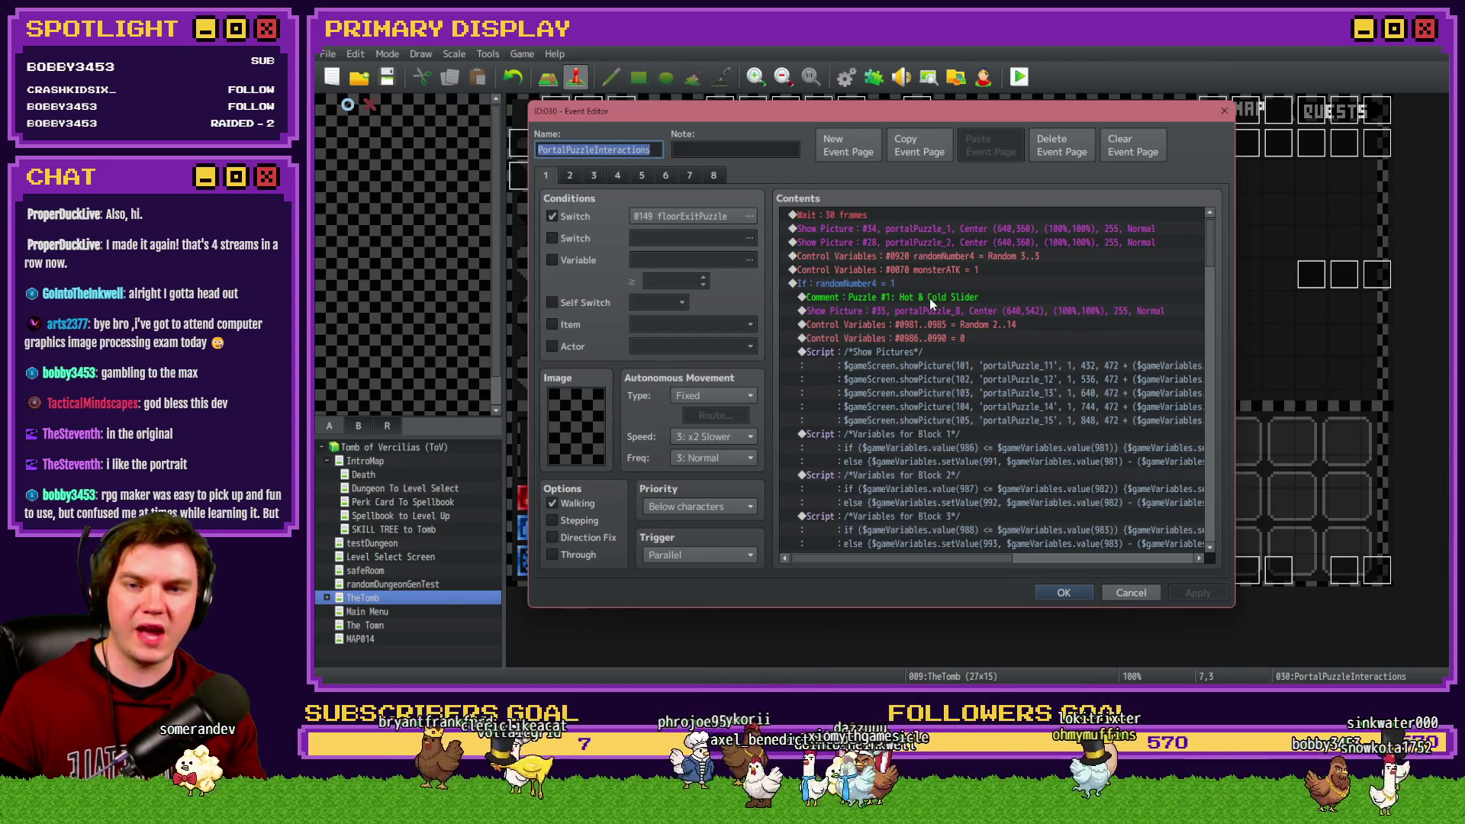
pyautogui.press('Escape')
pyautogui.doubleClick(796, 219)
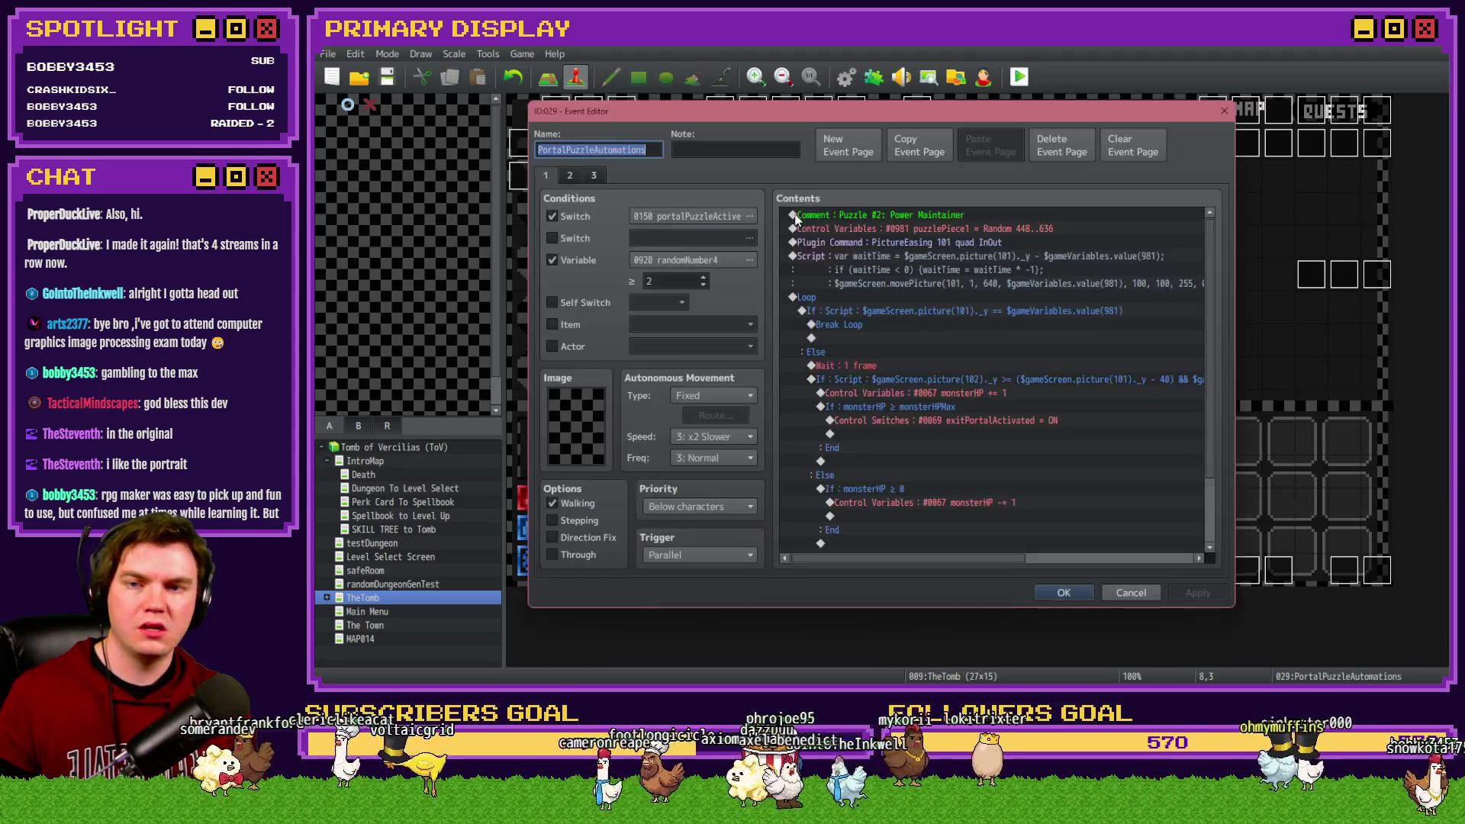
pyautogui.press('Escape')
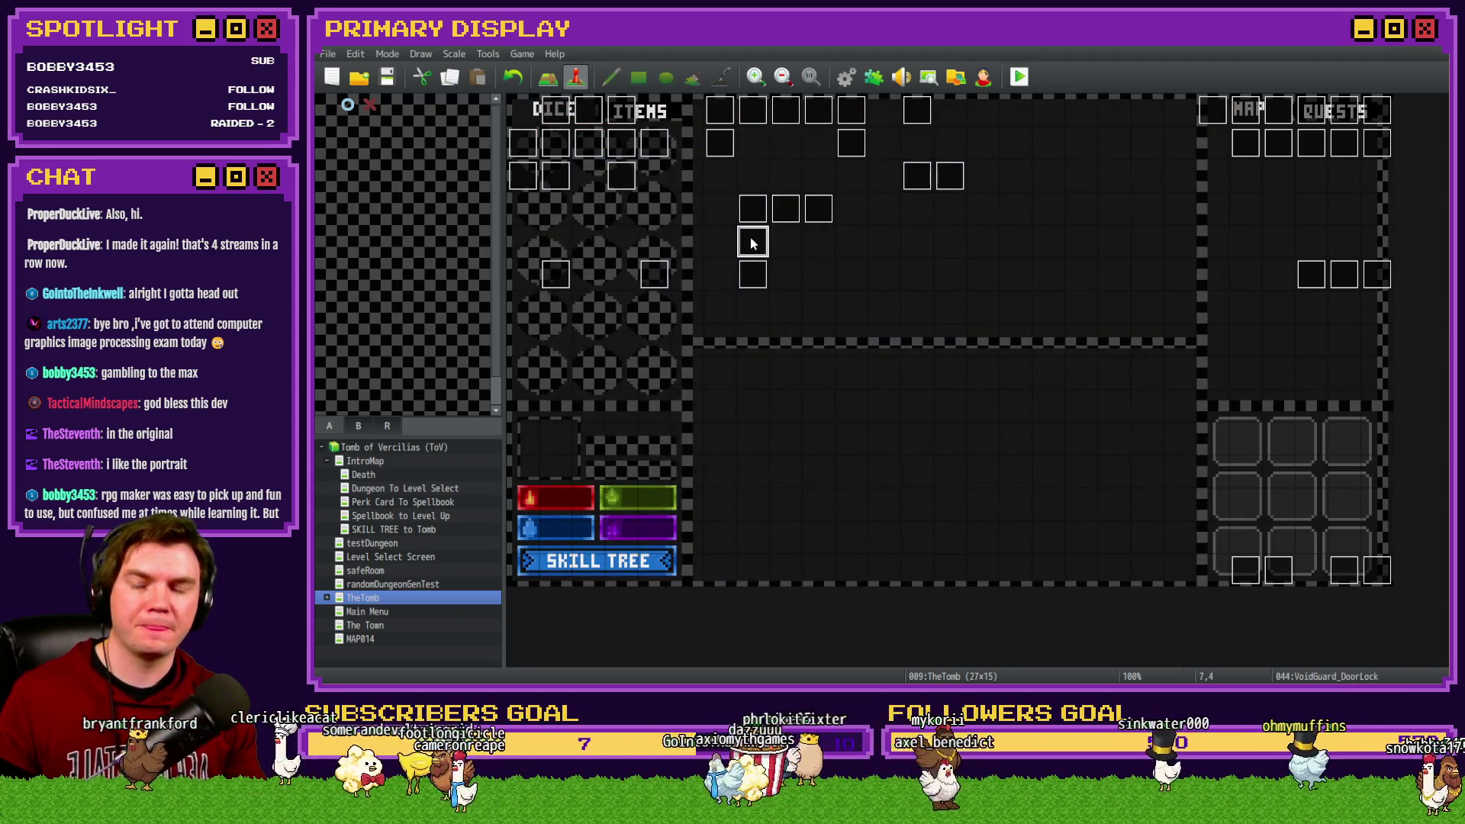
pyautogui.doubleClick(747, 268)
pyautogui.scroll(-2, 1205, 249)
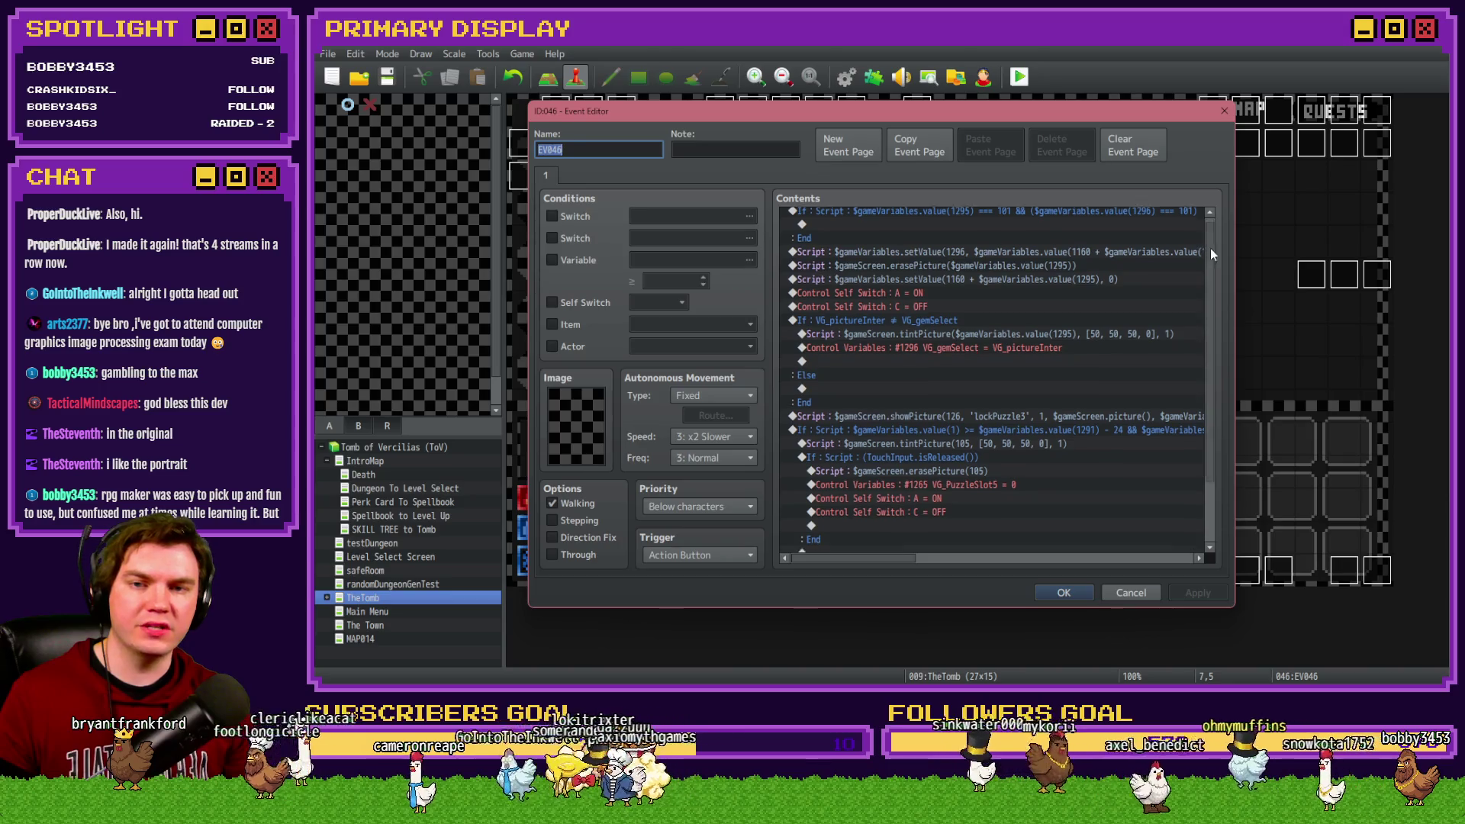
pyautogui.scroll(-2, 1217, 341)
pyautogui.press('Escape')
# Step: Check the VoidGuard_DoorLock event, then view event EV015 and close it
pyautogui.doubleClick(752, 244)
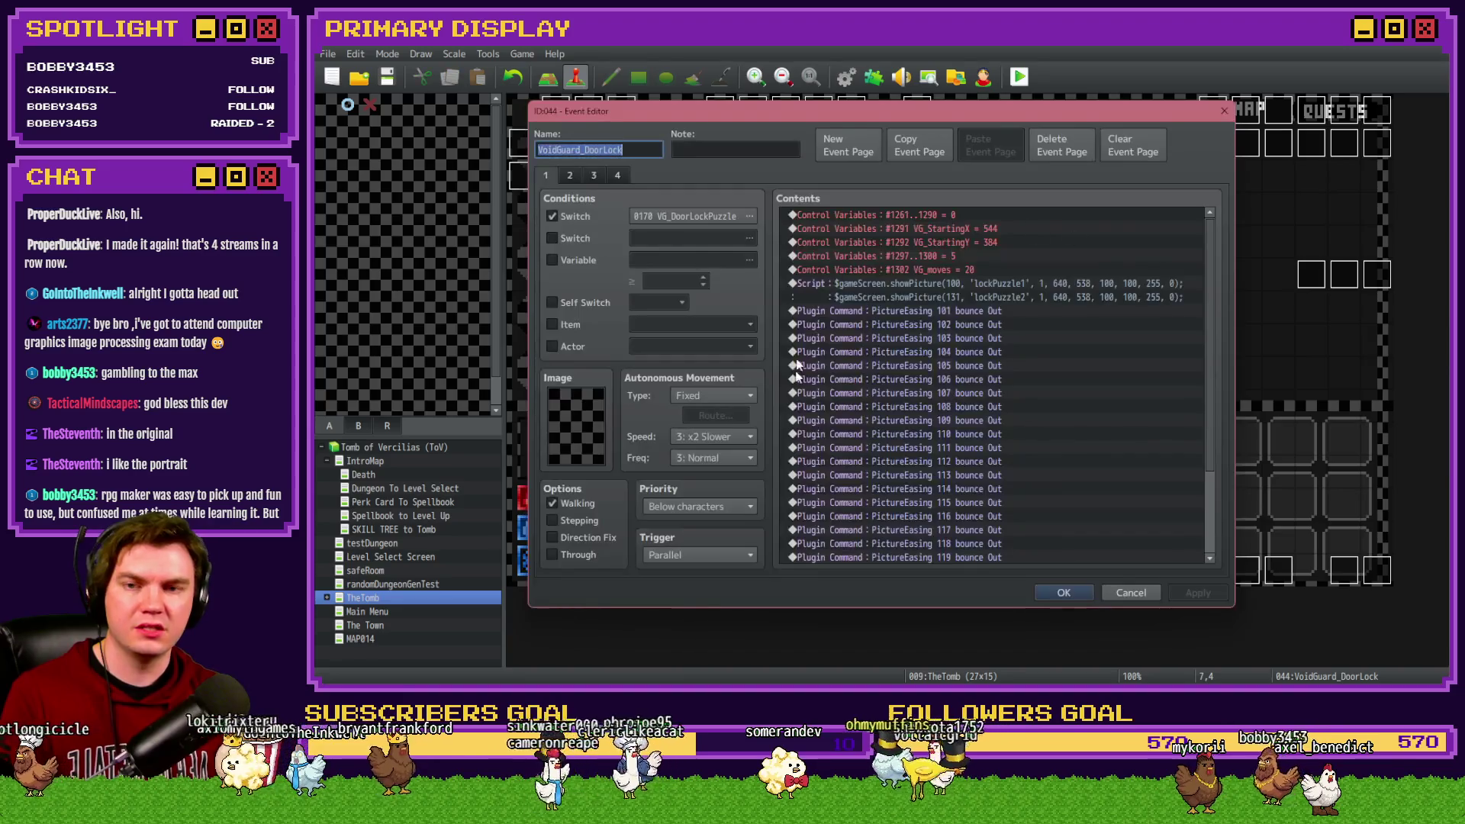
pyautogui.press('Escape')
pyautogui.click(750, 276)
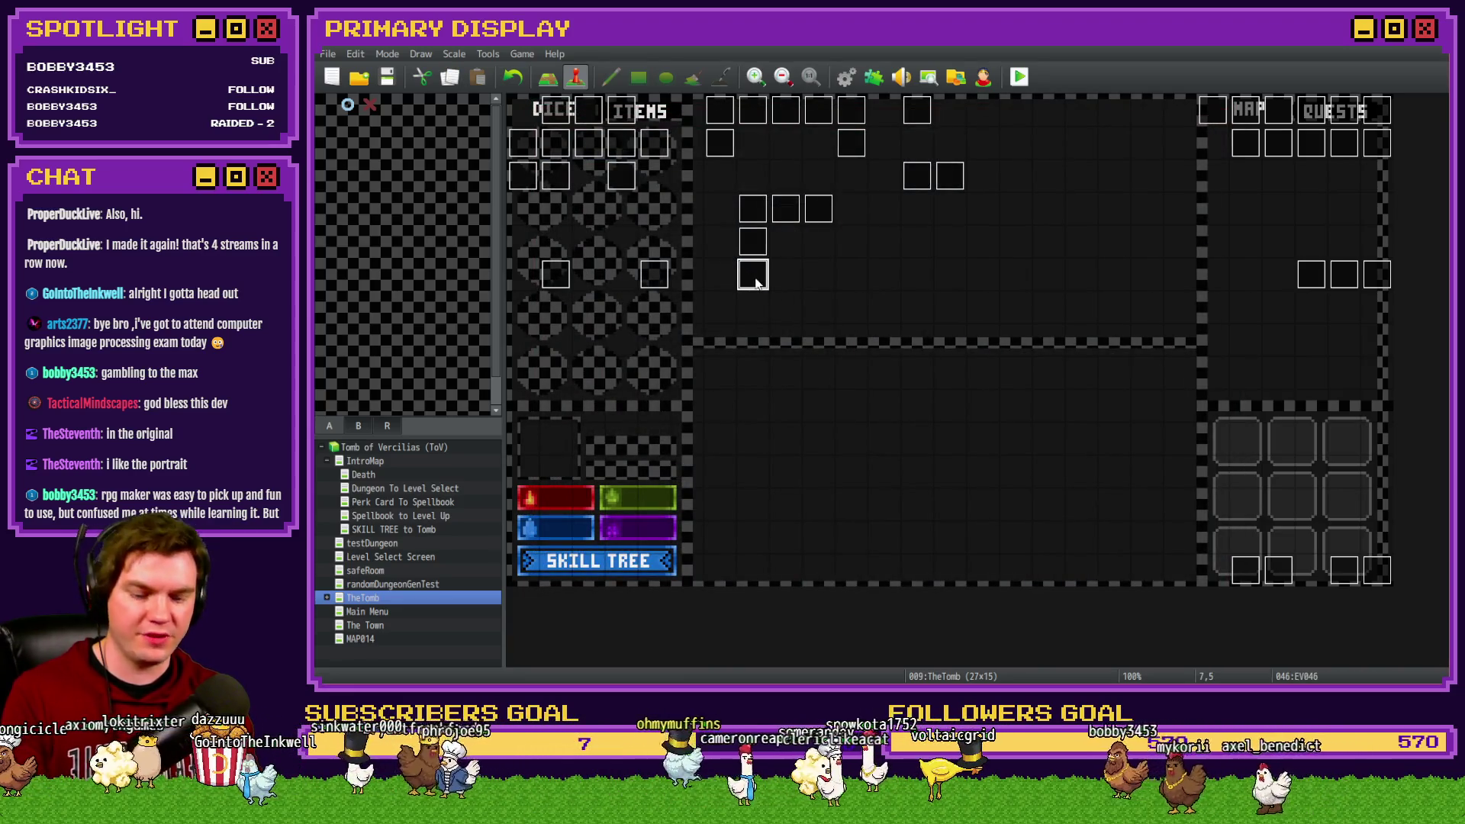
pyautogui.doubleClick(657, 271)
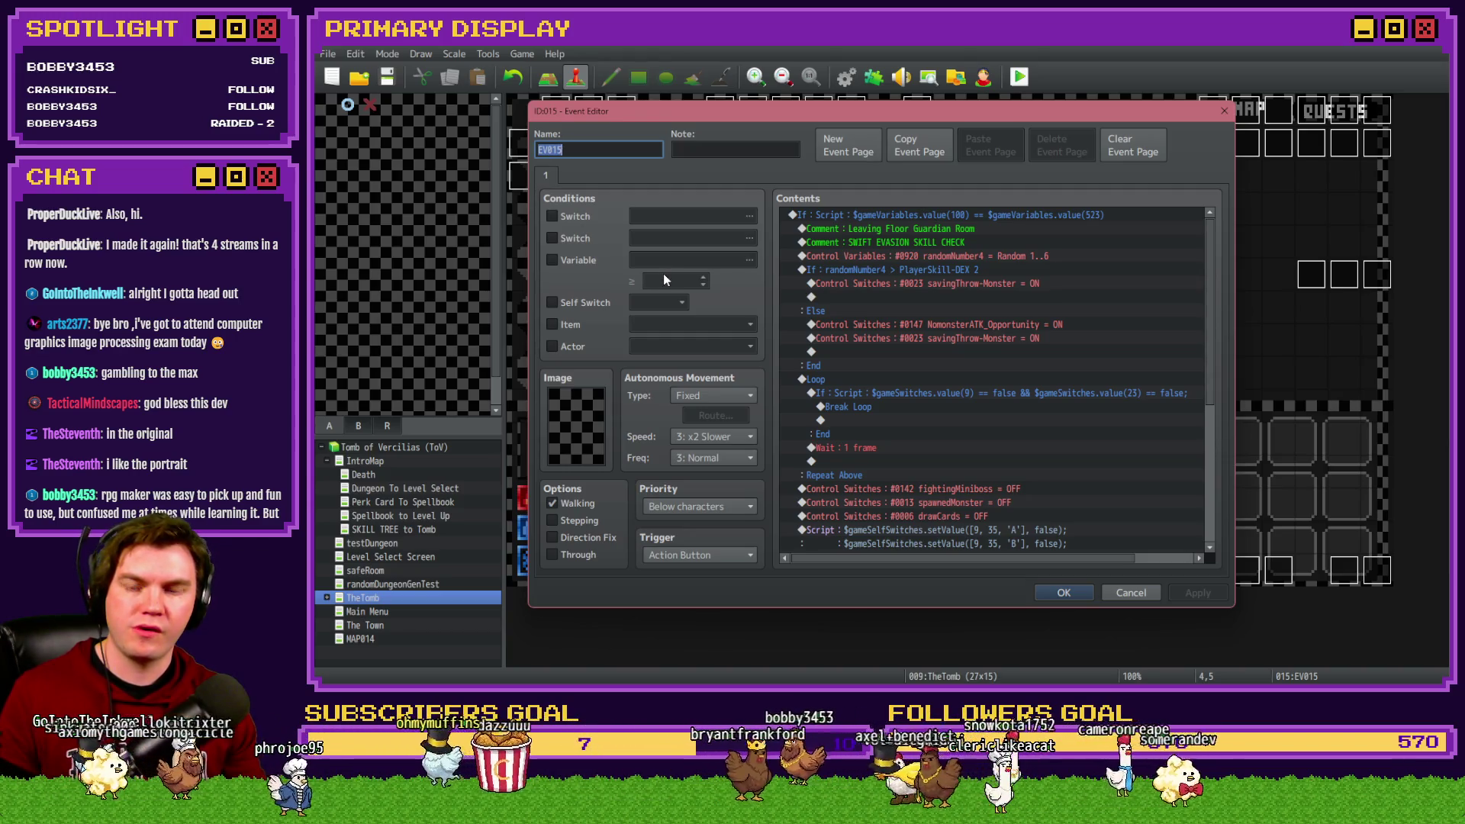
pyautogui.press('Escape')
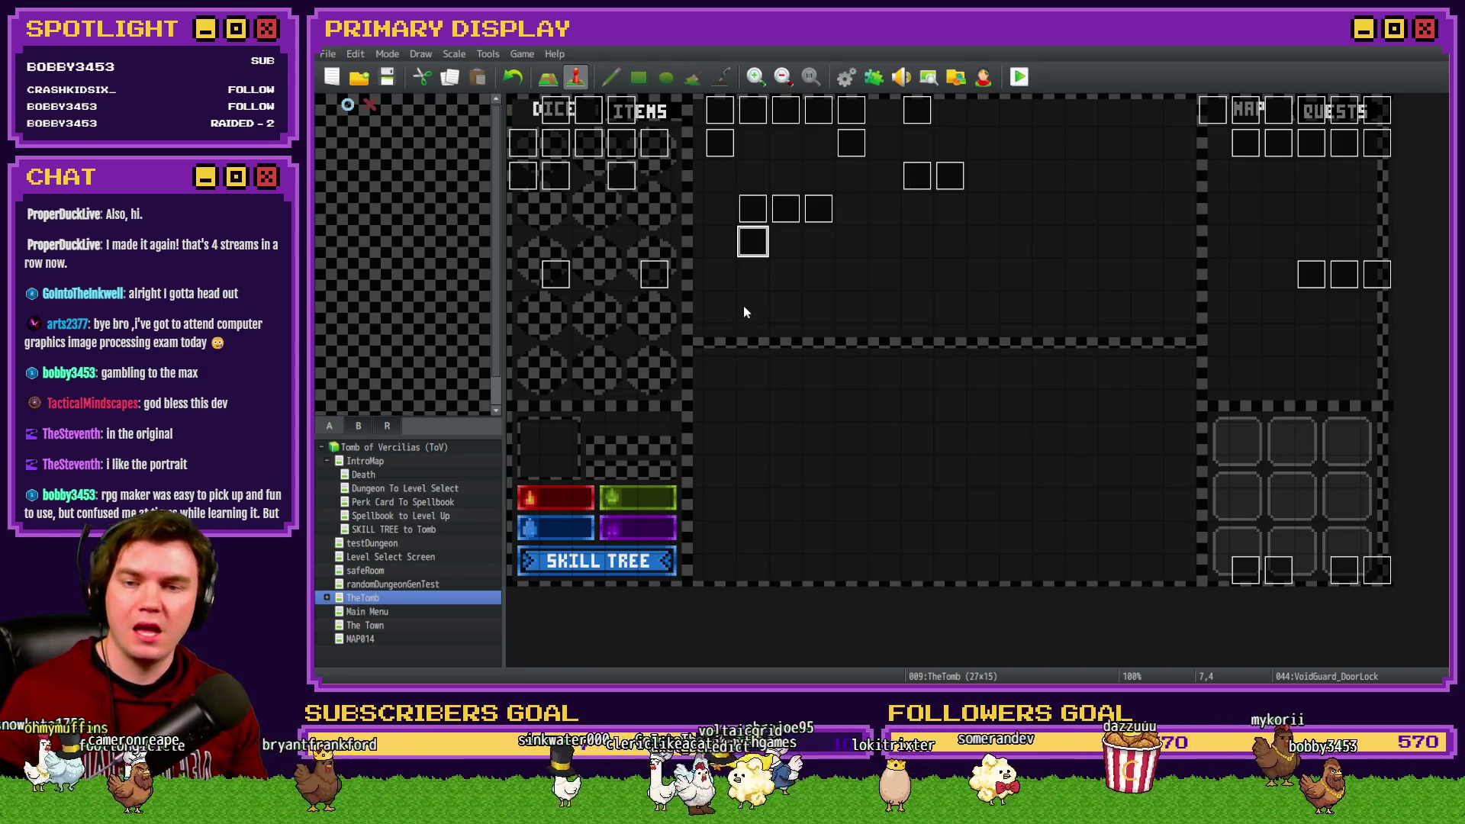
# Step: Select empty tile 6,4 and view the Tomb Master event's third page
pyautogui.click(733, 248)
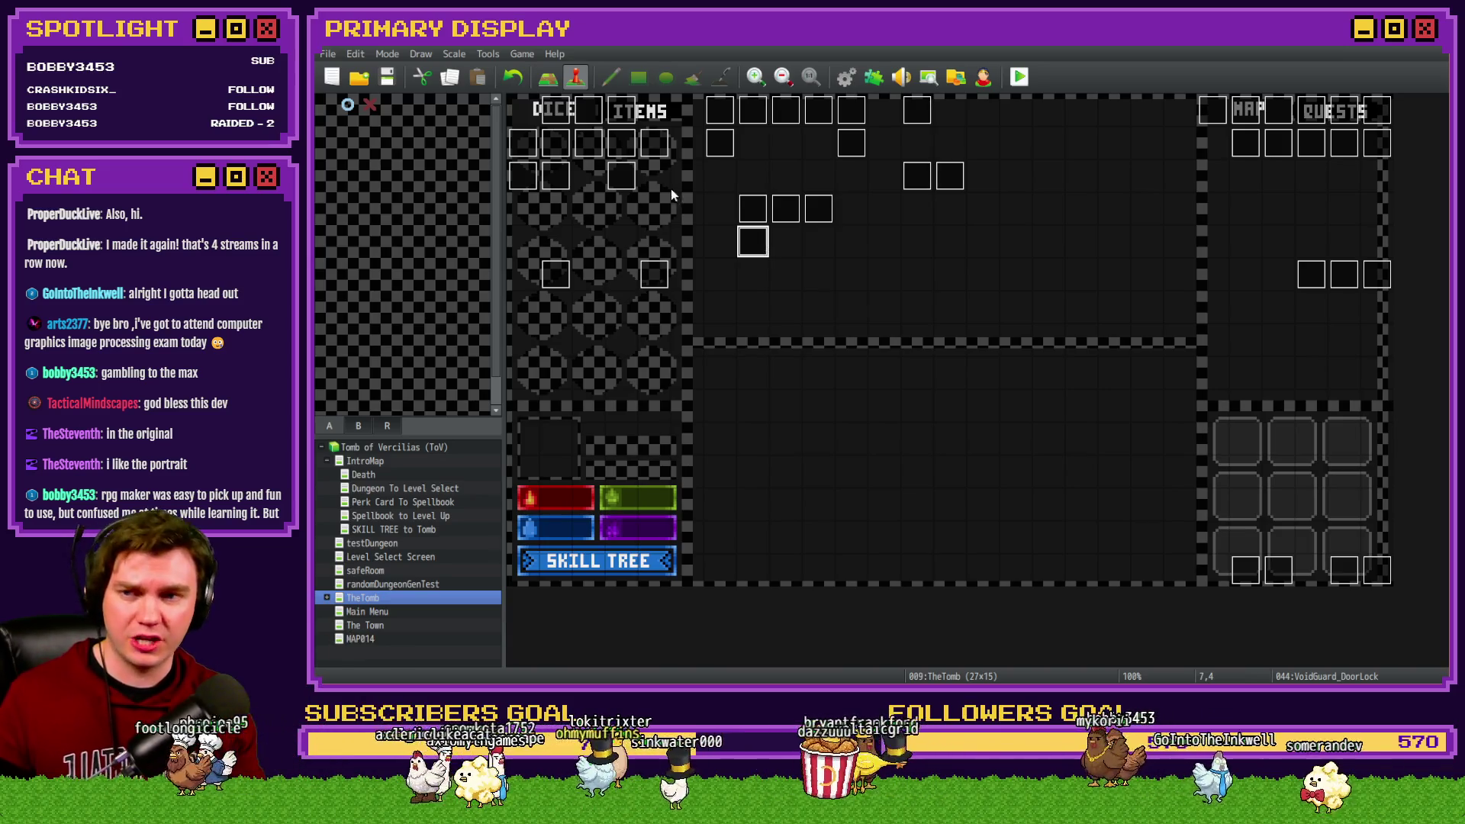
pyautogui.doubleClick(532, 177)
pyautogui.click(597, 176)
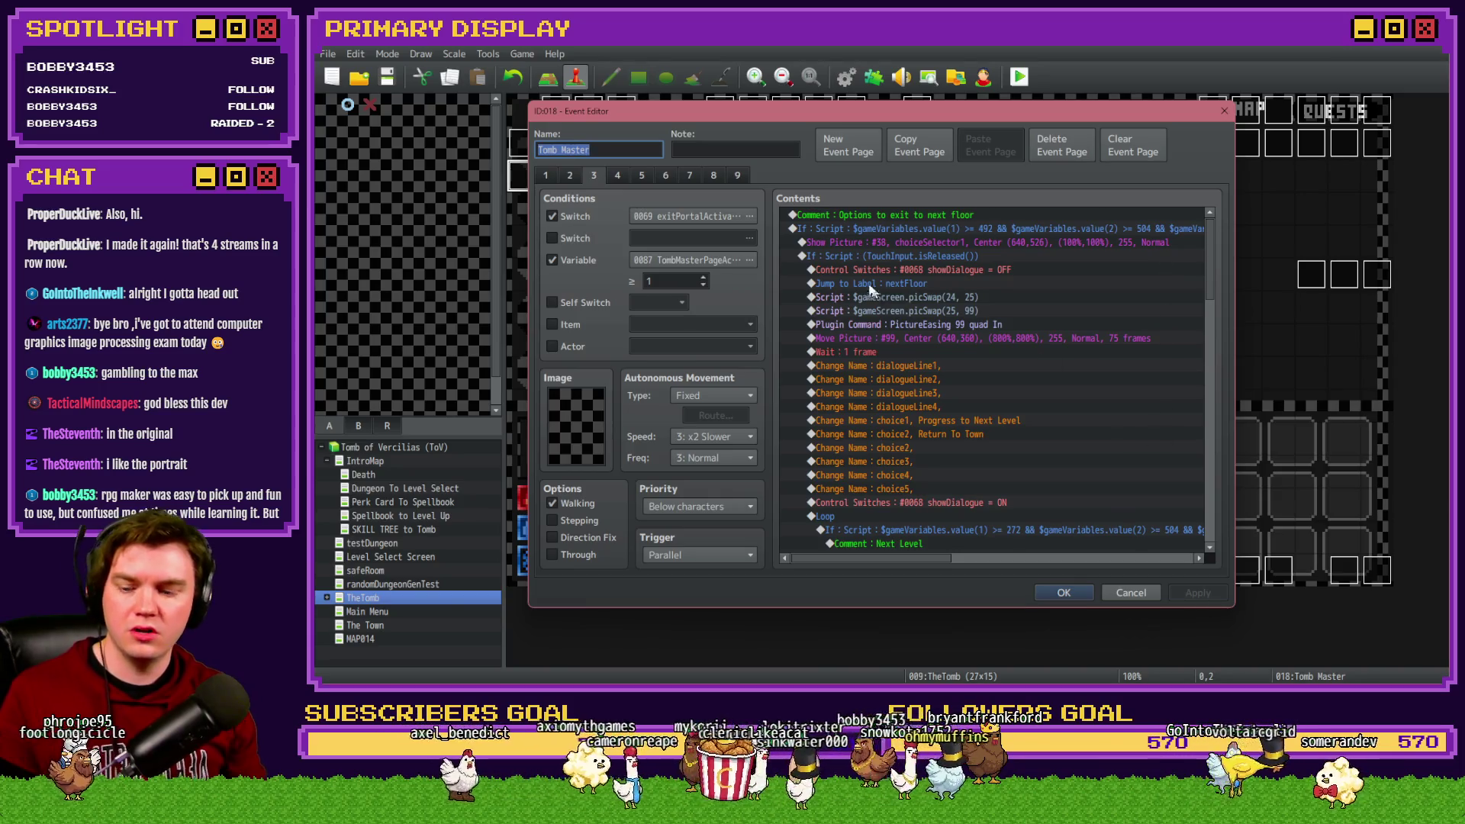
# Step: Look through portalPuzzle and portalPuzzleBackup, then show page 2 of portalPuzzle (ID 041)
pyautogui.press('Escape')
pyautogui.doubleClick(908, 179)
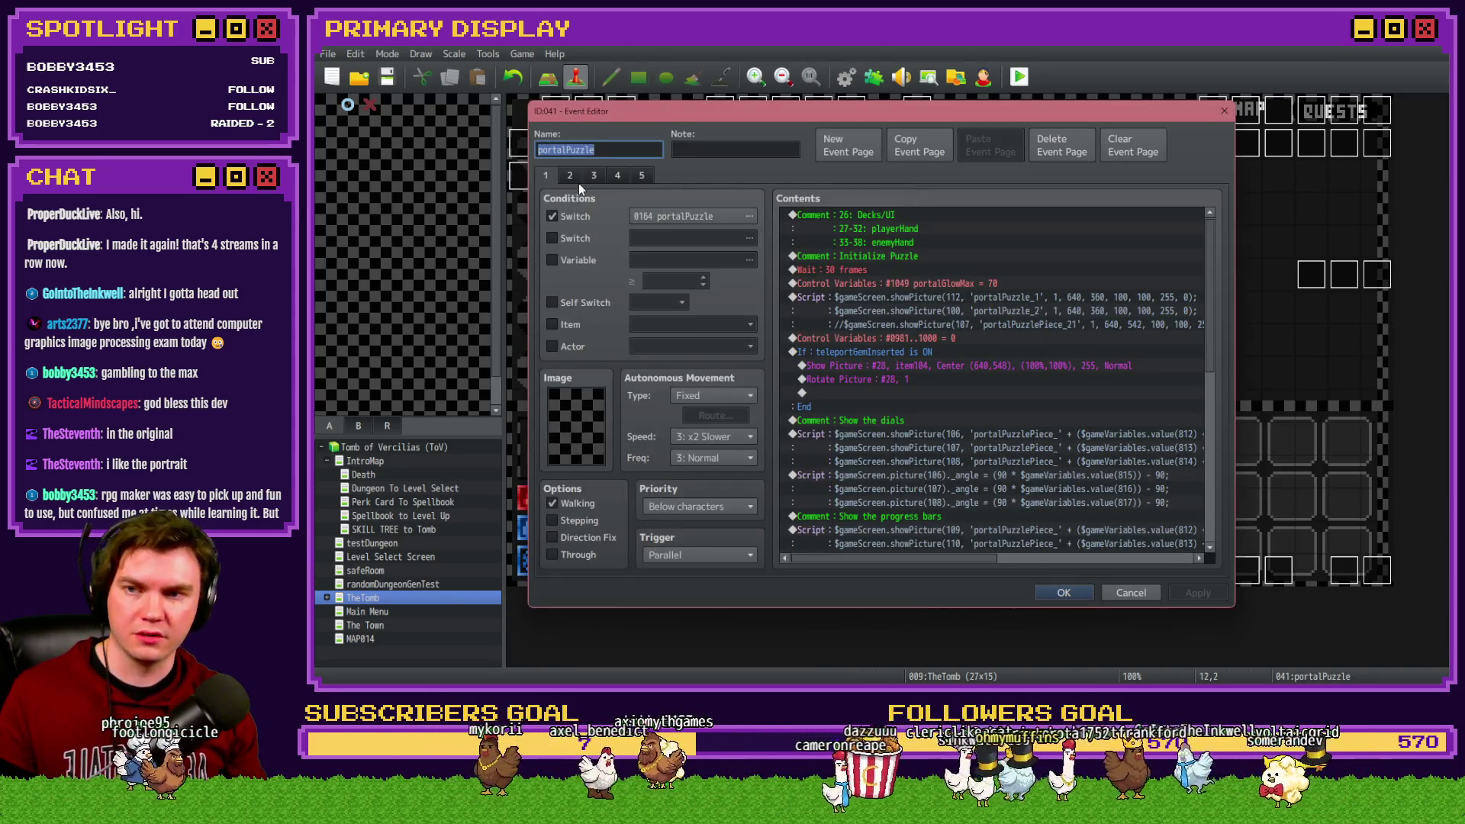
pyautogui.press('Escape')
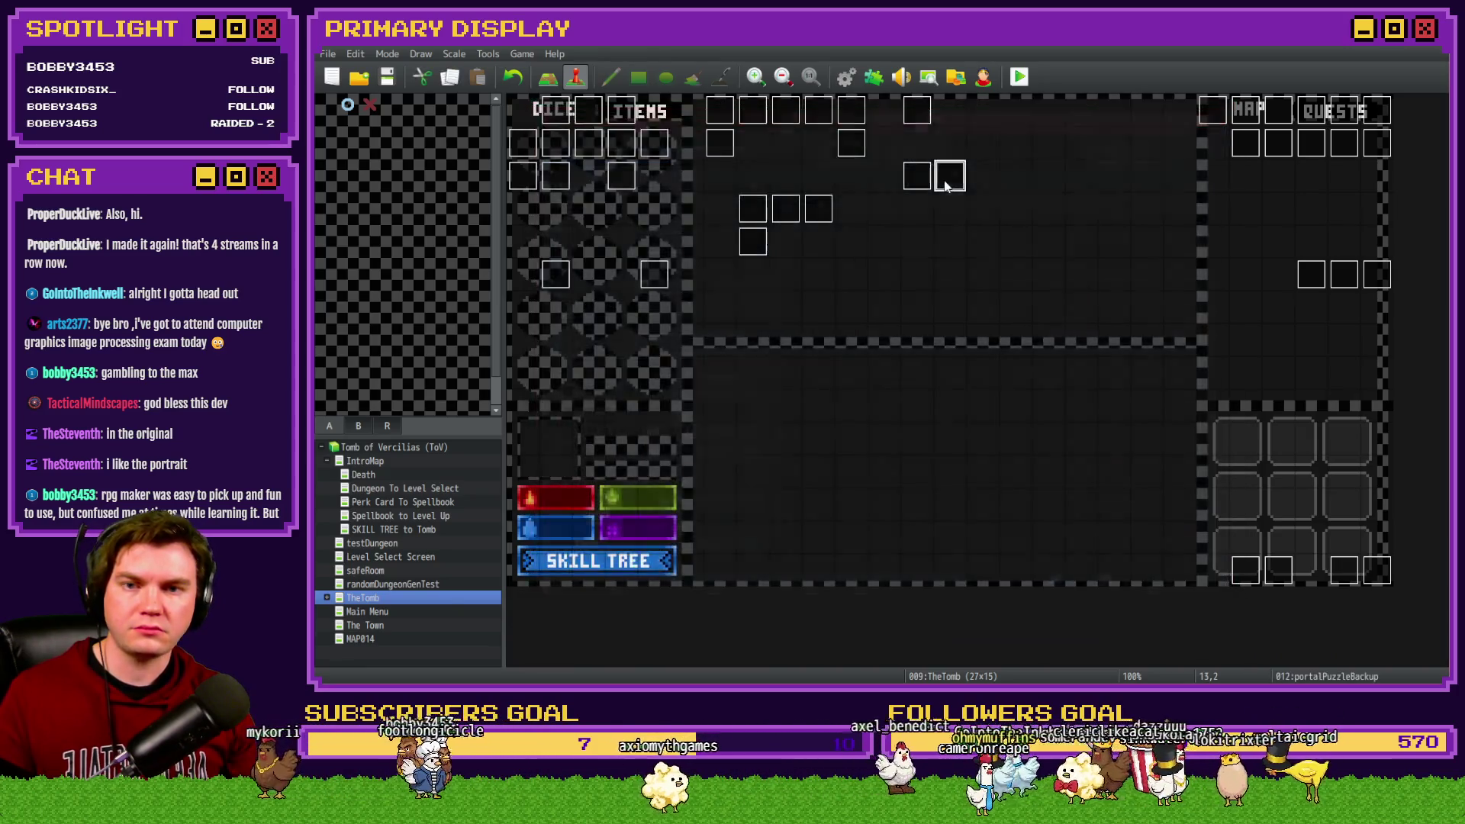
pyautogui.doubleClick(949, 180)
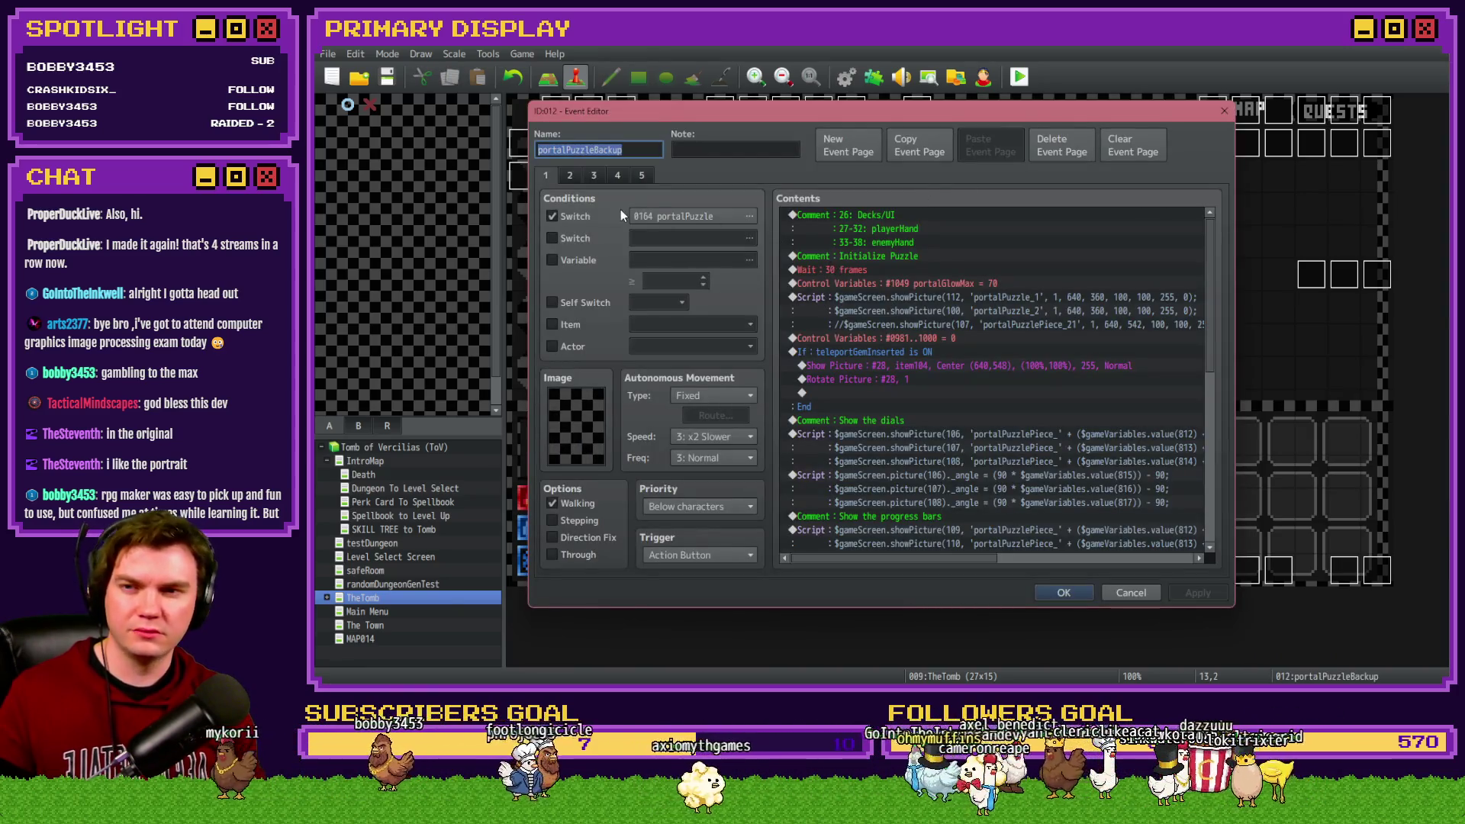
pyautogui.press('Escape')
pyautogui.doubleClick(911, 180)
pyautogui.scroll(-1, 1180, 231)
pyautogui.scroll(1, 1191, 221)
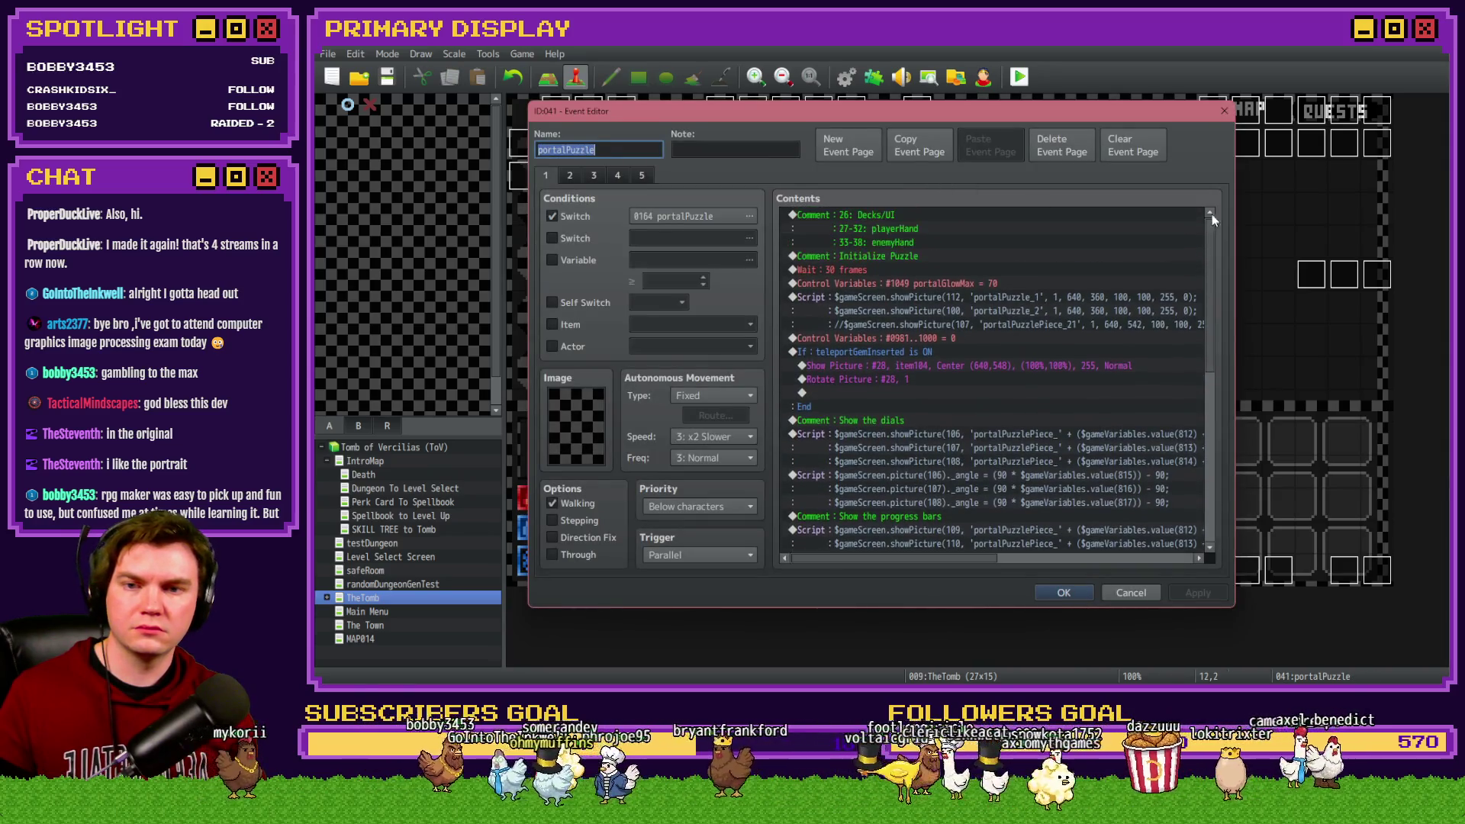
pyautogui.click(569, 176)
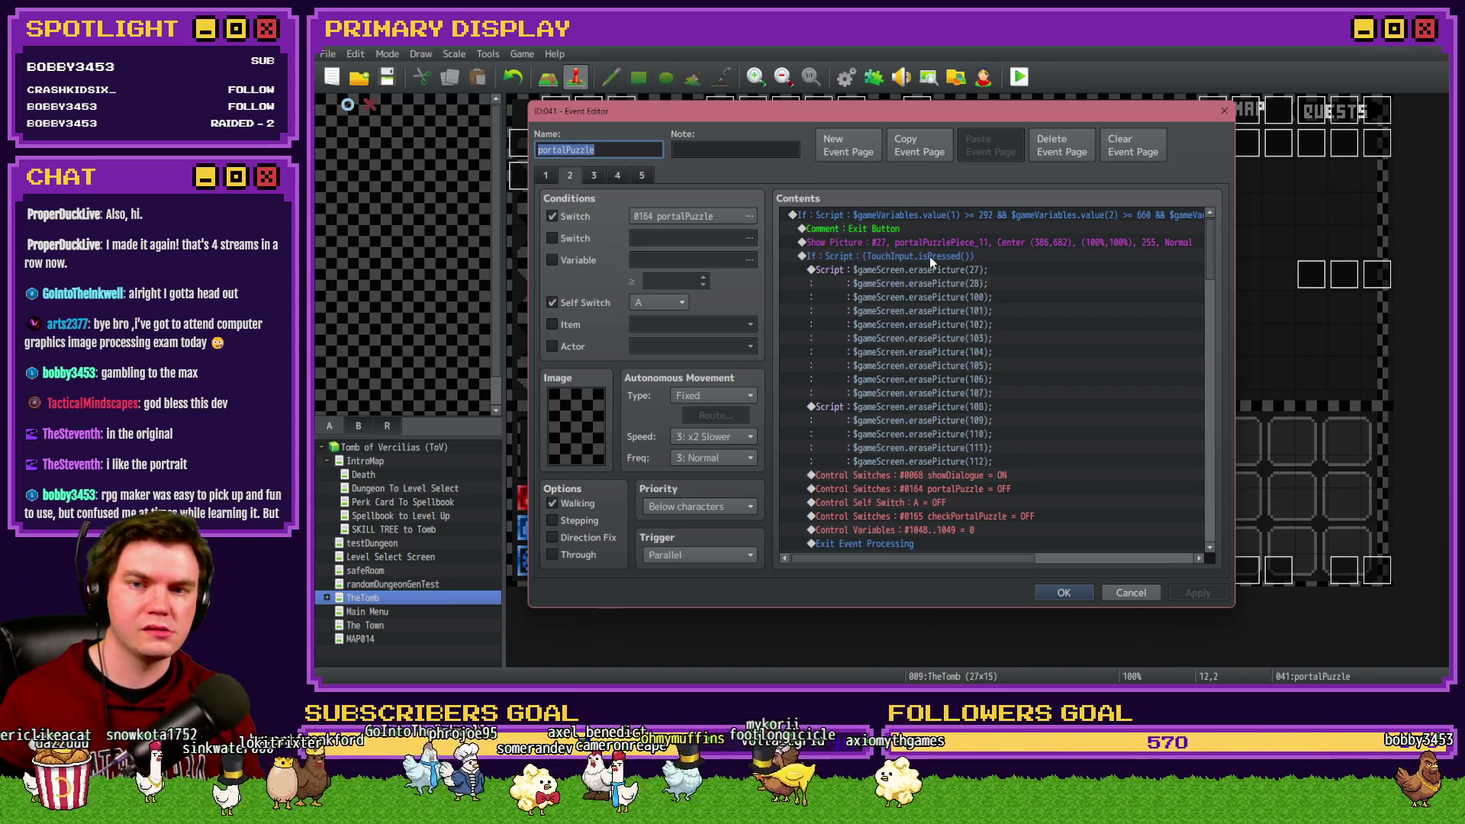
# Step: Select the exit-button If block, close portalPuzzle with OK, and open the Int/Movement event
pyautogui.click(932, 259)
pyautogui.click(935, 267)
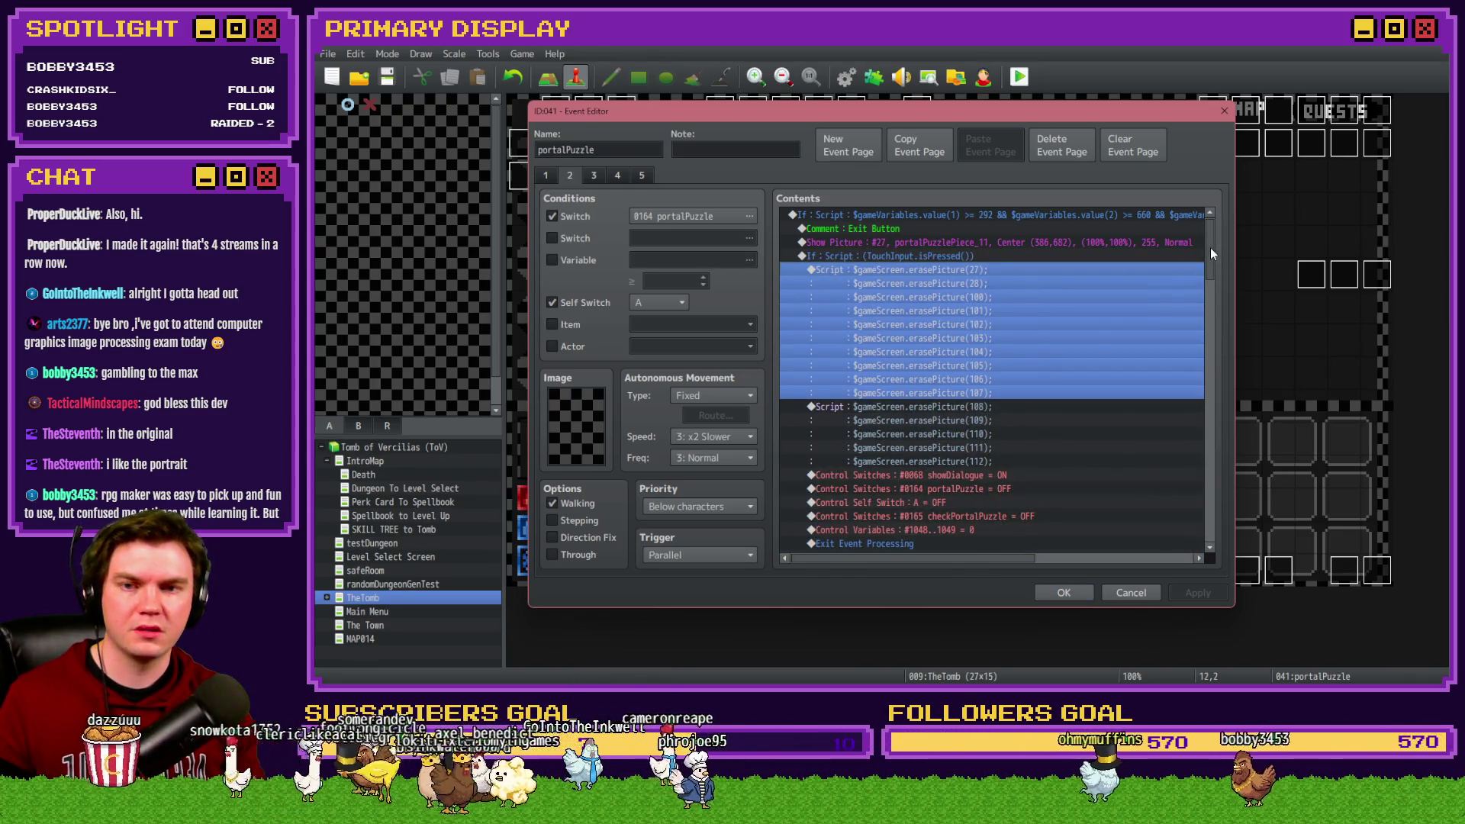
pyautogui.scroll(-3, 1083, 342)
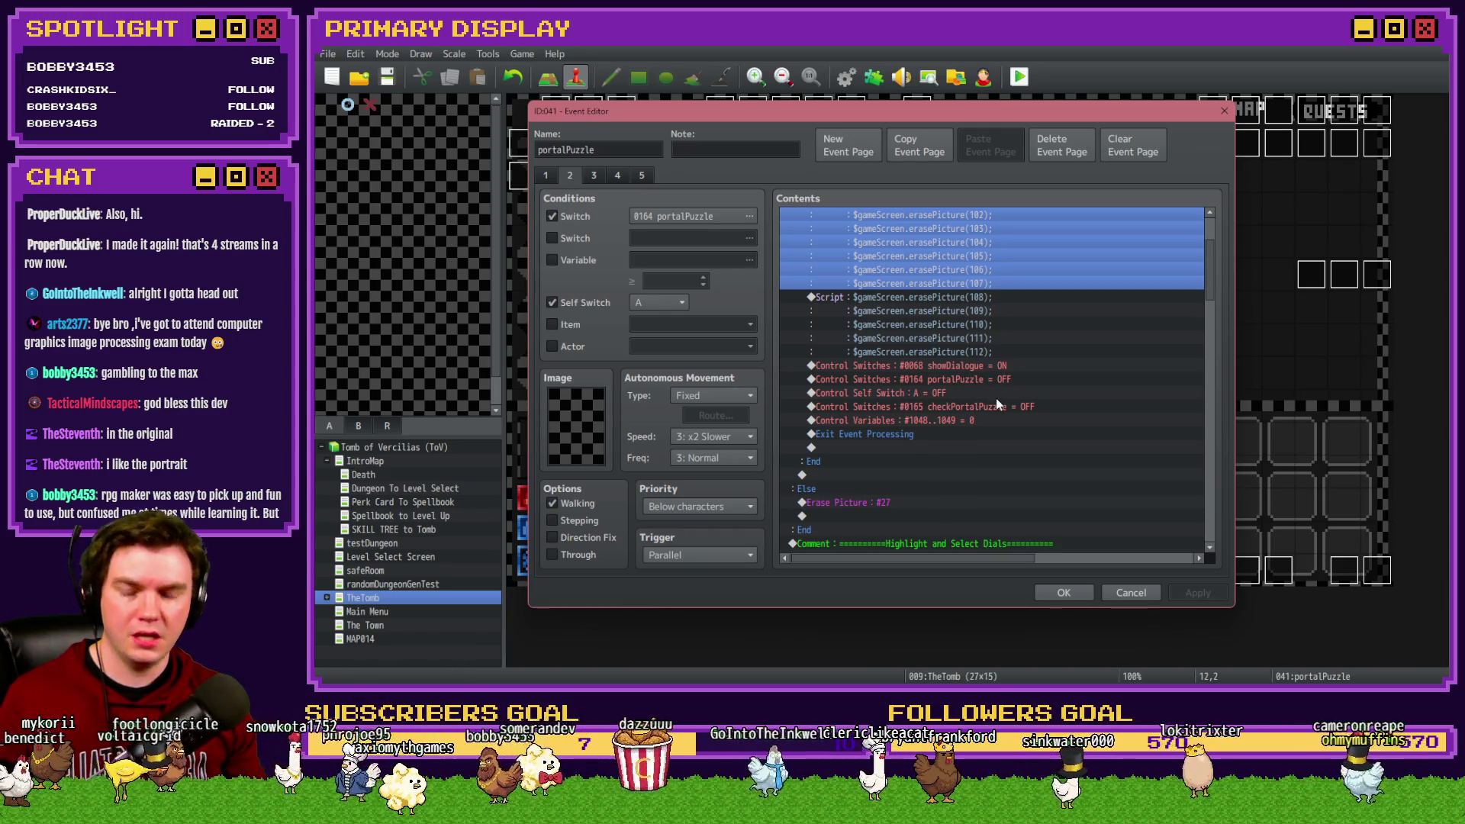
pyautogui.scroll(2, 995, 397)
pyautogui.click(957, 231)
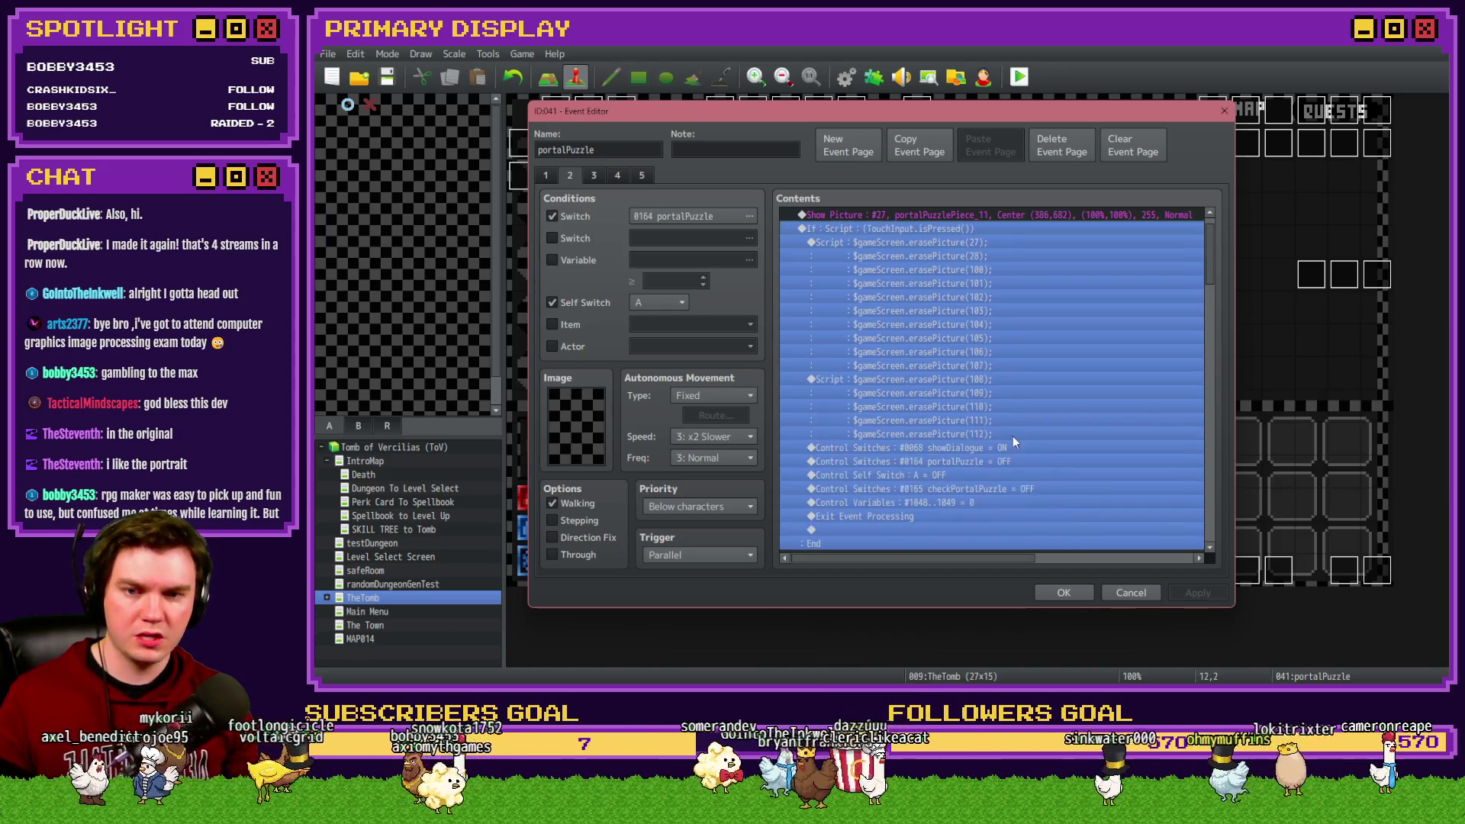
pyautogui.scroll(-3, 1013, 435)
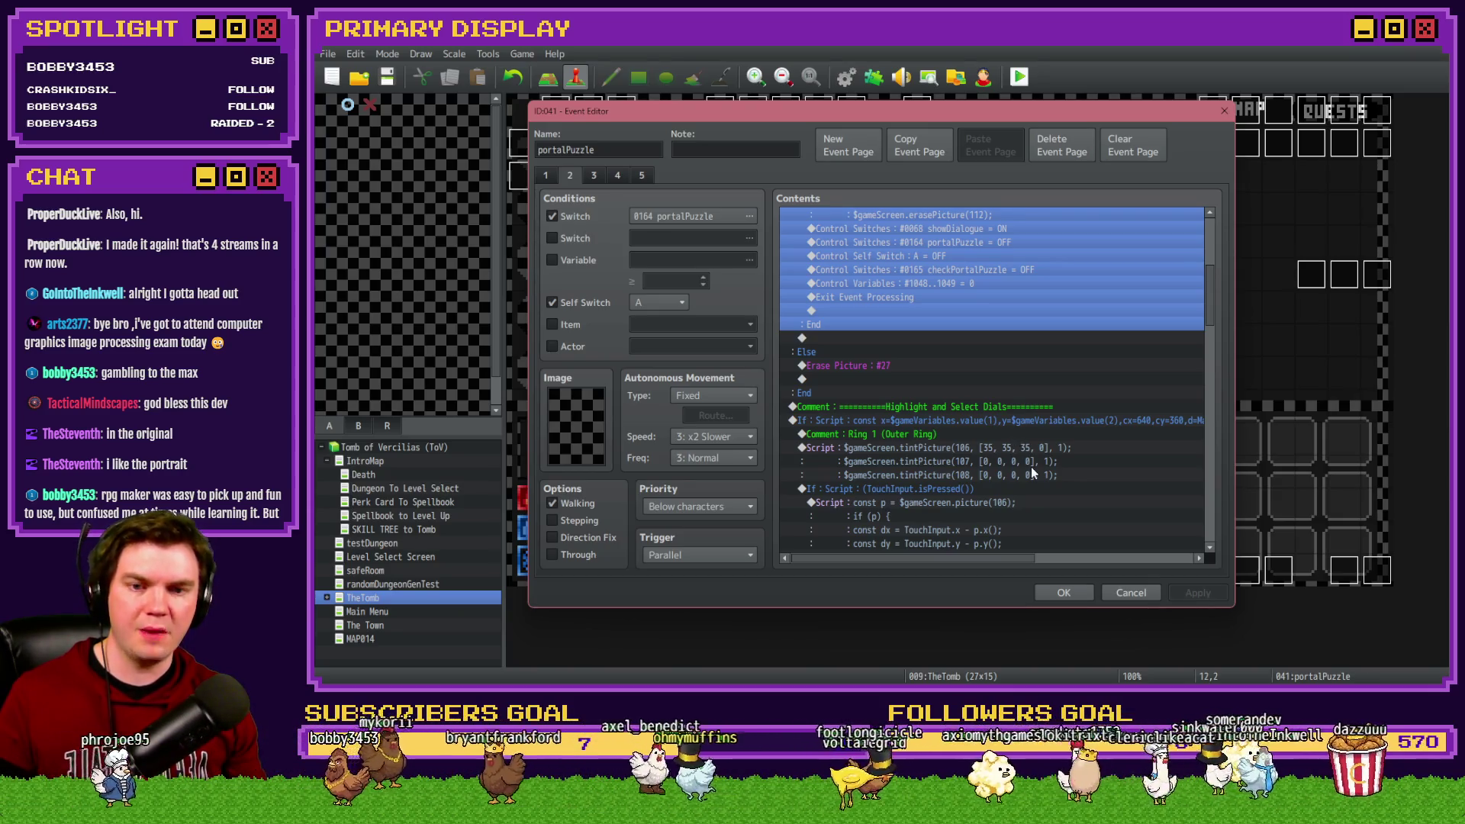
pyautogui.click(1063, 592)
pyautogui.doubleClick(543, 108)
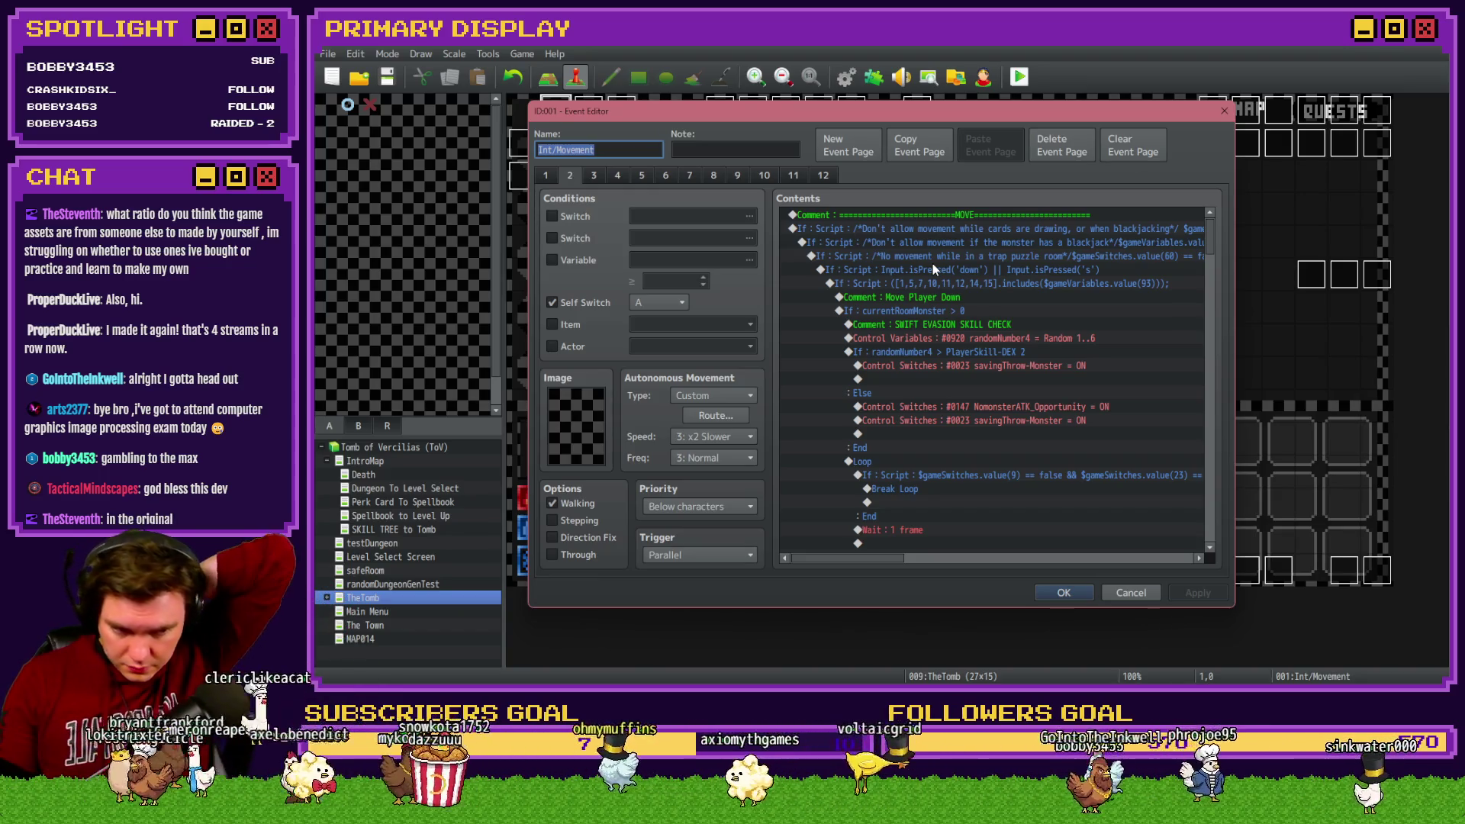
pyautogui.scroll(-4, 962, 259)
pyautogui.scroll(-8, 971, 271)
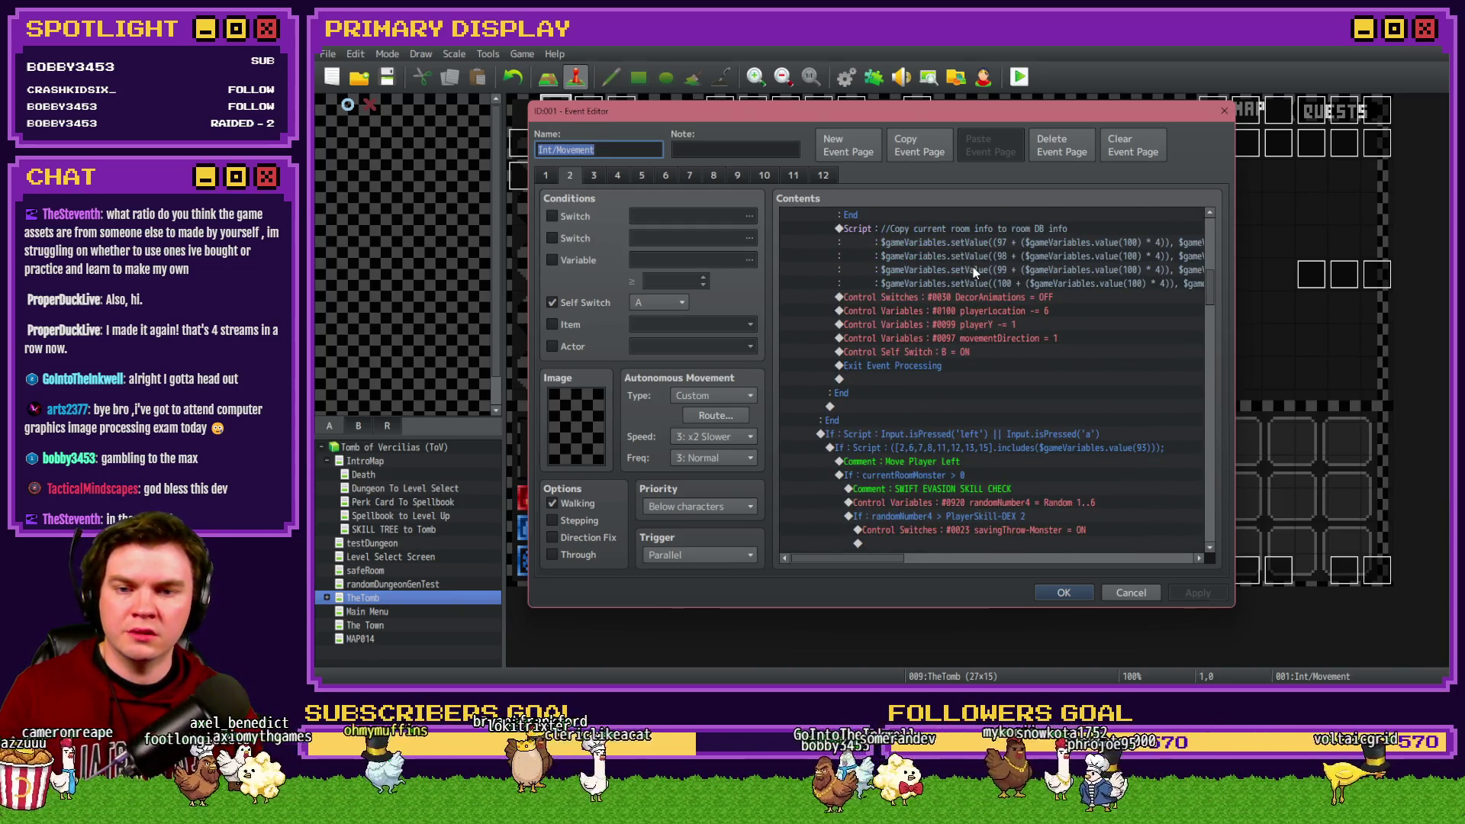
pyautogui.scroll(-10, 973, 269)
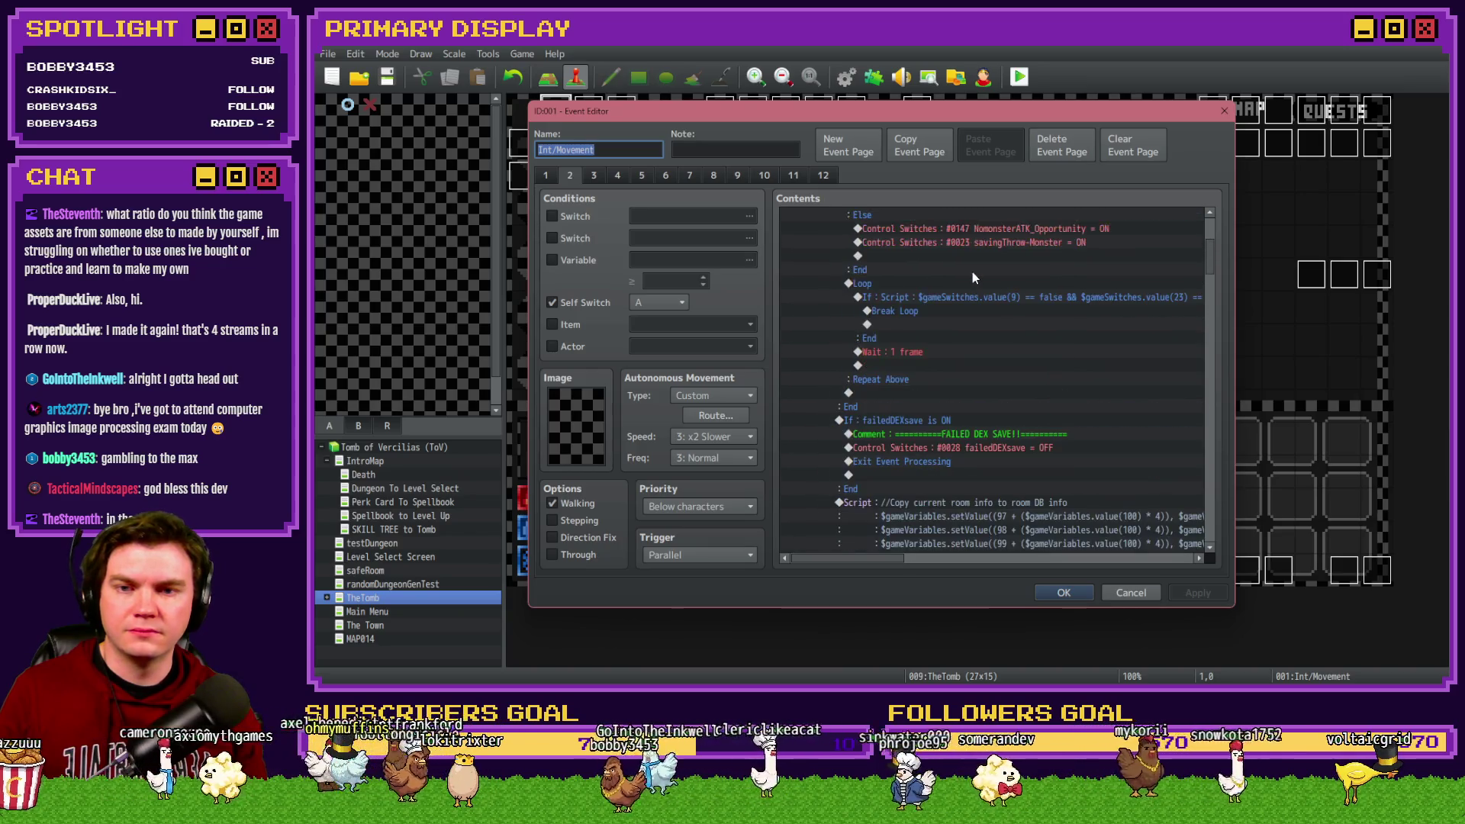
pyautogui.click(1063, 593)
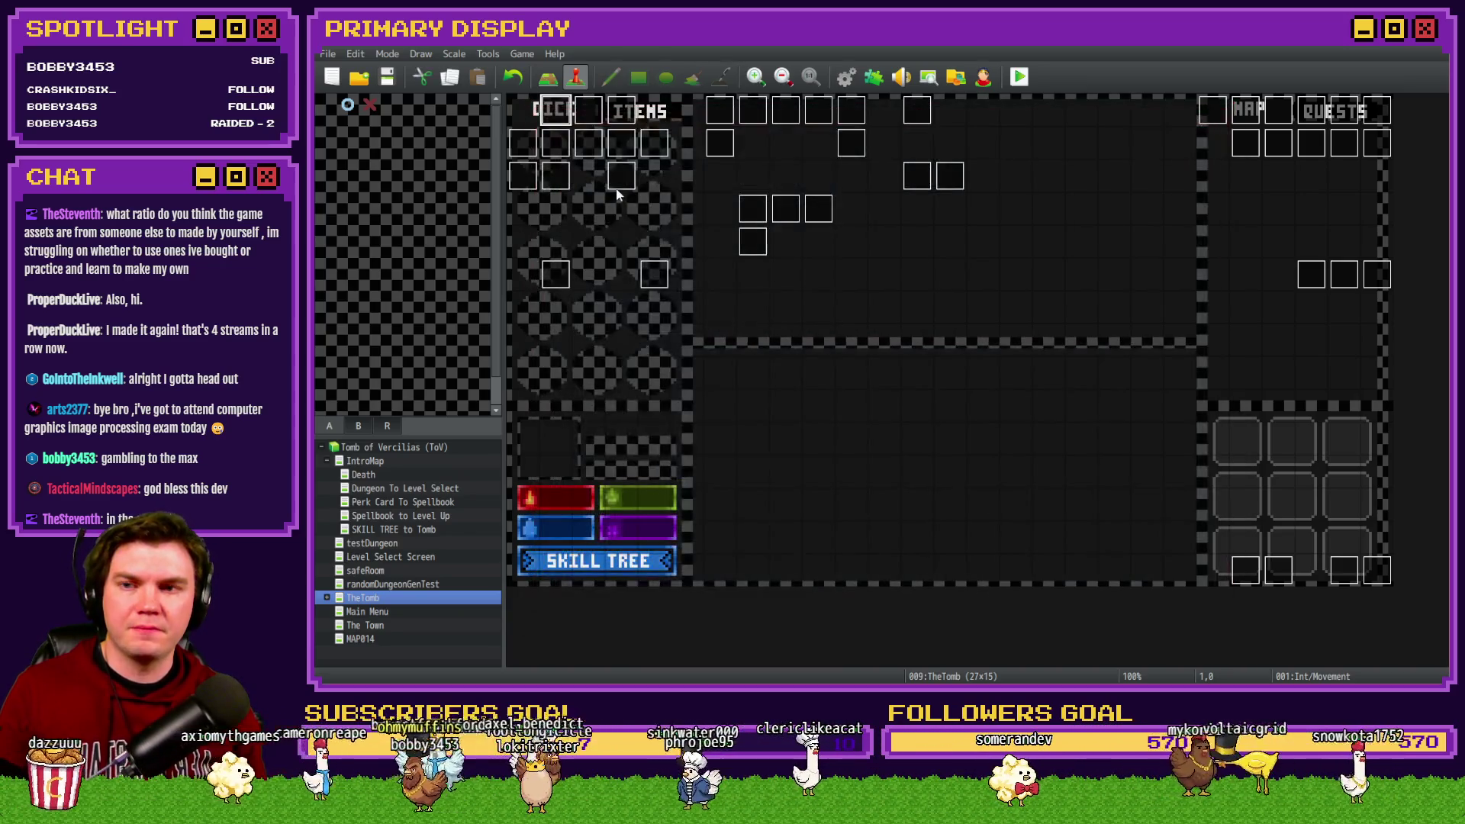
pyautogui.doubleClick(550, 112)
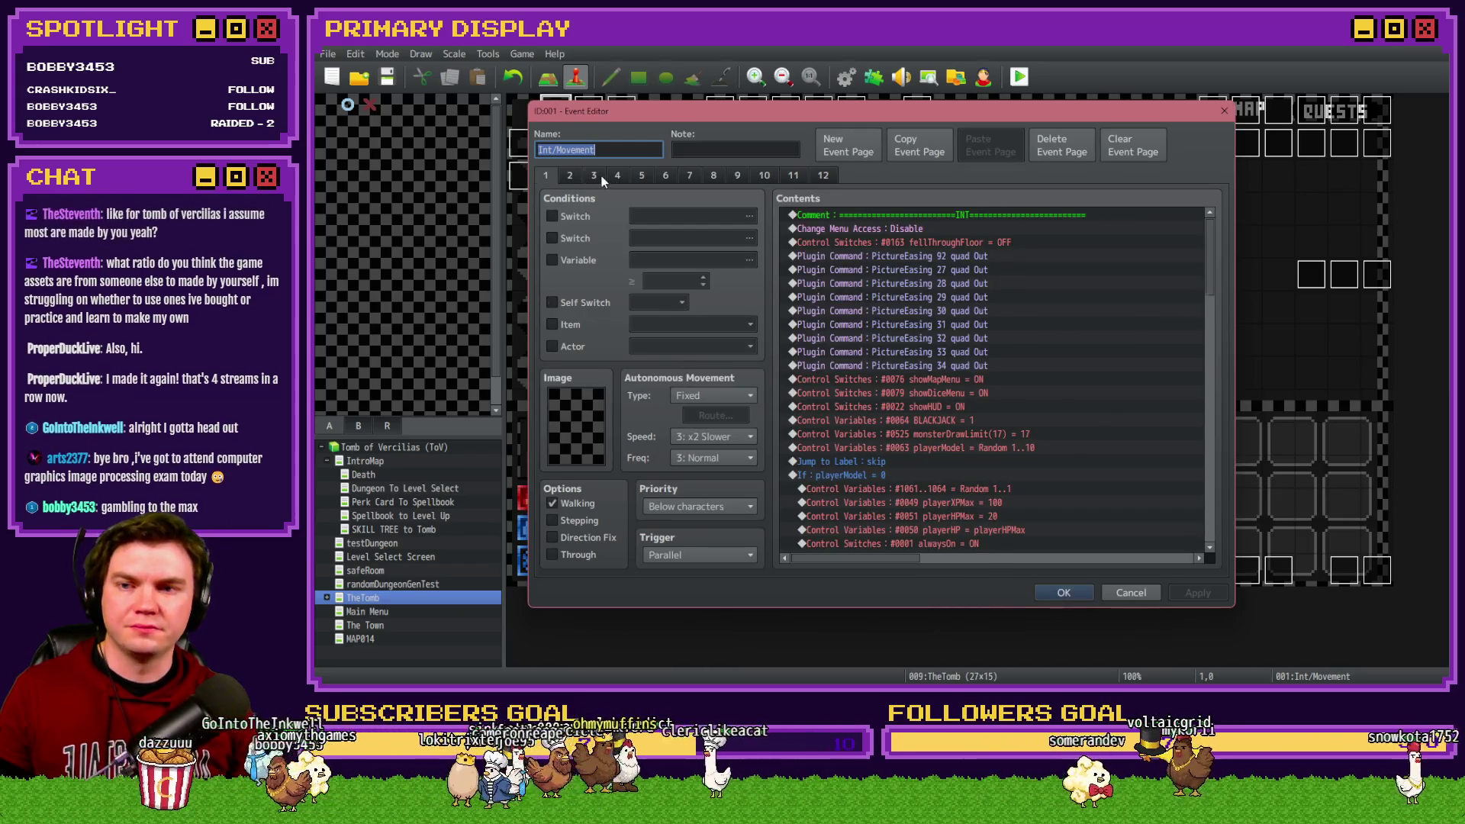
pyautogui.click(613, 176)
pyautogui.click(594, 176)
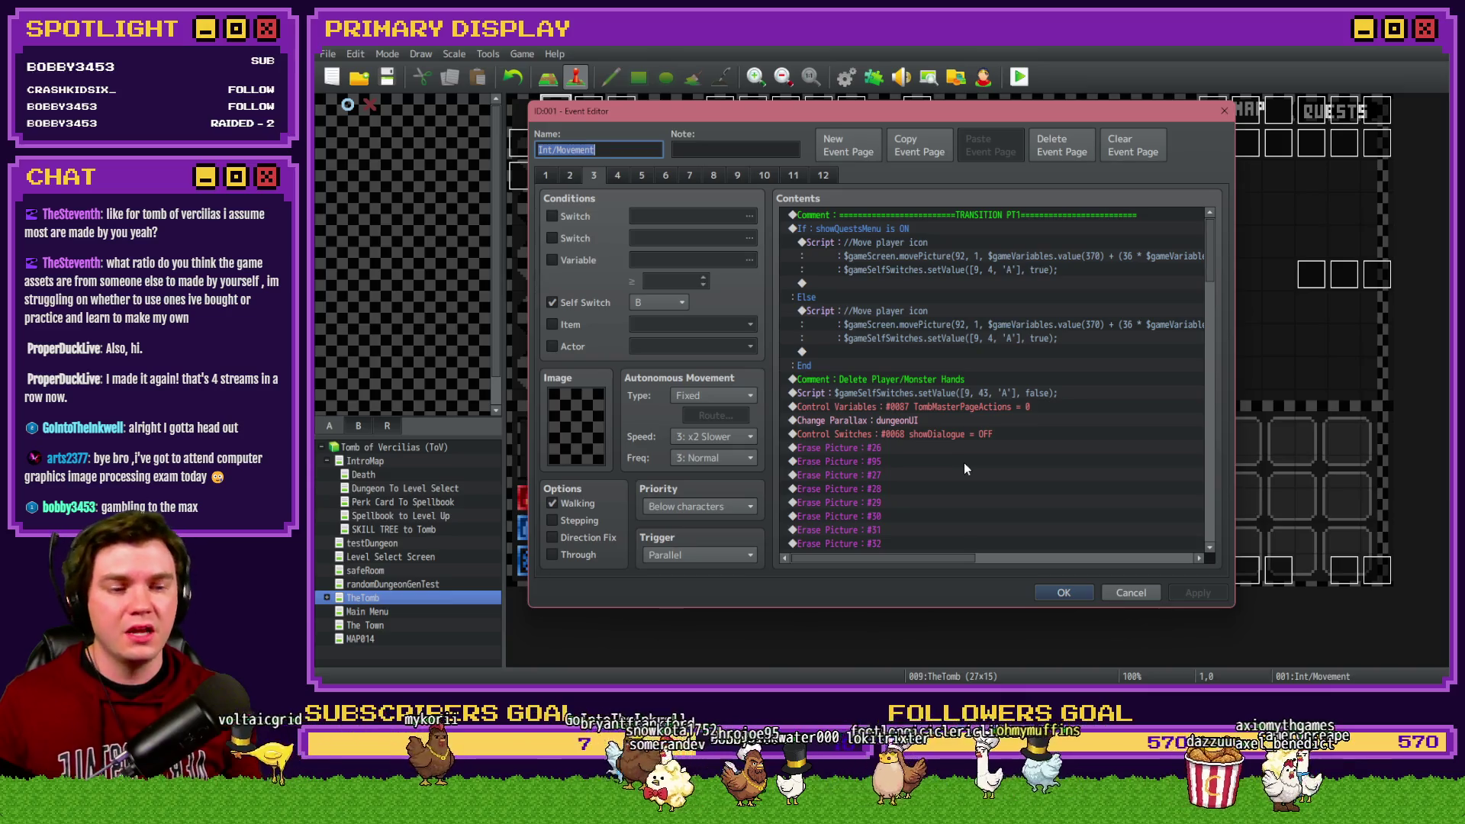
pyautogui.click(1050, 595)
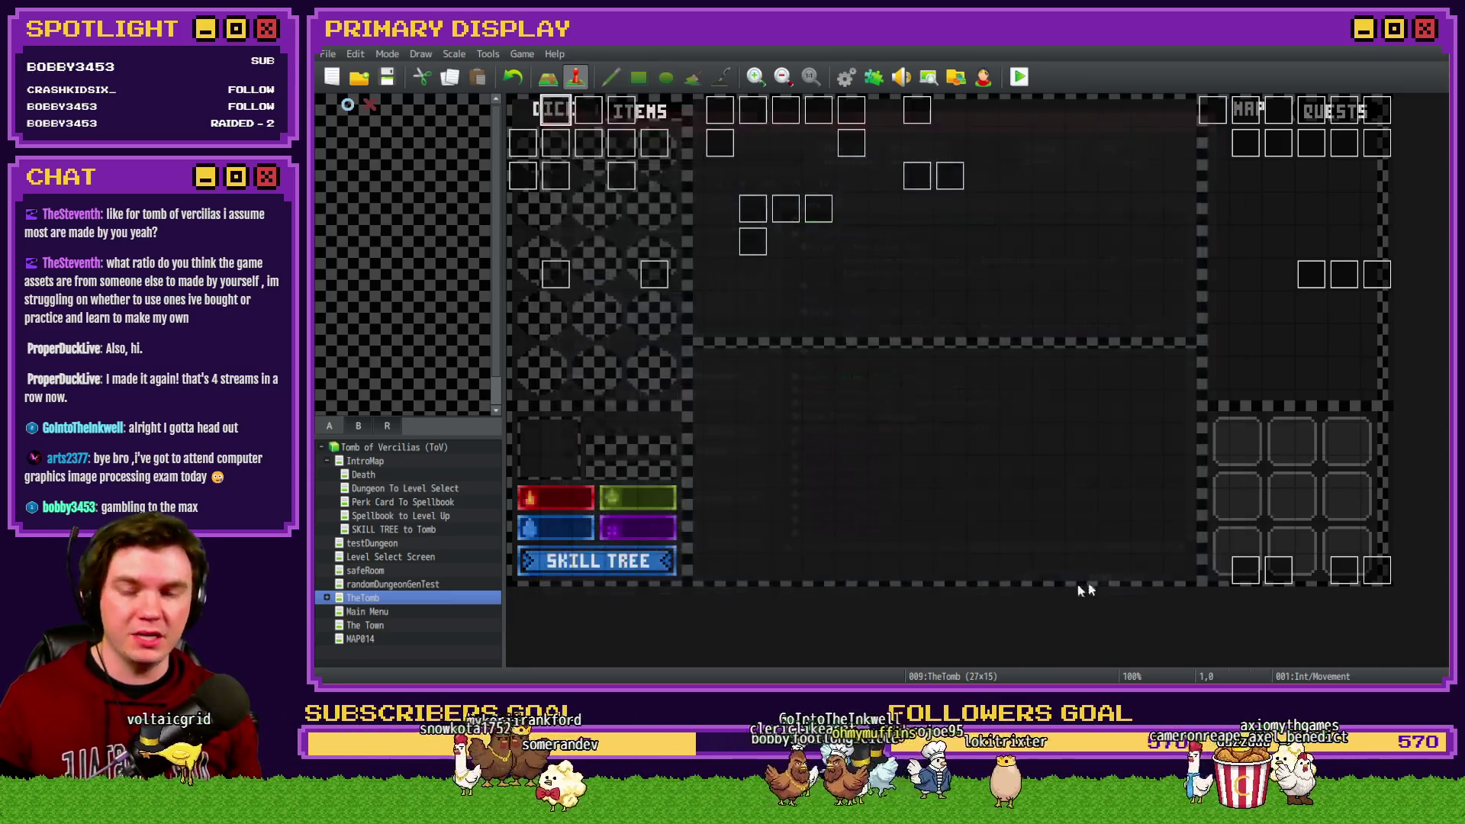
pyautogui.click(1020, 77)
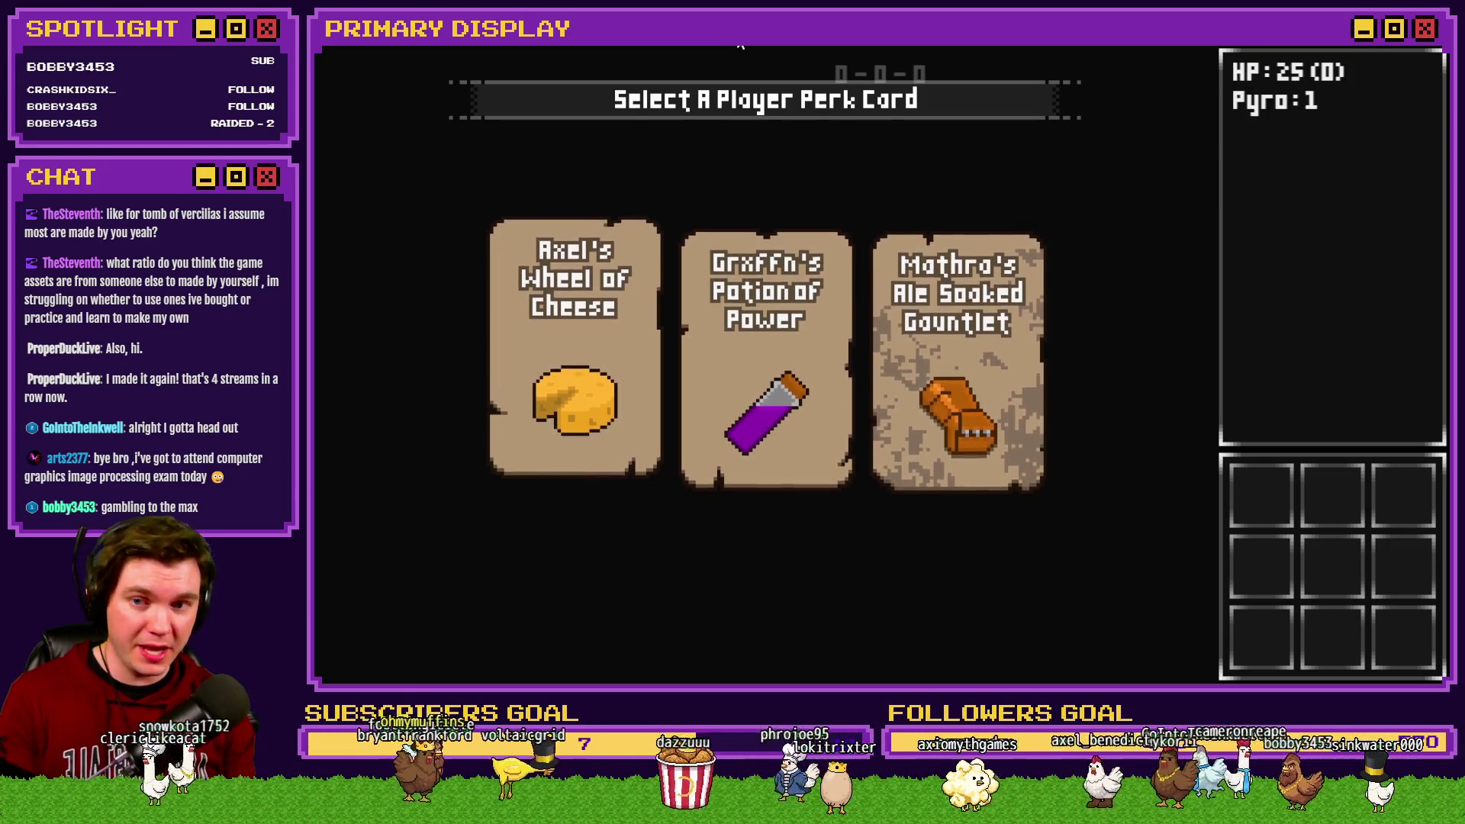
# Step: Reroll the perk offers three times, then take the Wheel of Cheese perk
pyautogui.moveTo(743, 394)
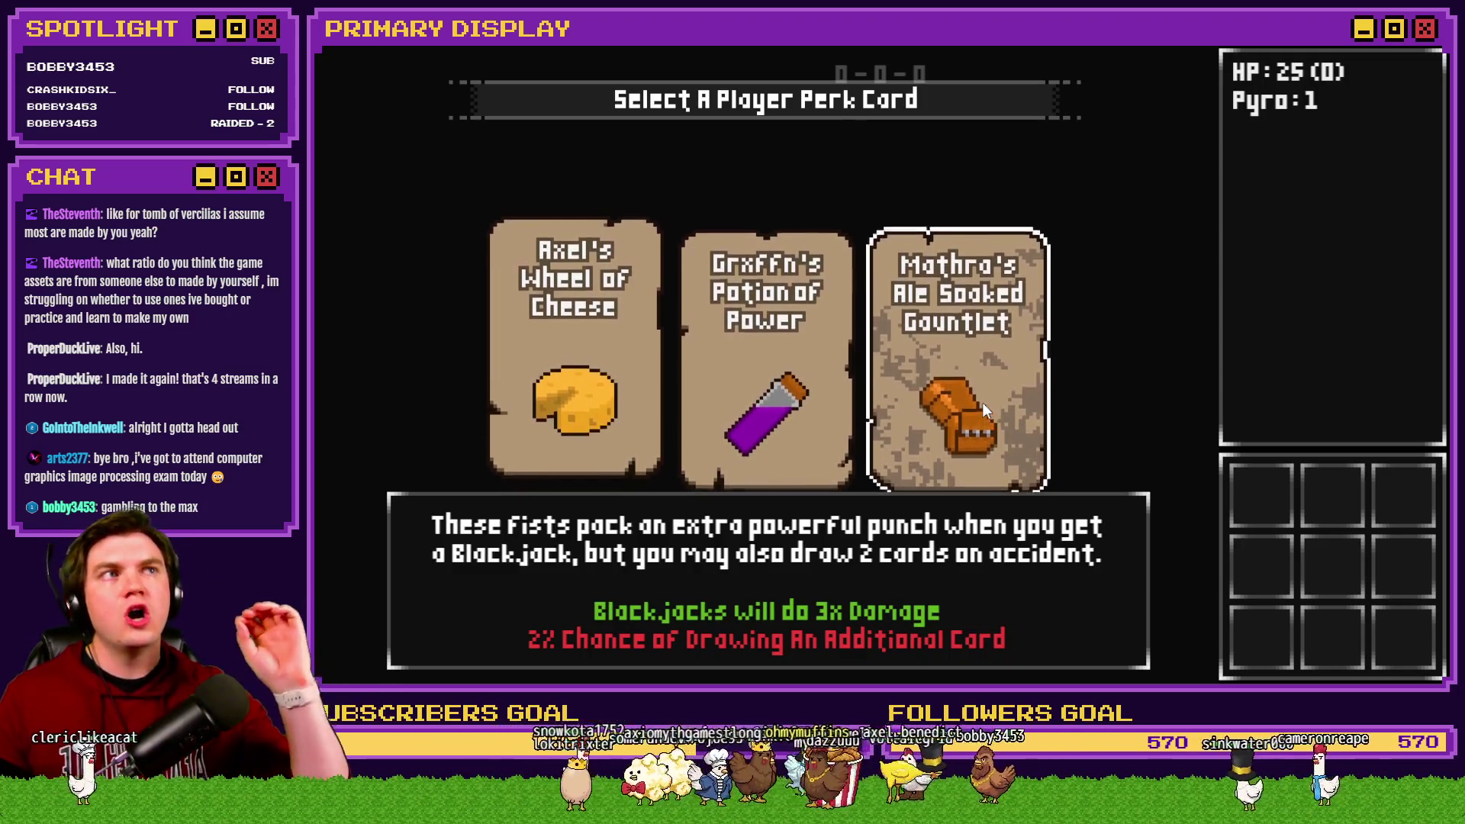
pyautogui.click(982, 402)
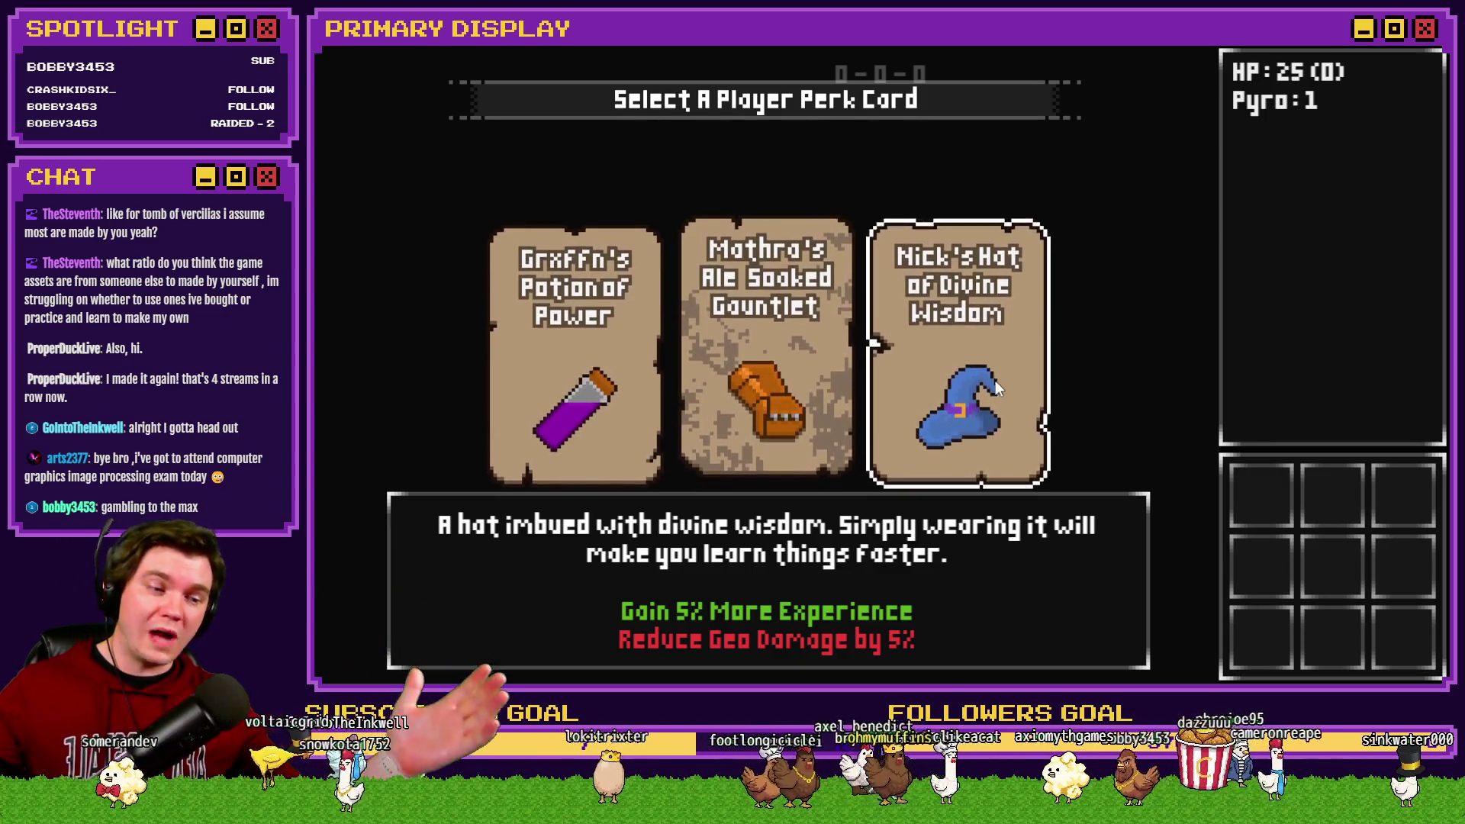
pyautogui.click(995, 388)
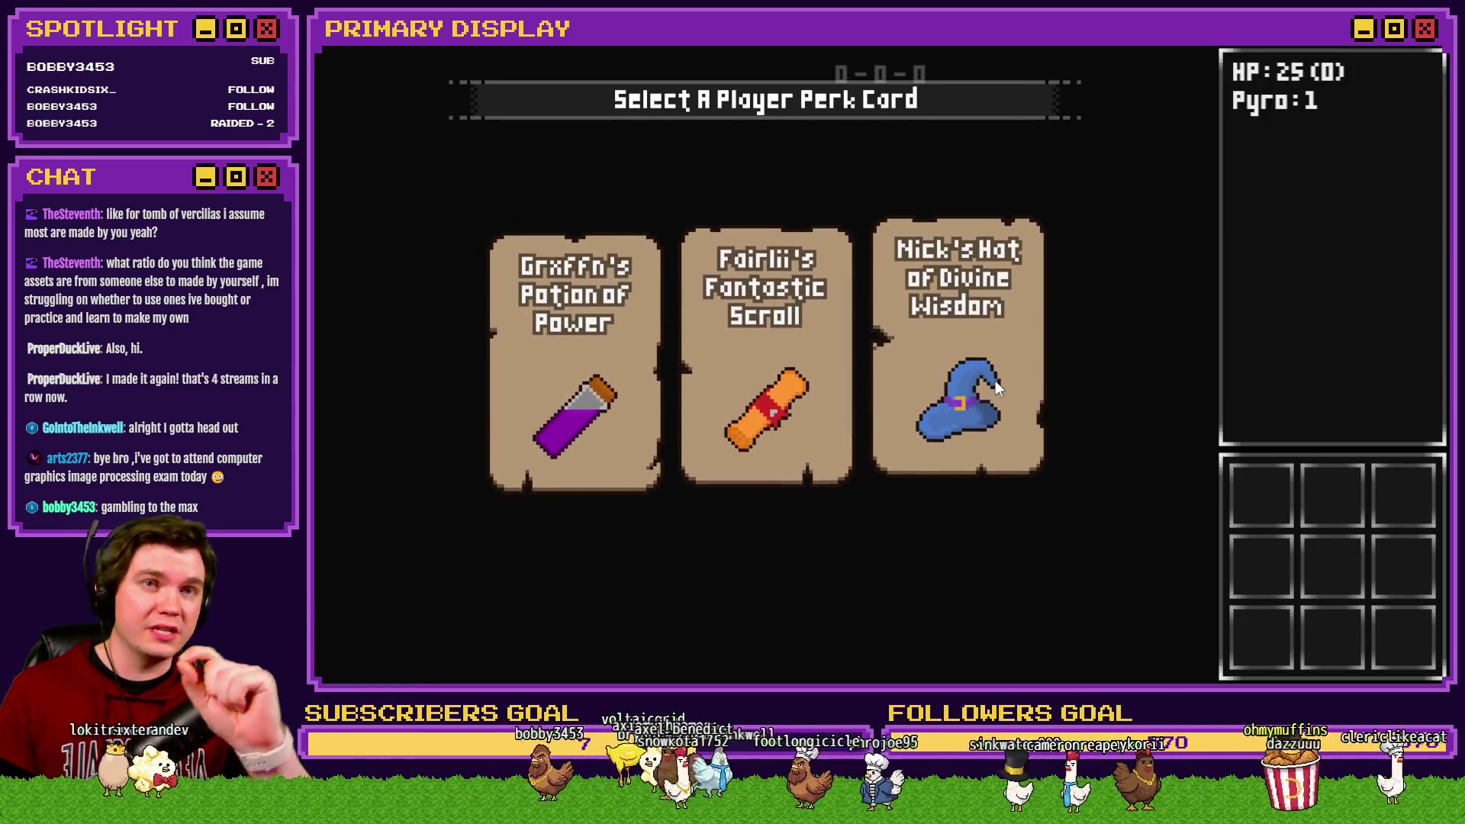
pyautogui.click(995, 381)
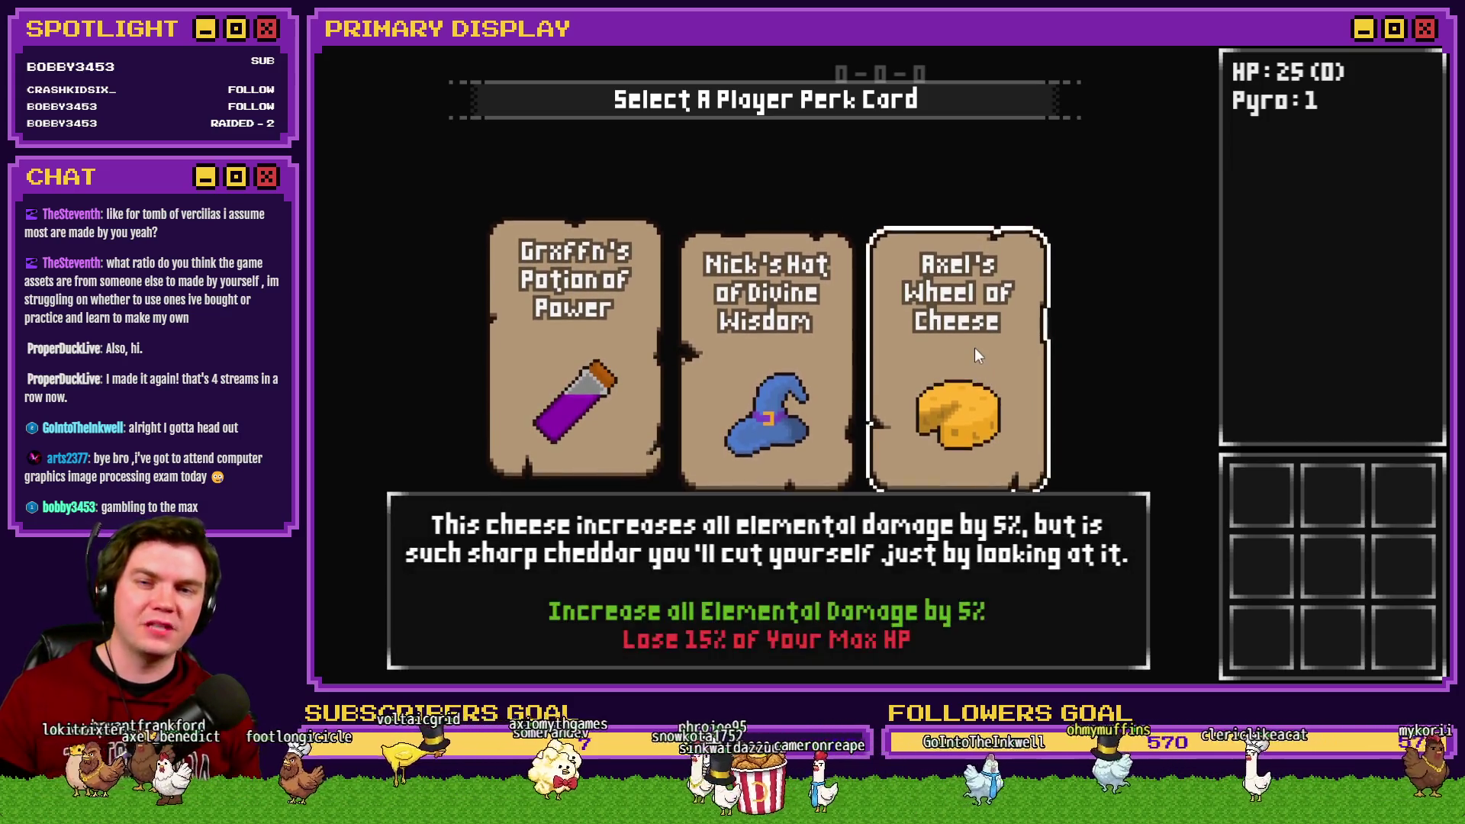
pyautogui.click(962, 377)
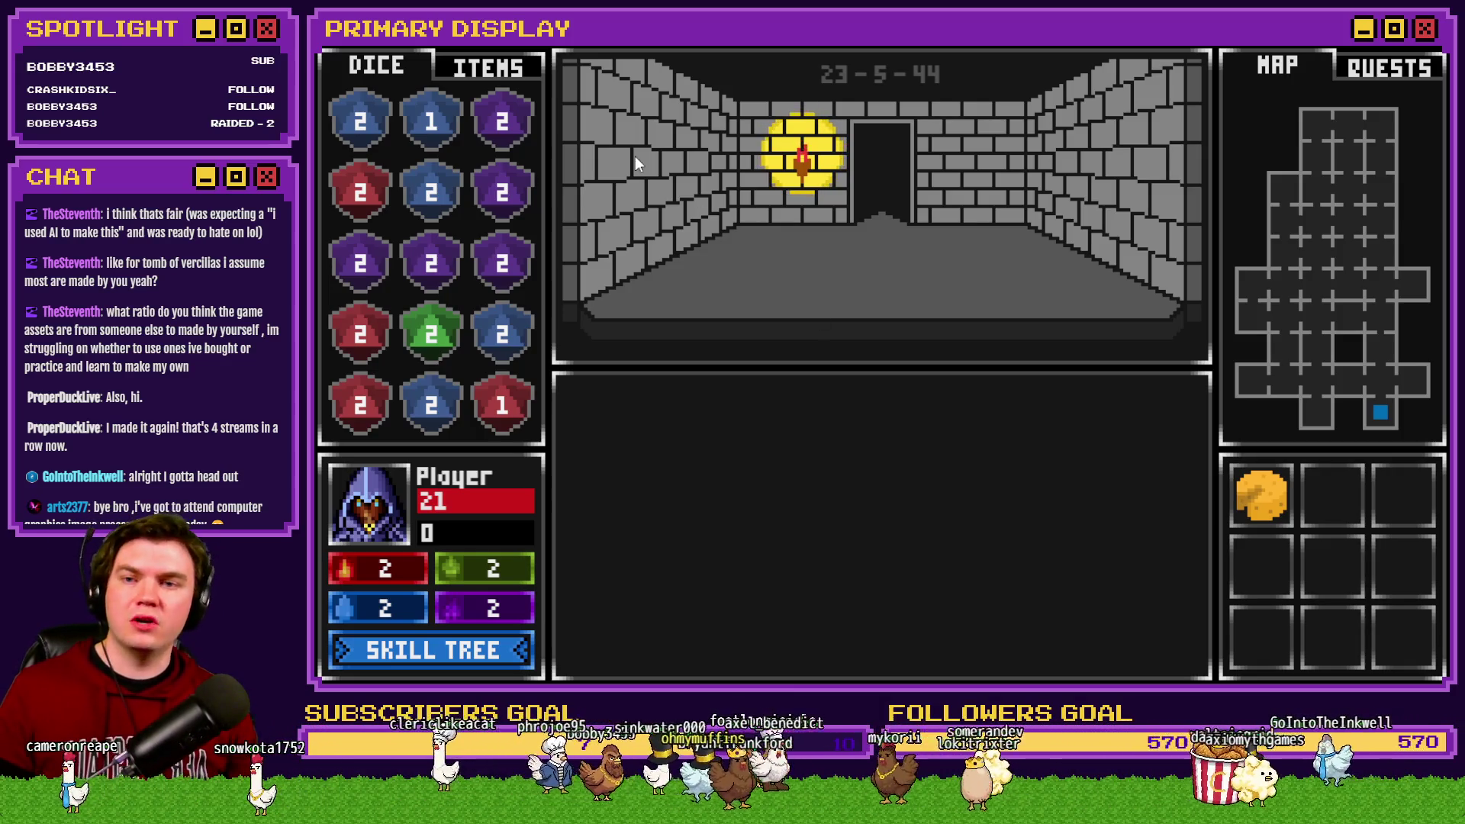
# Step: Switch the side panel to ITEMS, listing potions, bread, a hot dog and chests
pyautogui.click(489, 66)
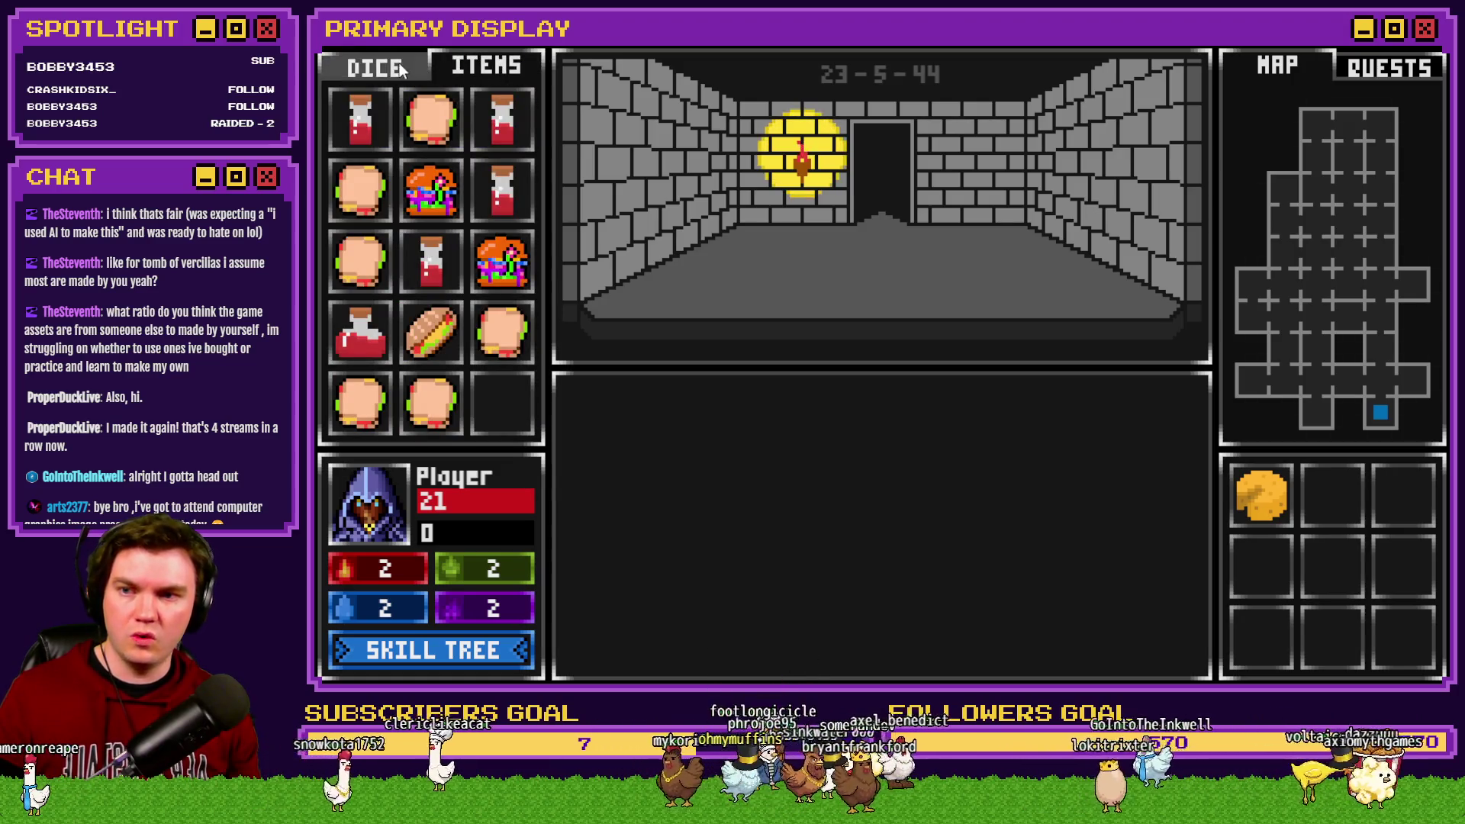
pyautogui.moveTo(433, 194)
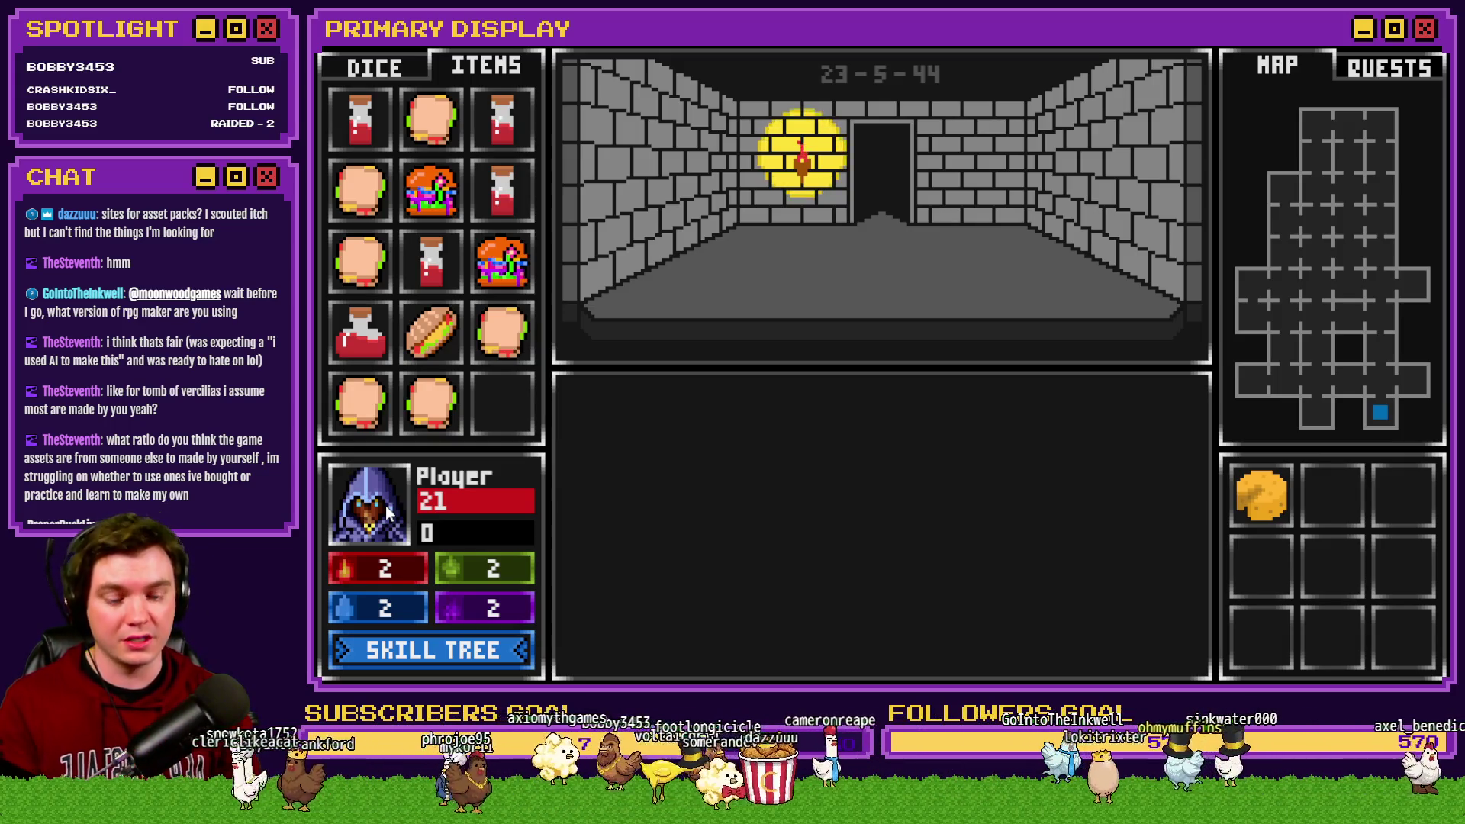
# Step: Walk down the corridor to the sturdy door and choose Pick The Lock to open the gem grid
pyautogui.press('Up')
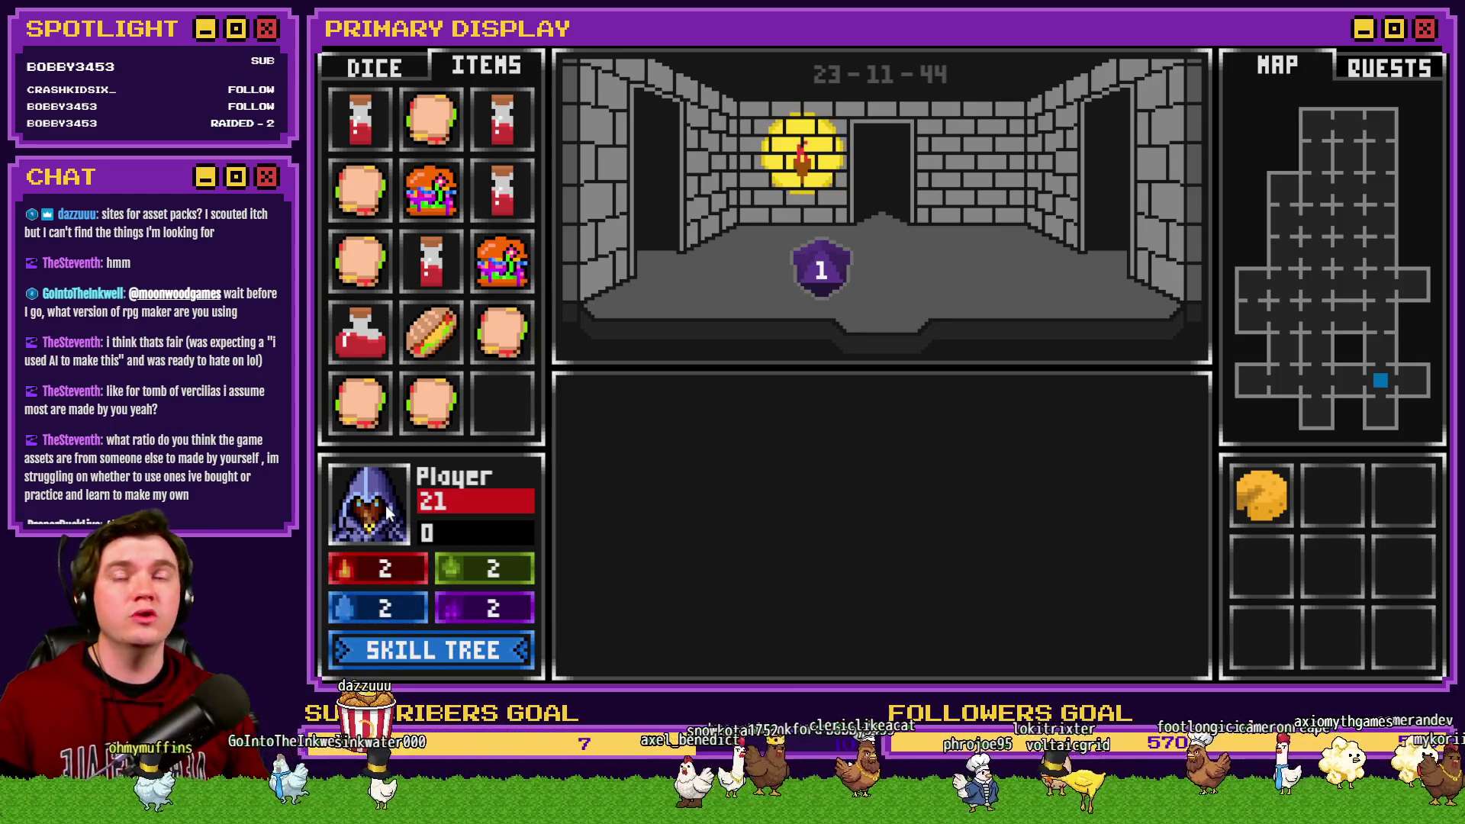
pyautogui.click(487, 79)
pyautogui.click(487, 77)
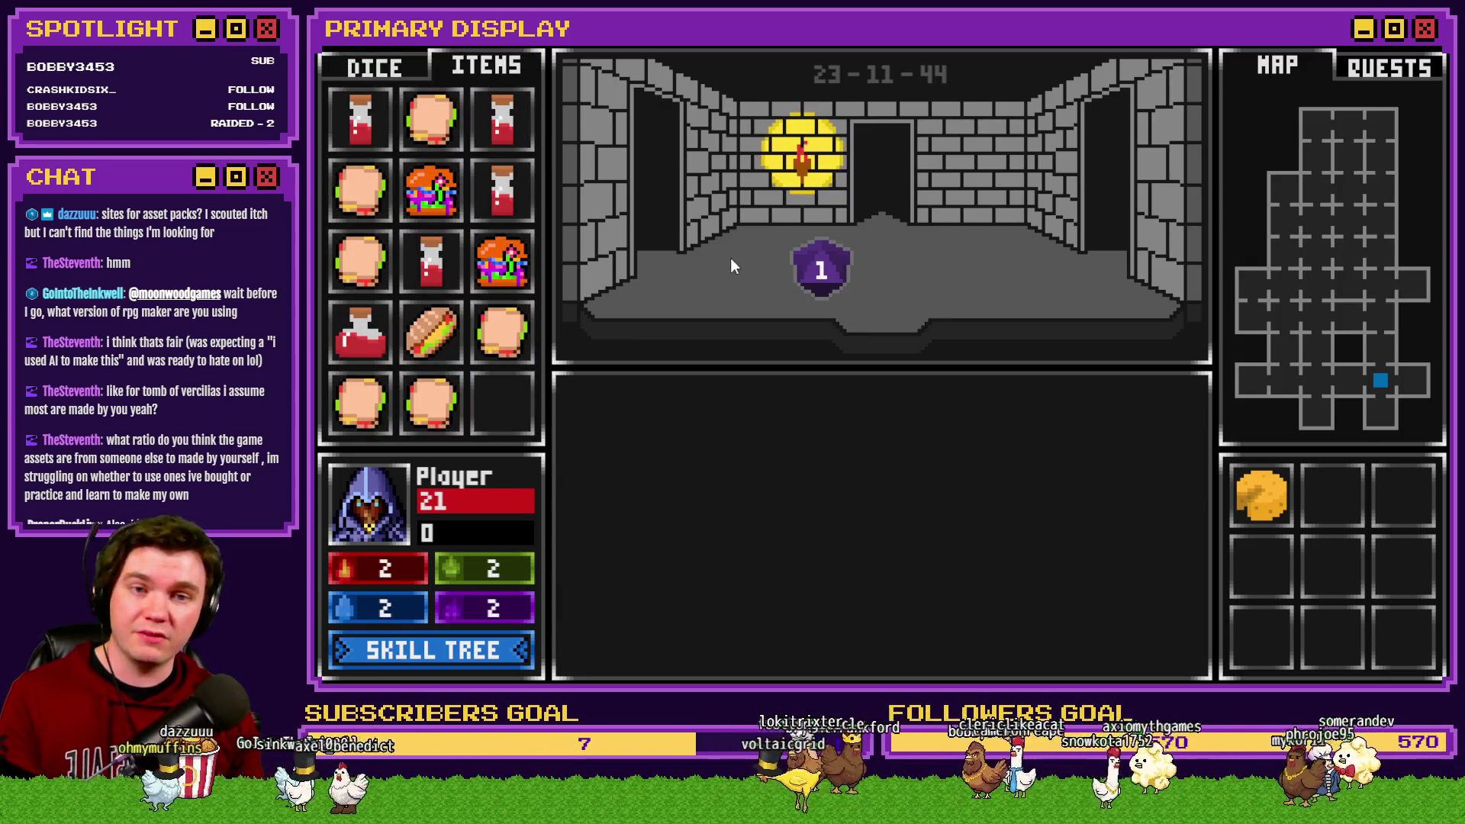
pyautogui.press('w')
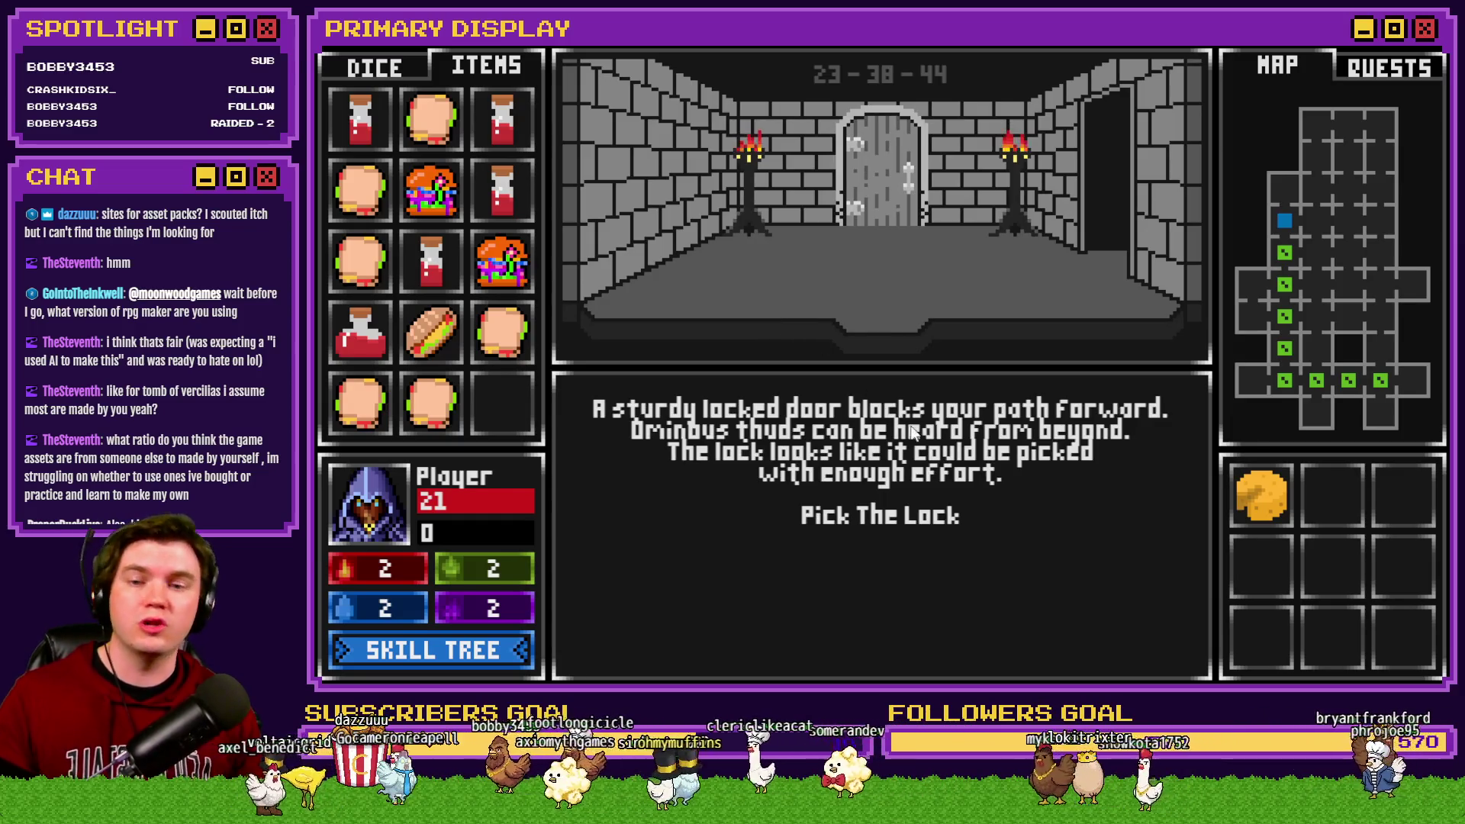
pyautogui.click(1037, 509)
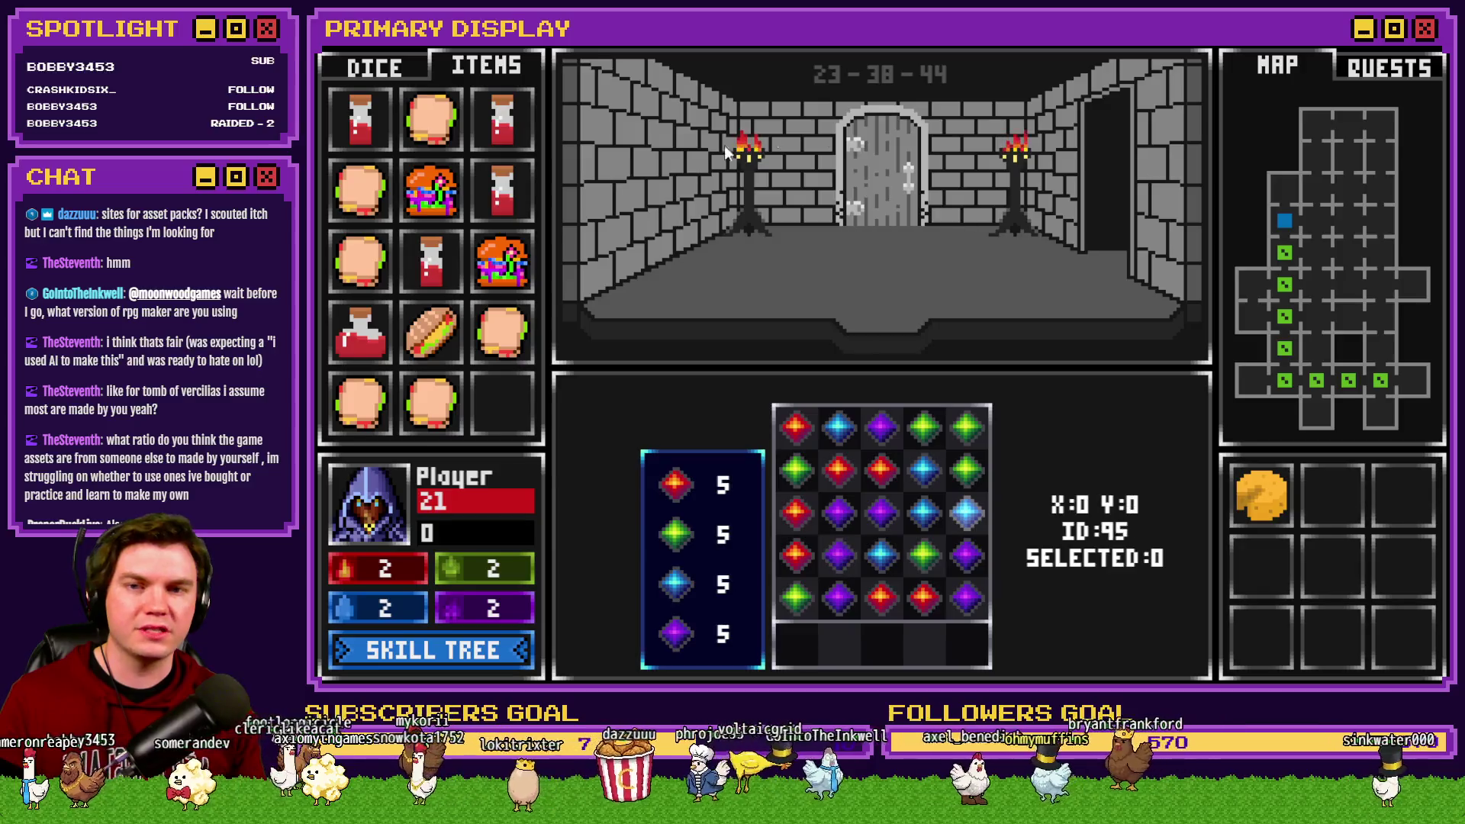
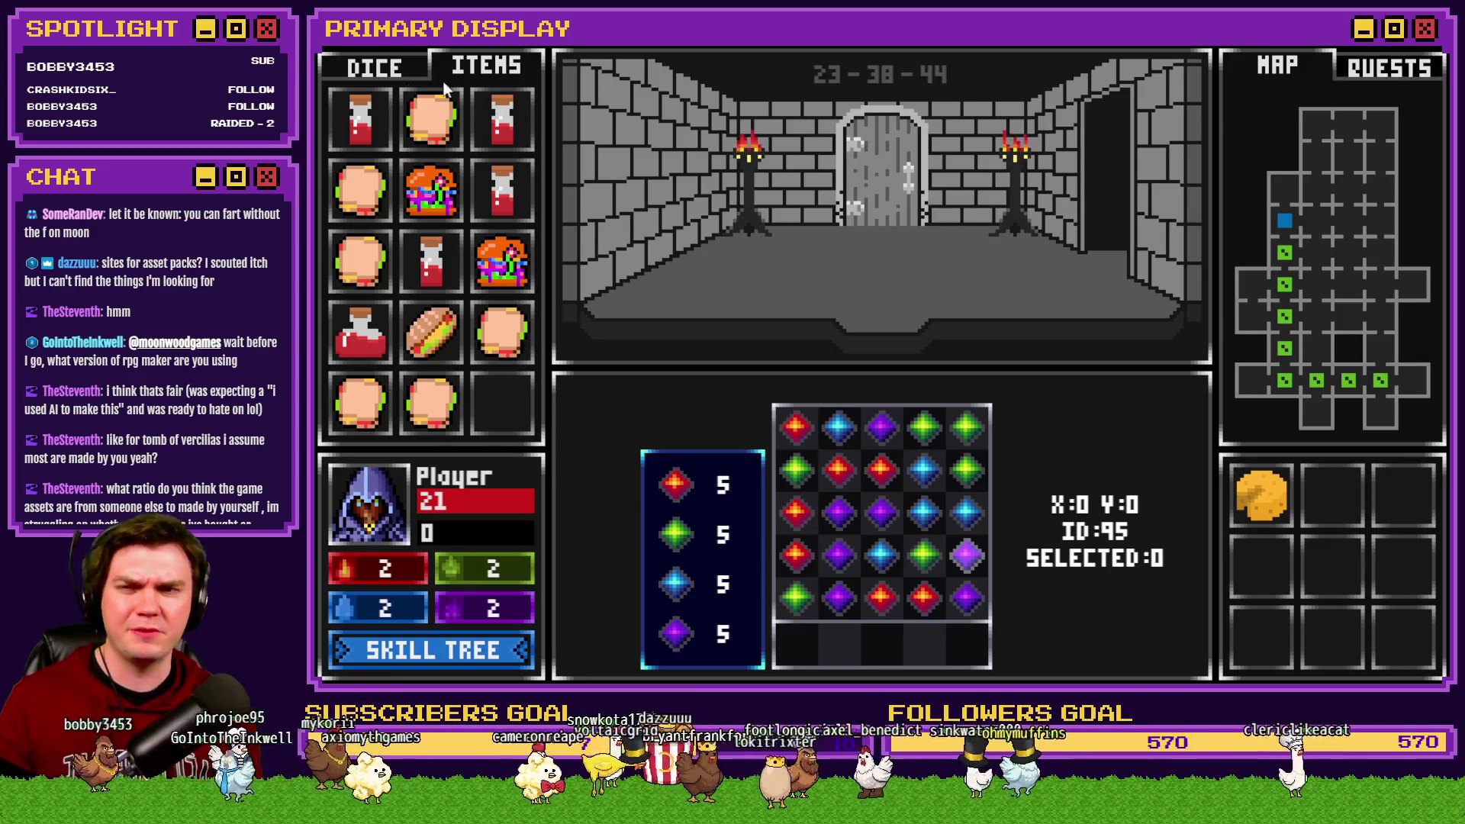
# Step: Set the Main Menu map's top-left tile as the player start, then relaunch the playtest, saving changes
pyautogui.press('Tab')
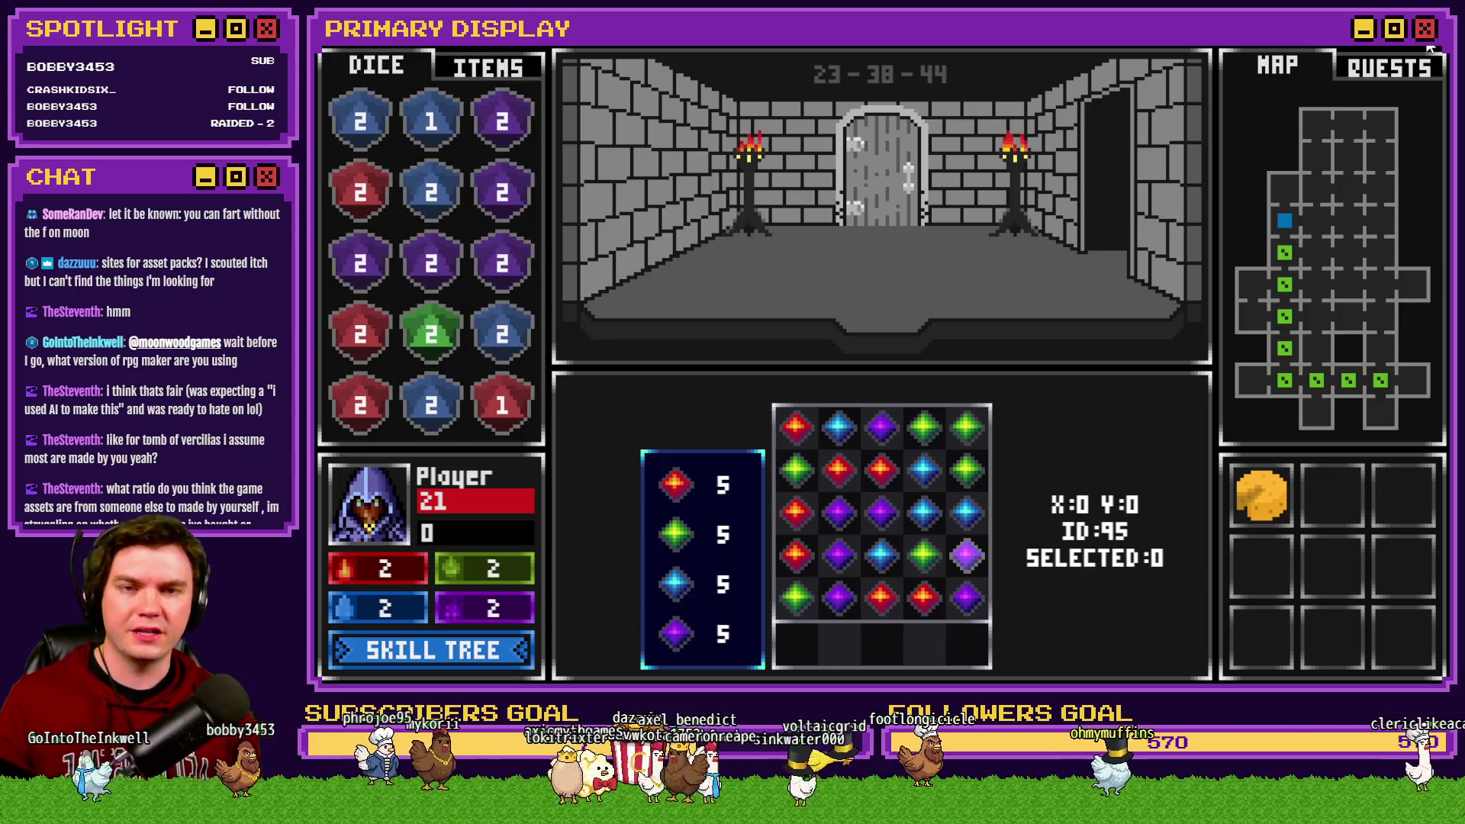
pyautogui.click(1433, 48)
pyautogui.click(404, 613)
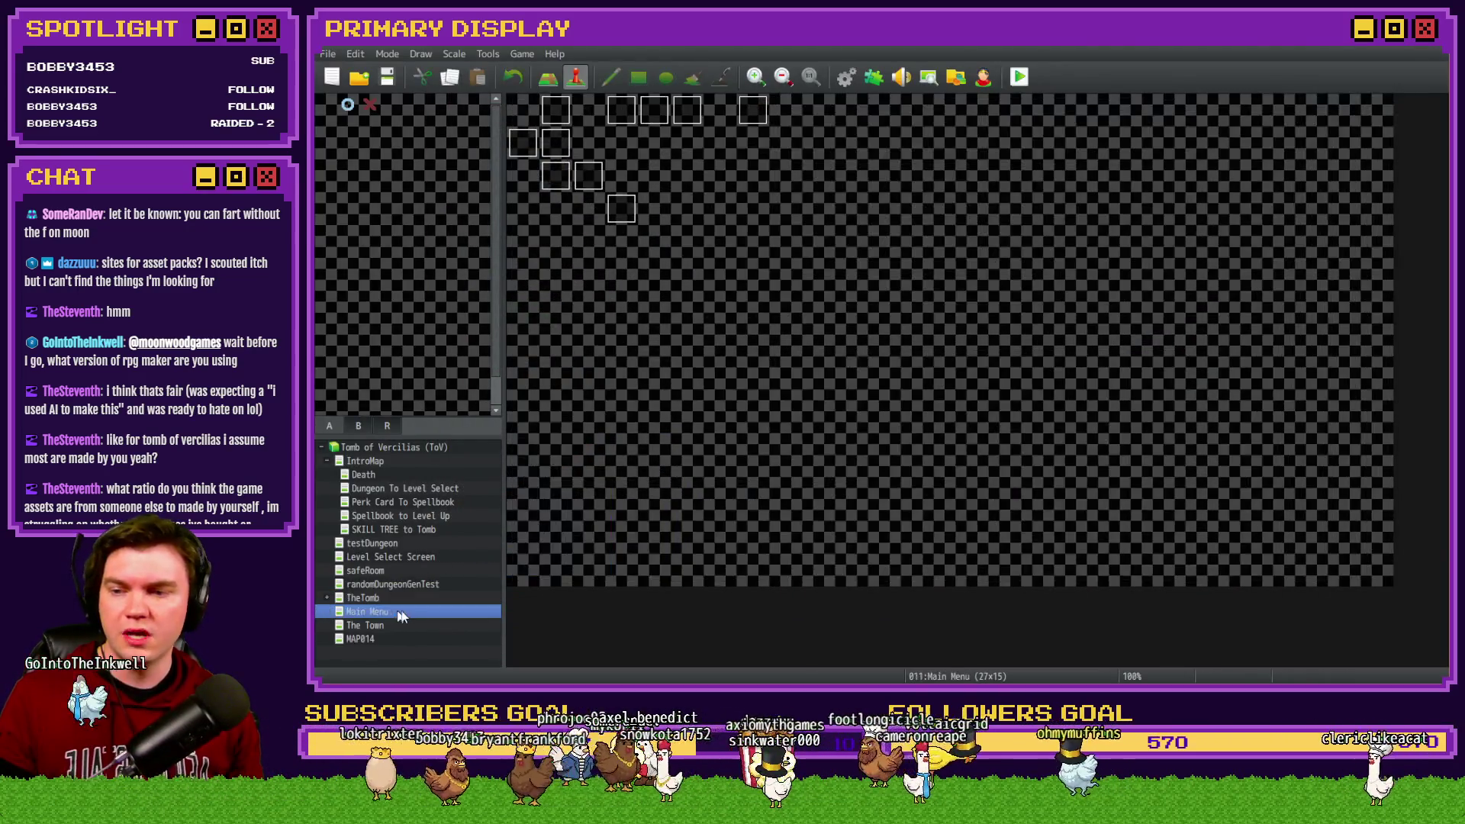
pyautogui.rightClick(523, 110)
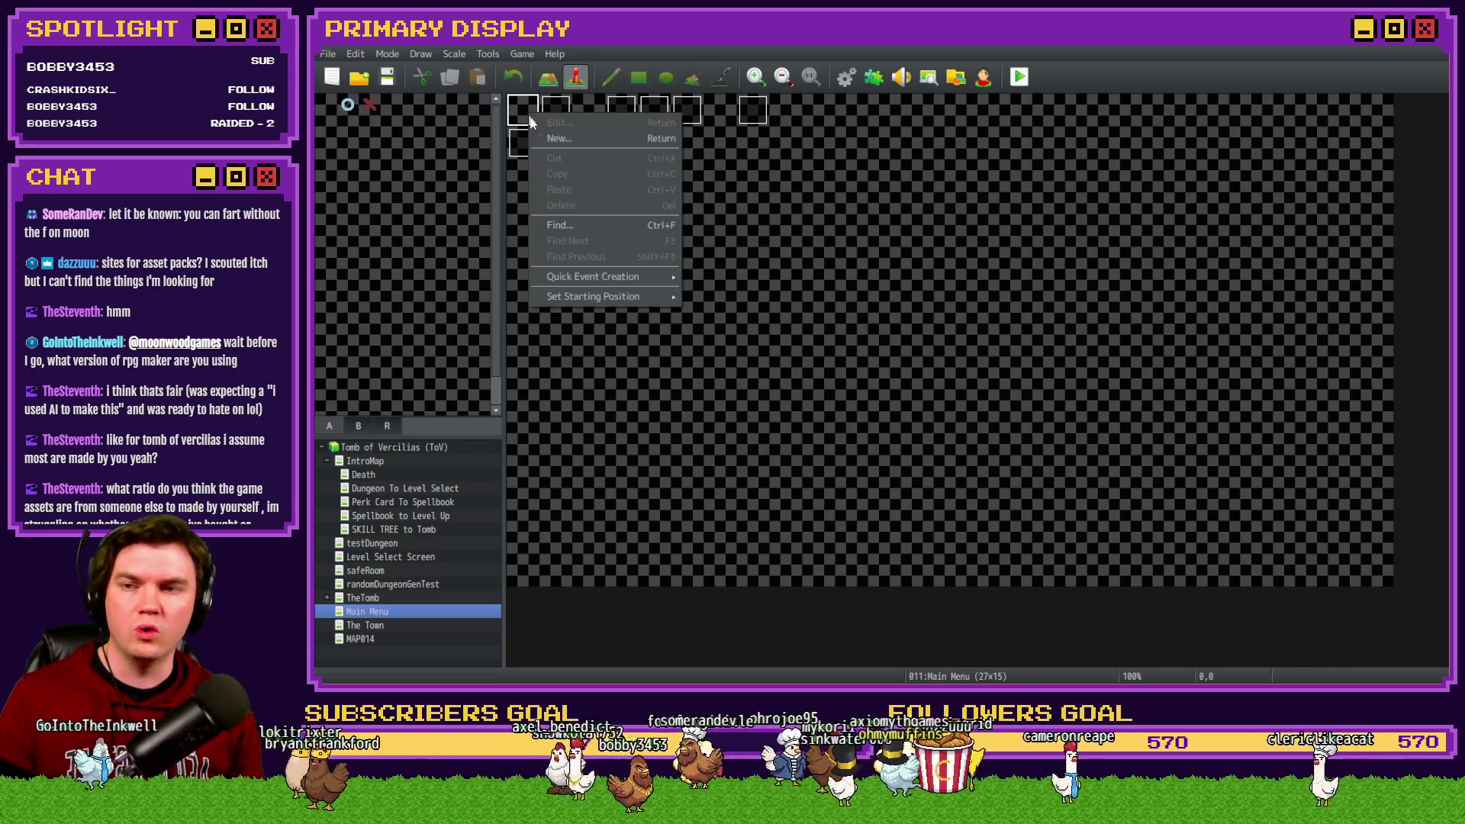
pyautogui.click(709, 298)
pyautogui.click(1020, 76)
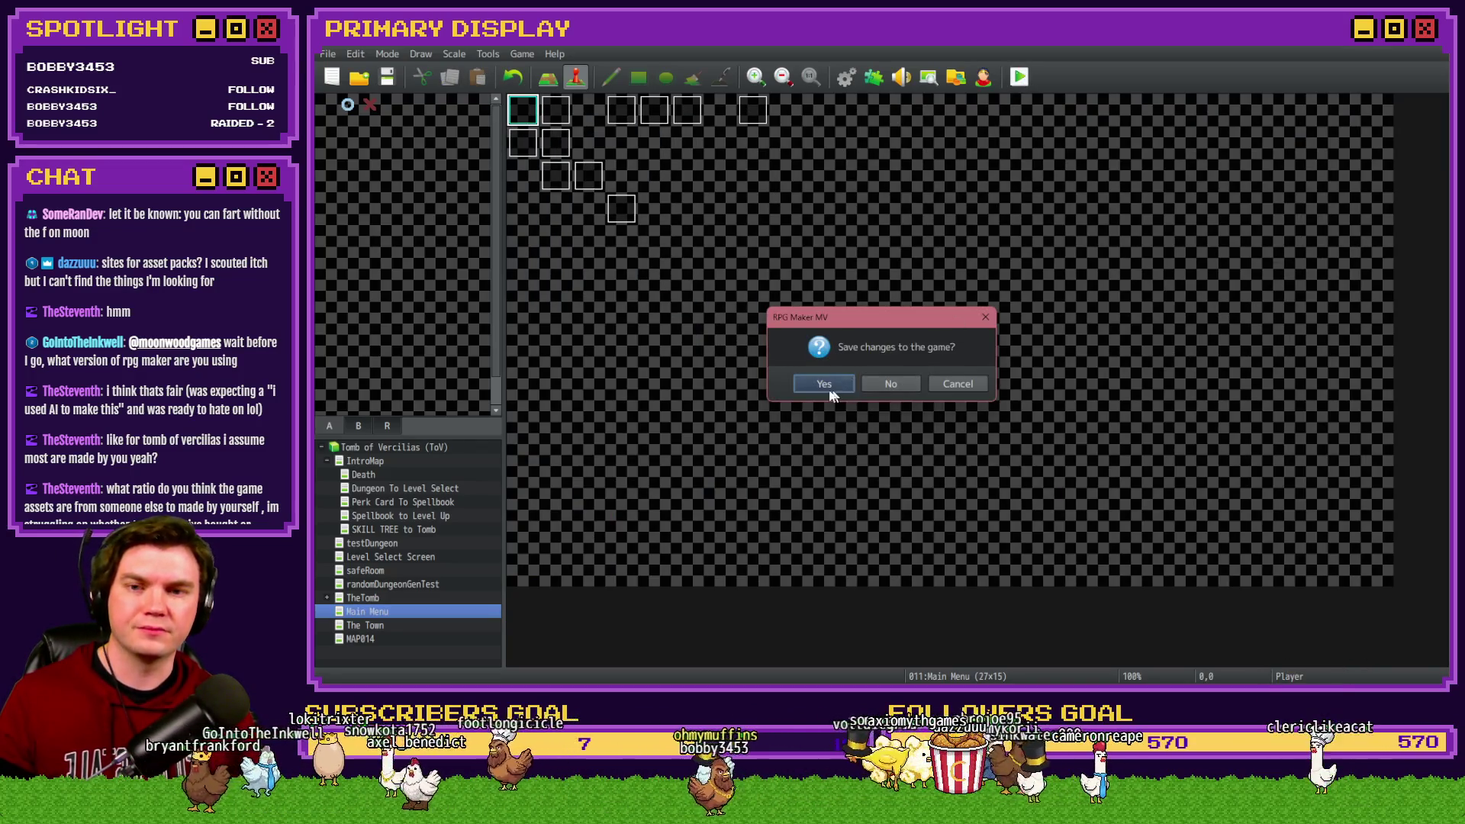
pyautogui.click(836, 386)
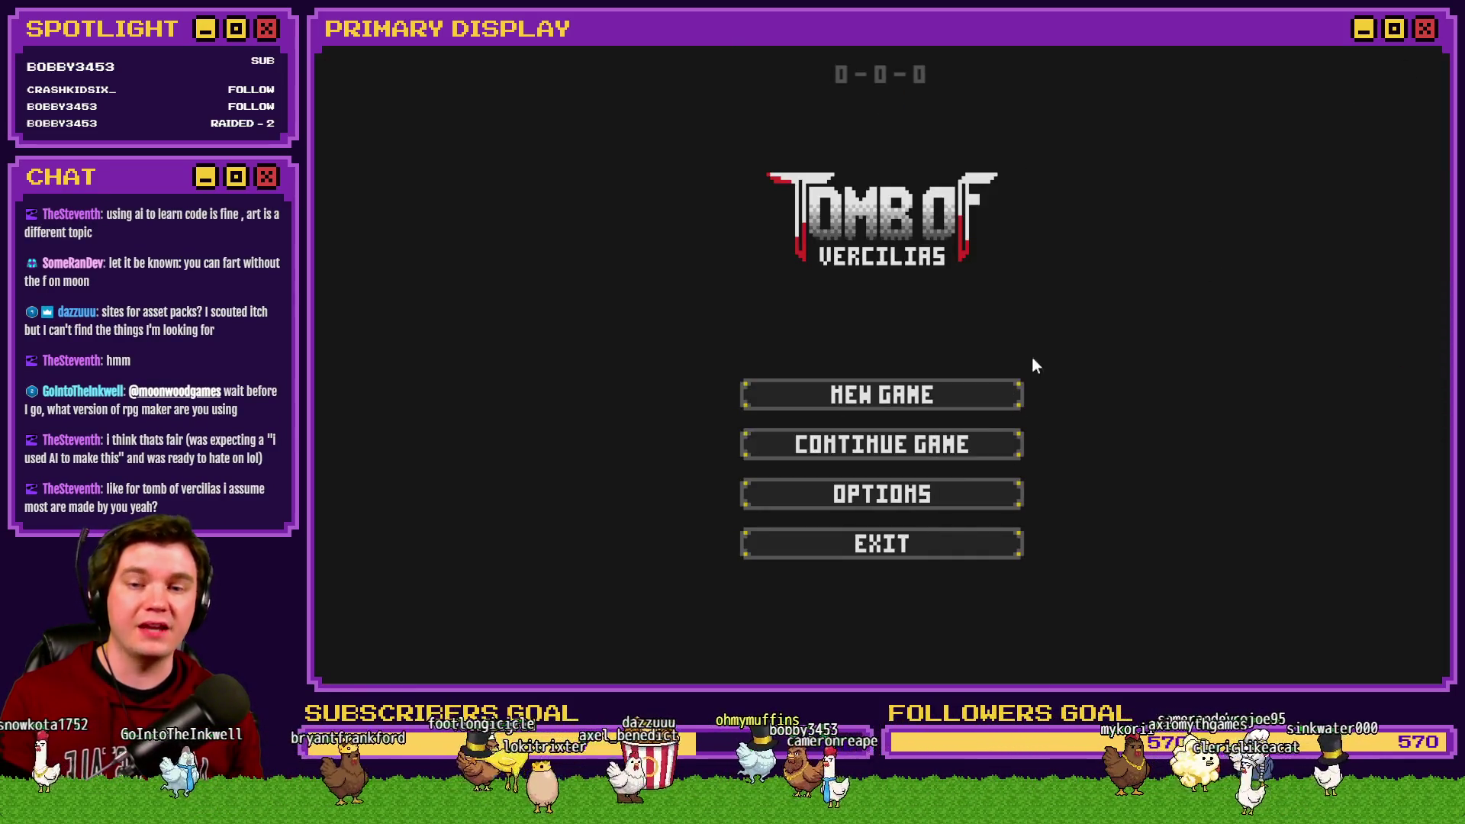
# Step: Close the playtest and make The Town map's top-left tile the player's starting position
pyautogui.click(1434, 42)
pyautogui.click(439, 625)
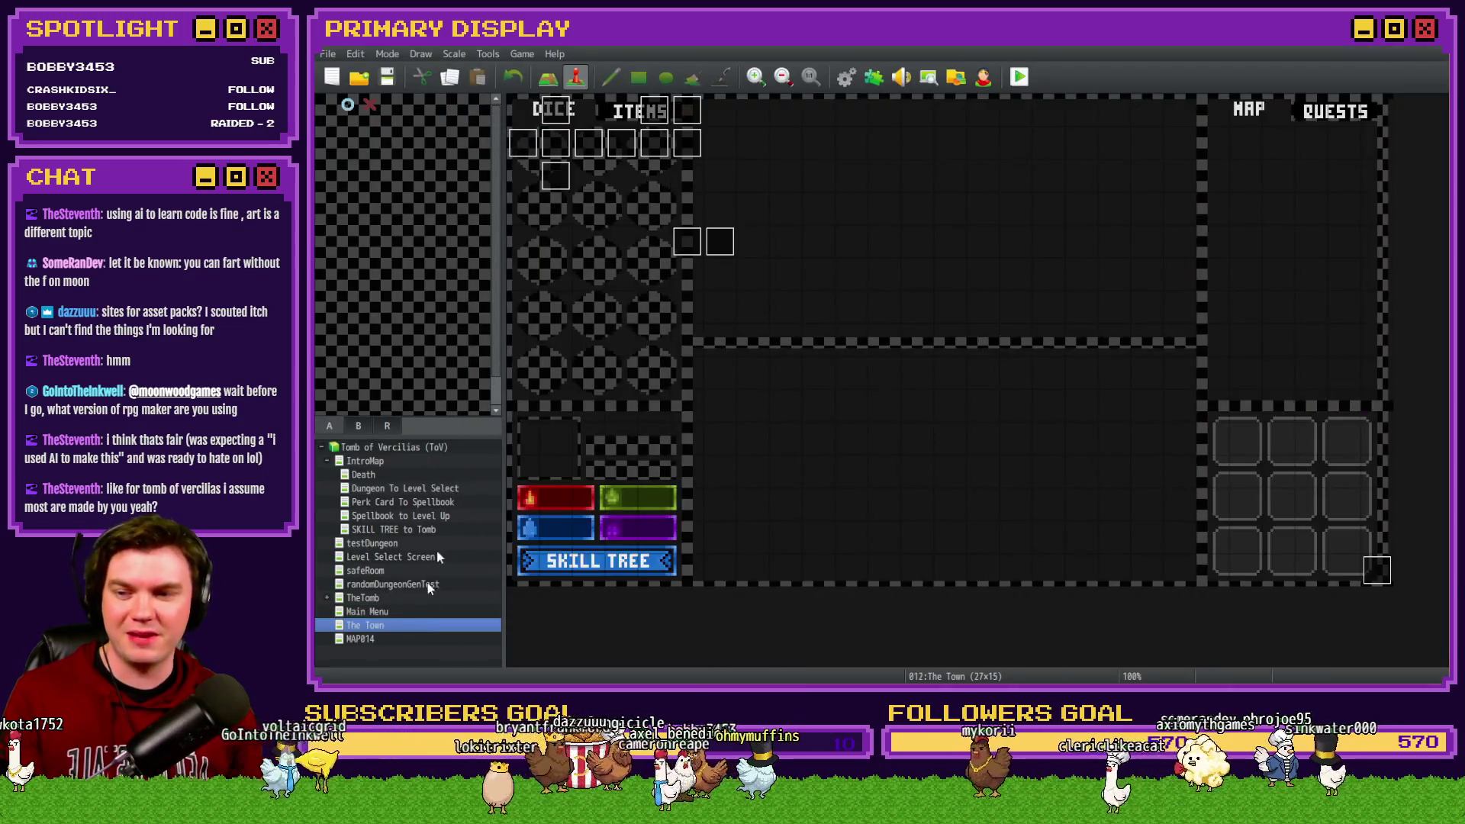
pyautogui.rightClick(529, 115)
pyautogui.moveTo(577, 296)
pyautogui.click(702, 302)
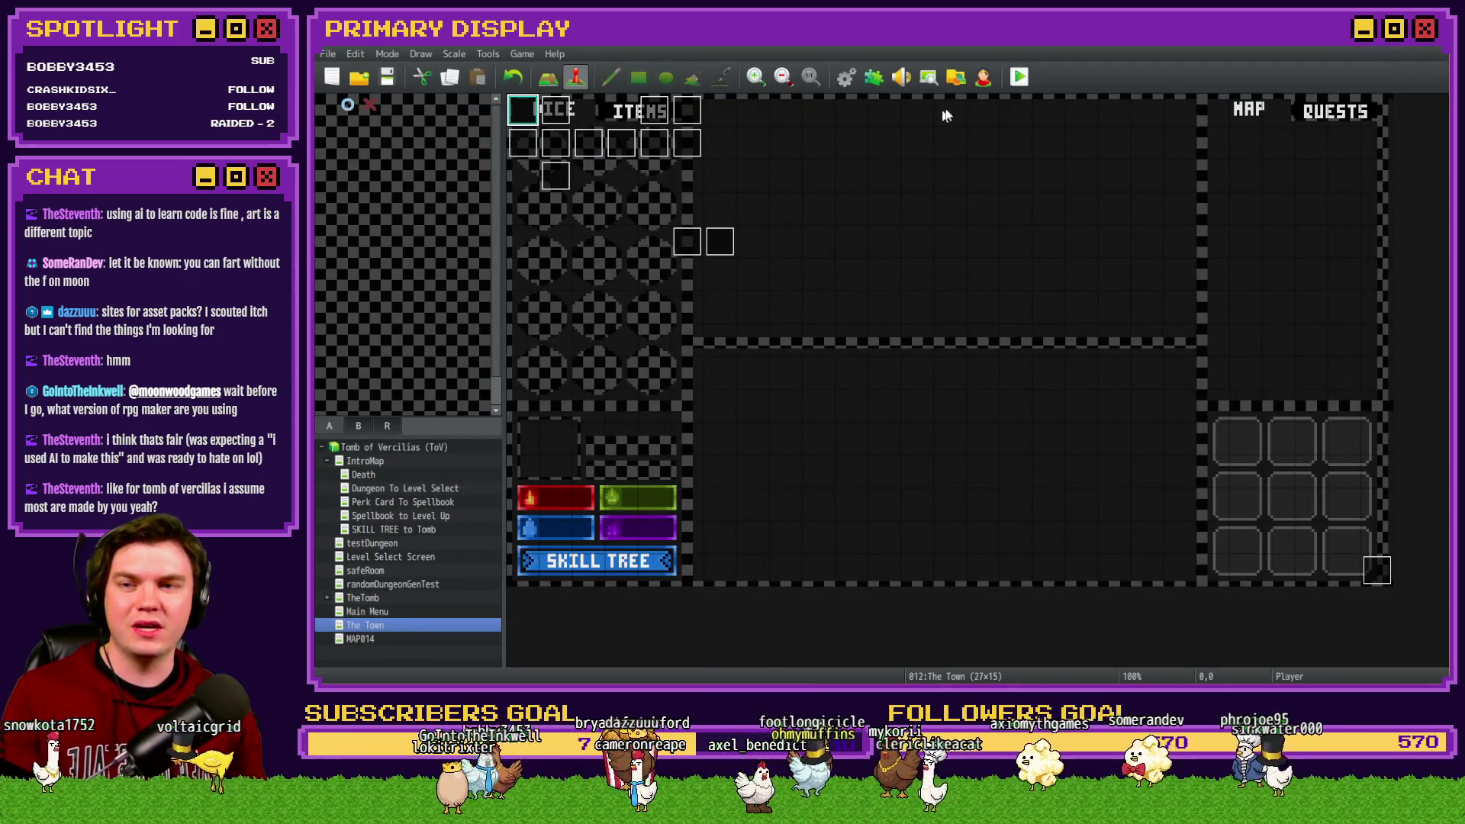
# Step: Save and launch a fresh test play, then enter the inn
pyautogui.click(1019, 77)
pyautogui.click(849, 384)
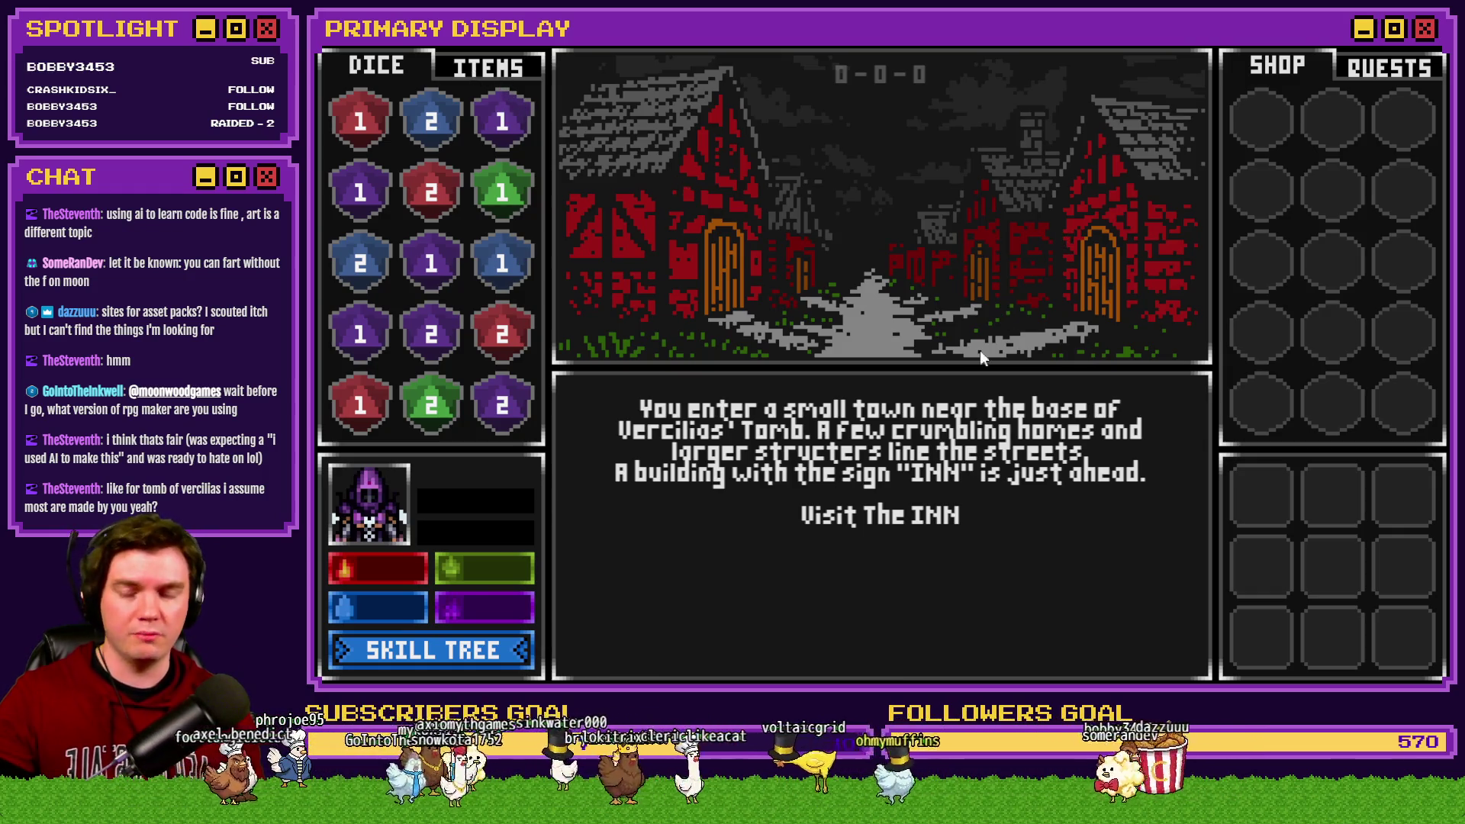
pyautogui.click(898, 522)
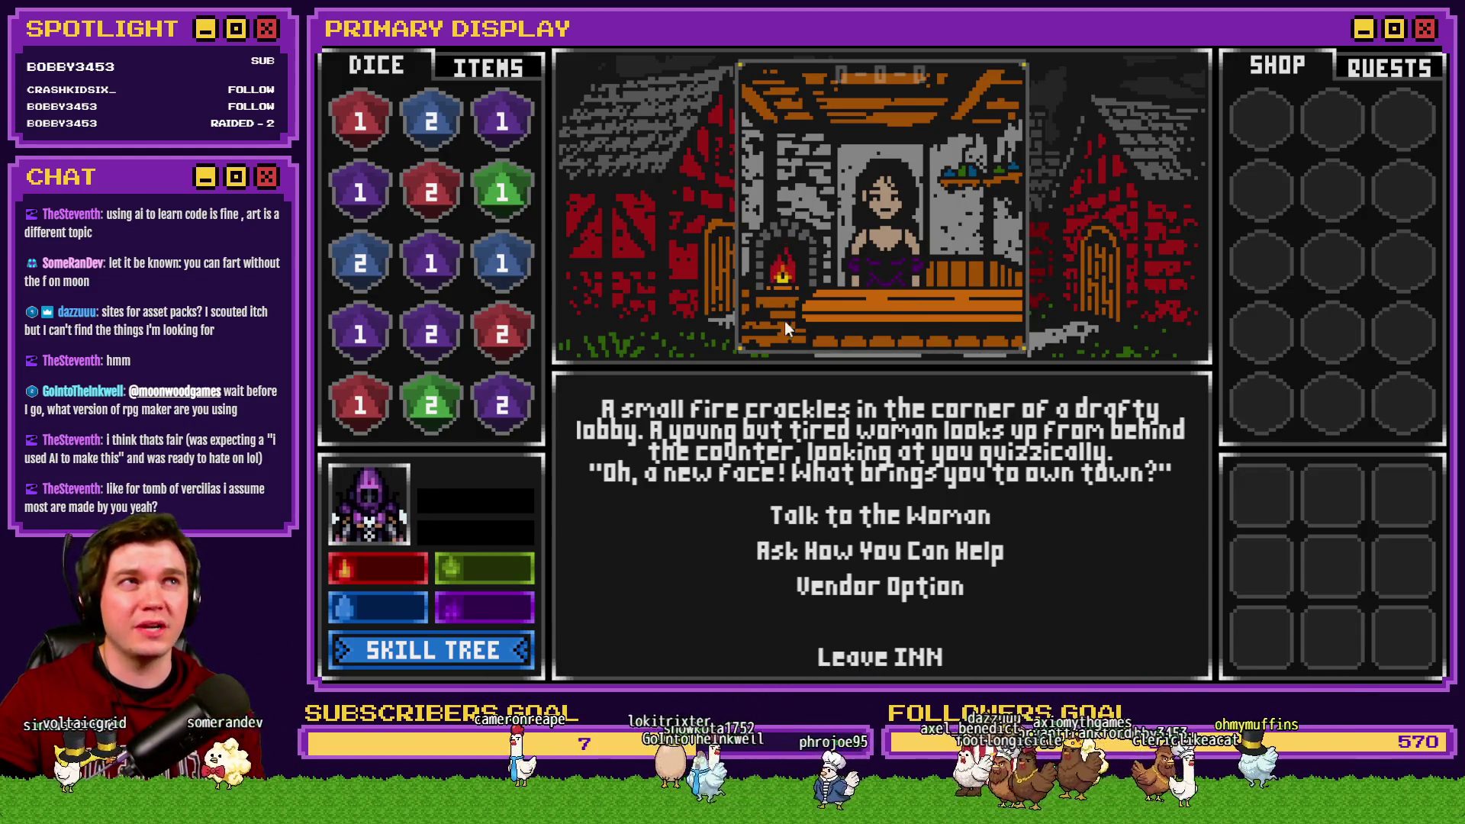
# Step: In the test play, leave the inn, visit and leave the Mages Guild, then visit and leave the church
pyautogui.click(913, 657)
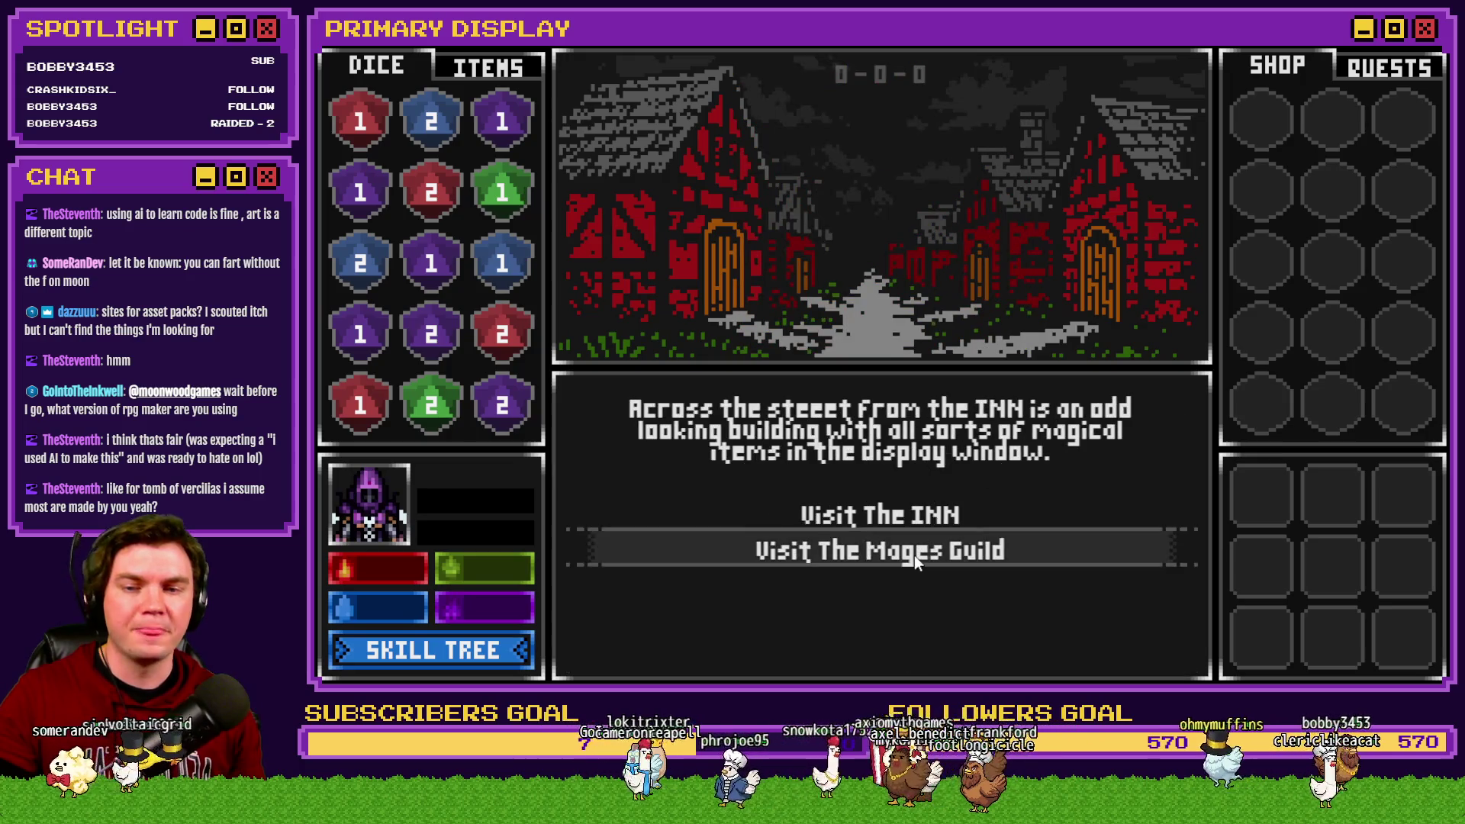
pyautogui.click(914, 559)
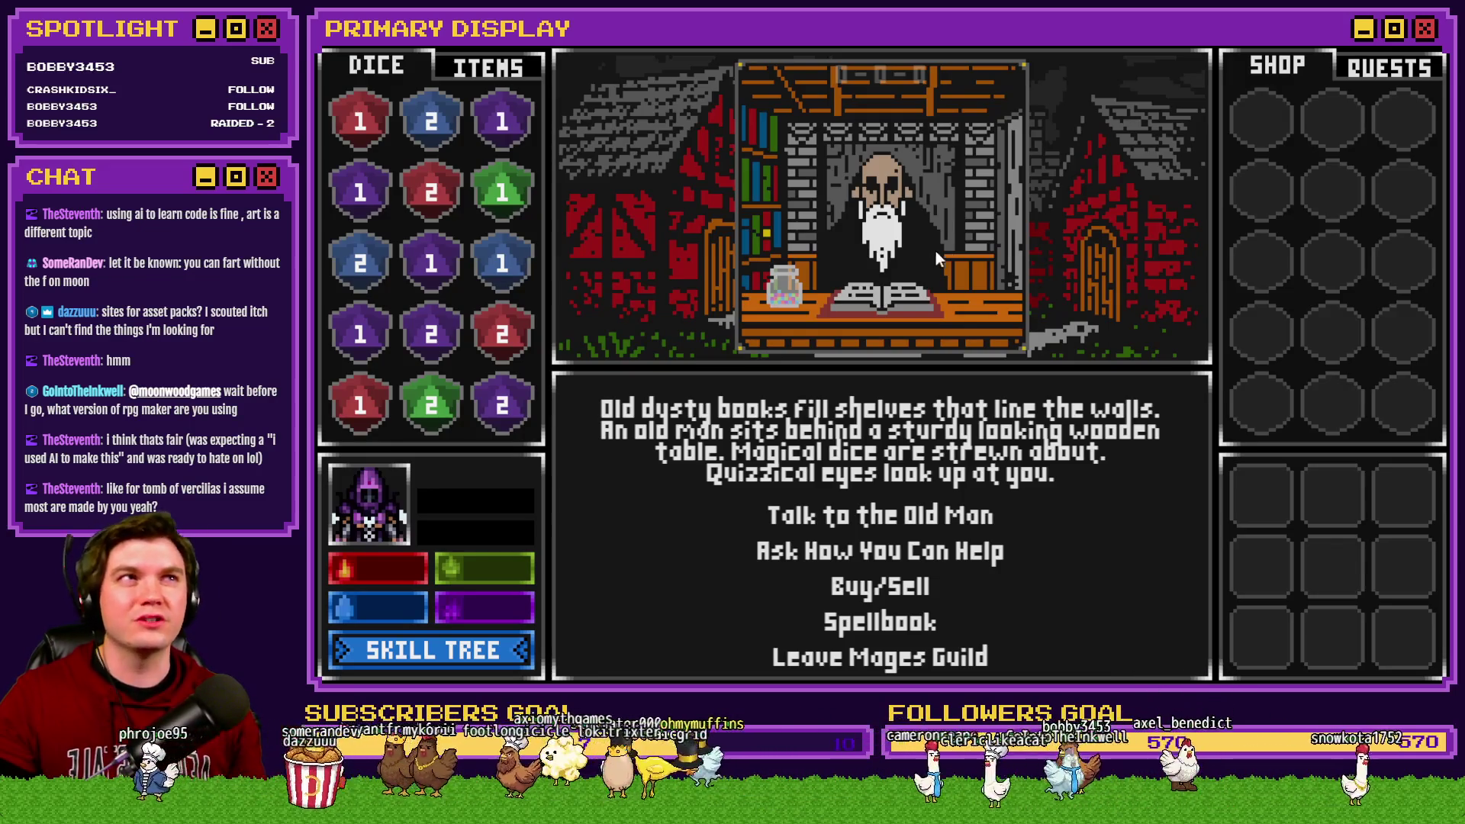
pyautogui.click(839, 662)
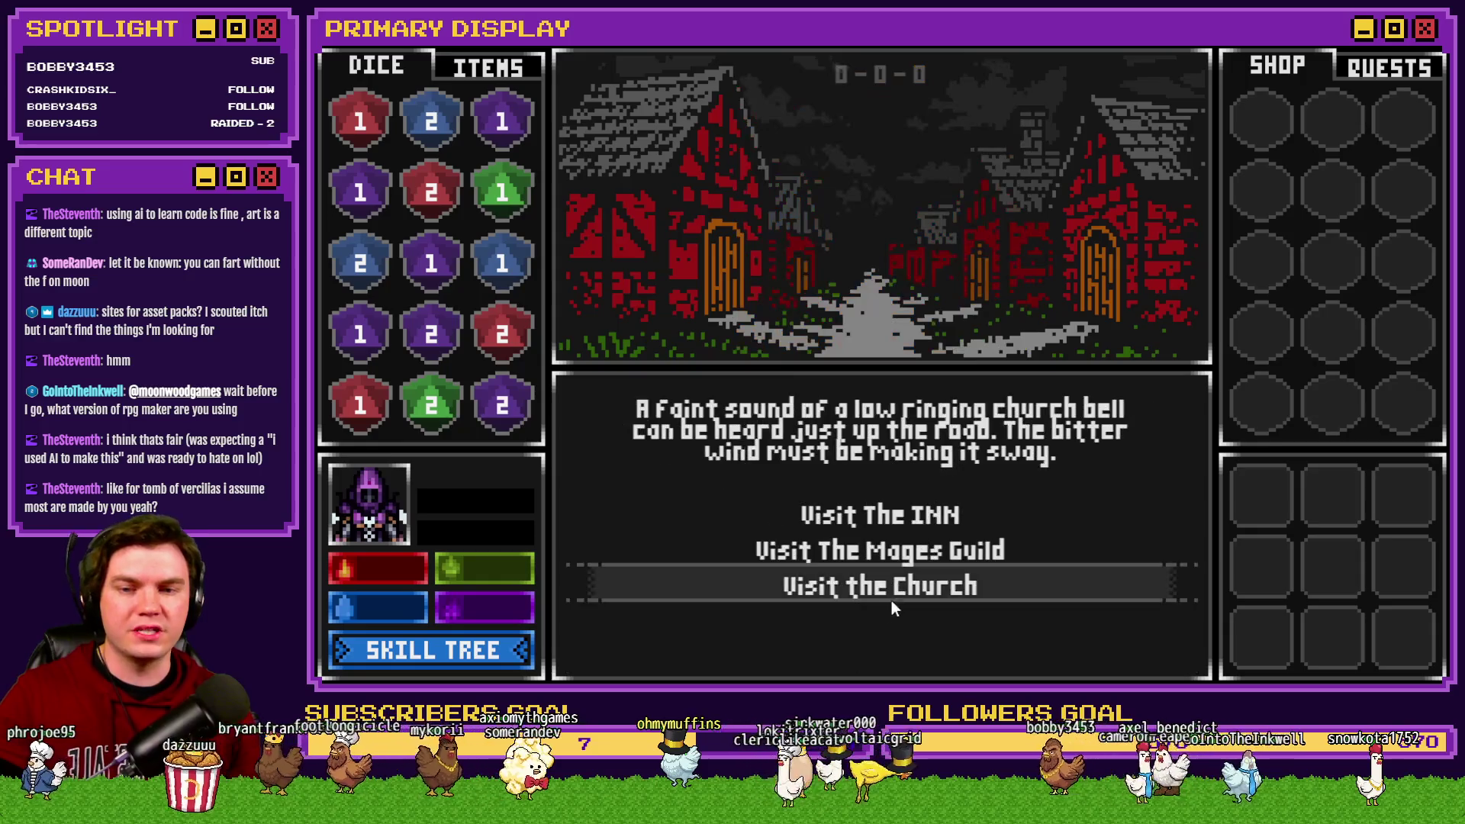
pyautogui.click(902, 592)
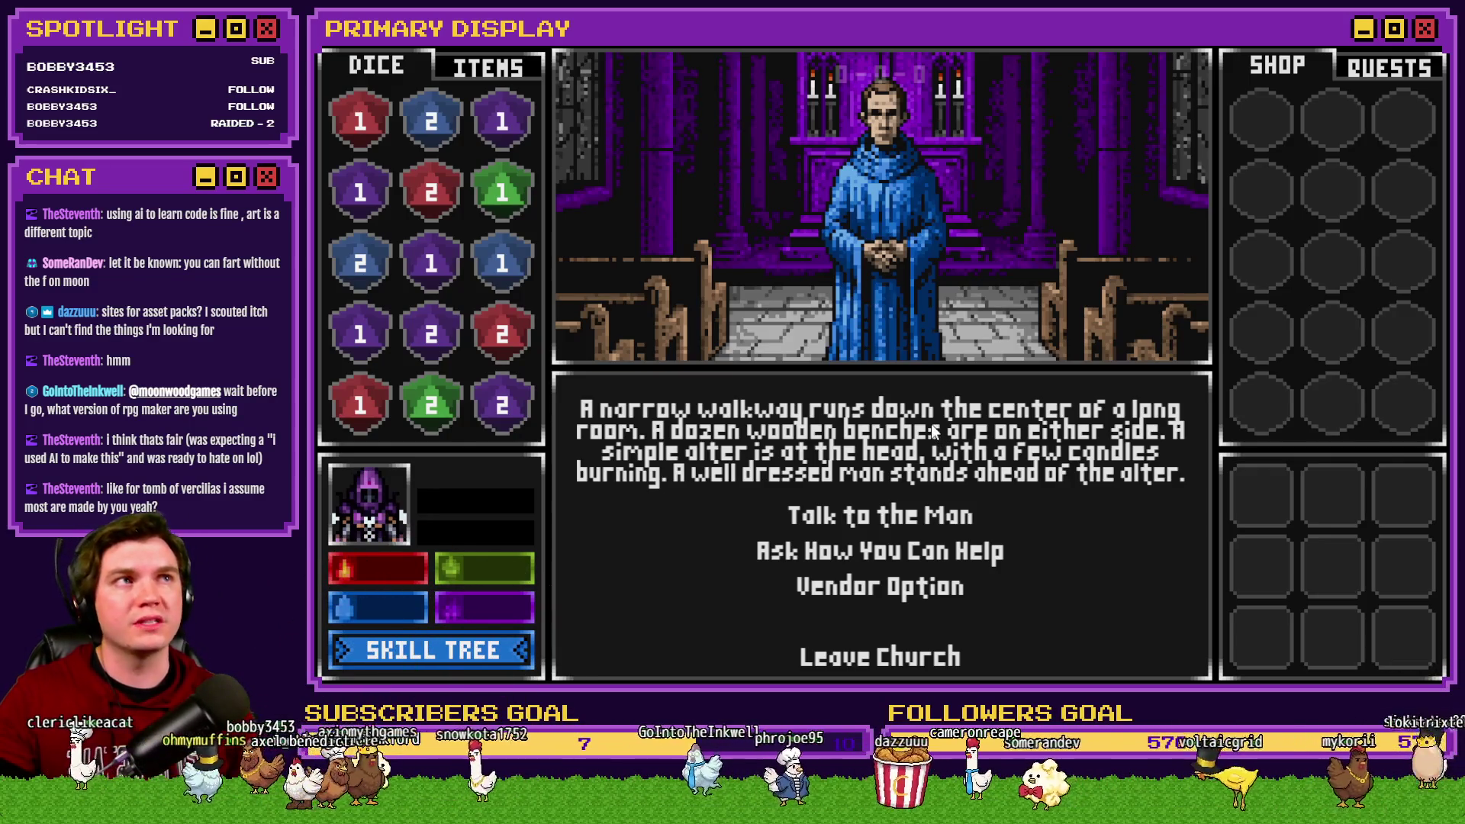
pyautogui.click(910, 649)
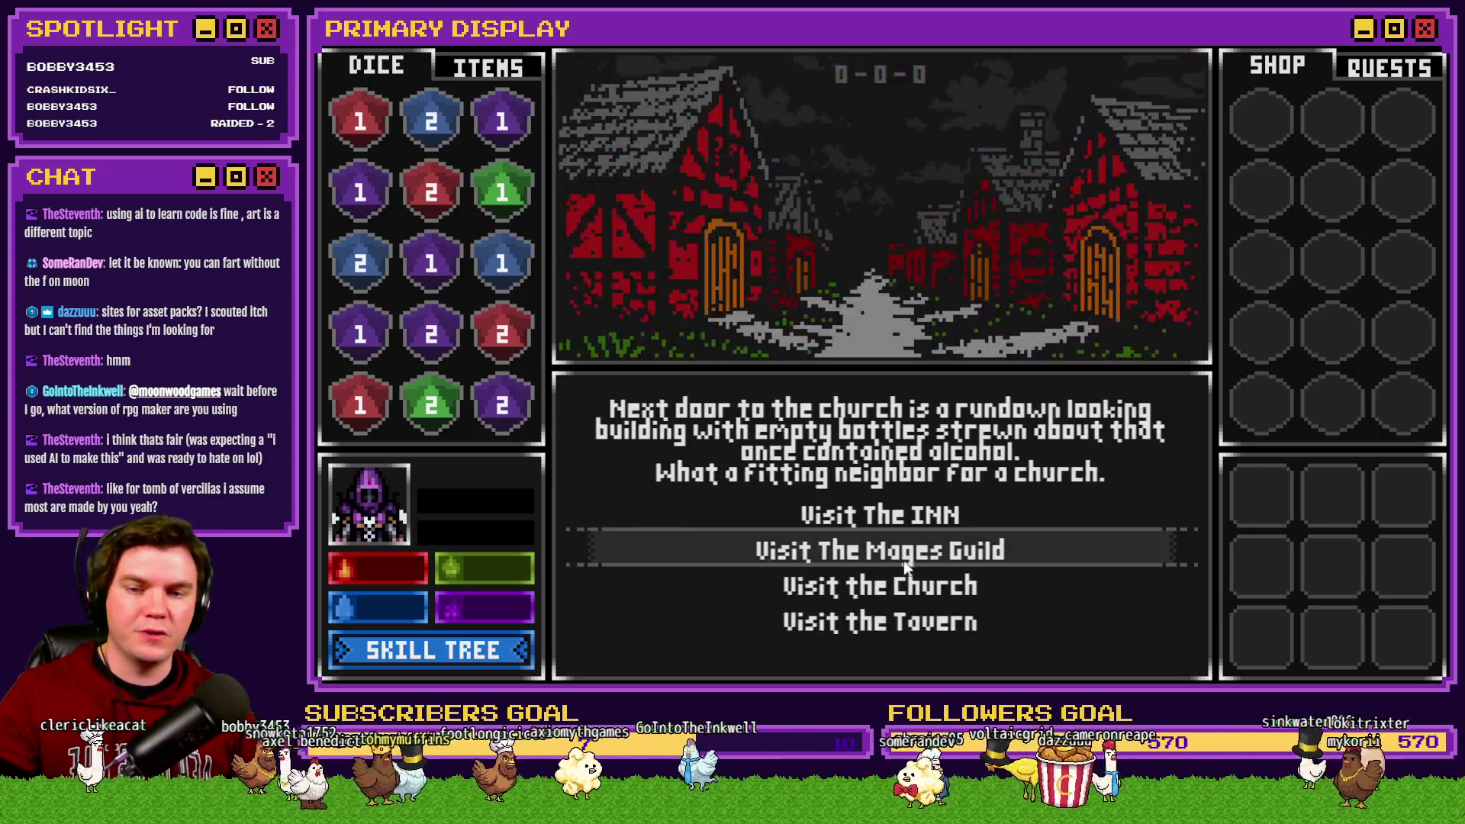
# Step: Re-enter and leave the Mages Guild, visit the church again, then close the test play
pyautogui.click(908, 547)
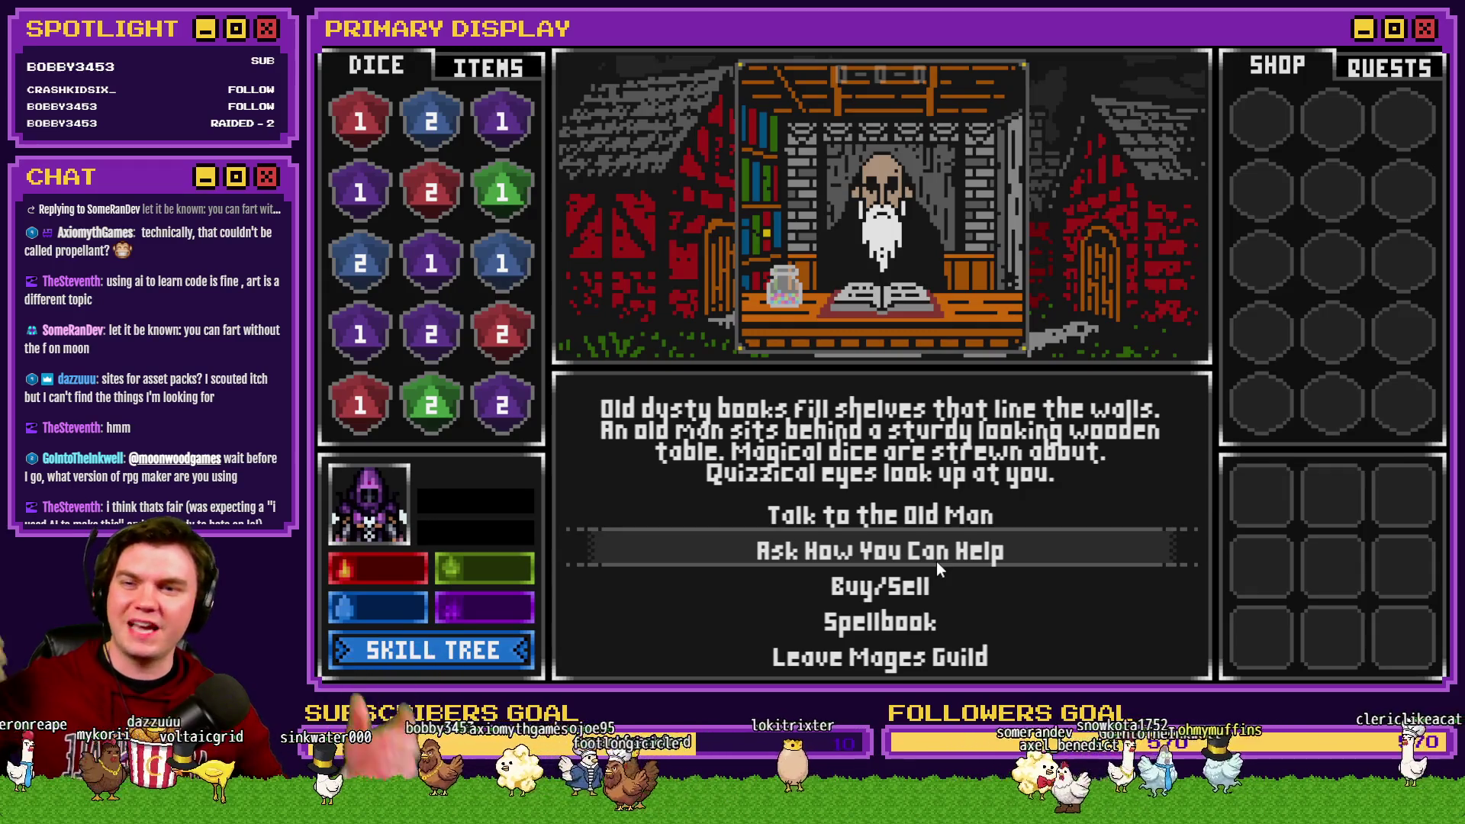
pyautogui.click(939, 657)
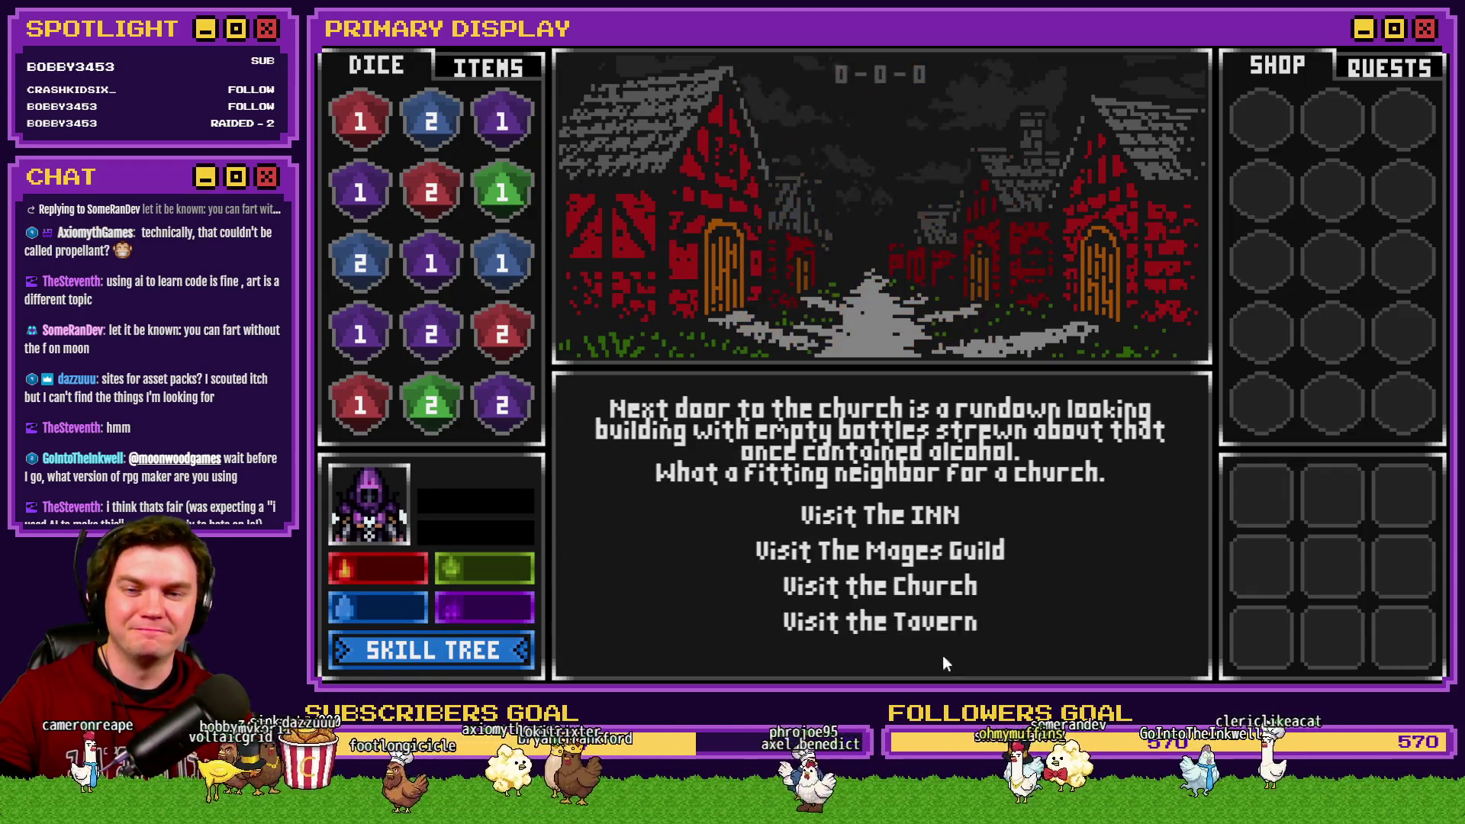
pyautogui.click(957, 585)
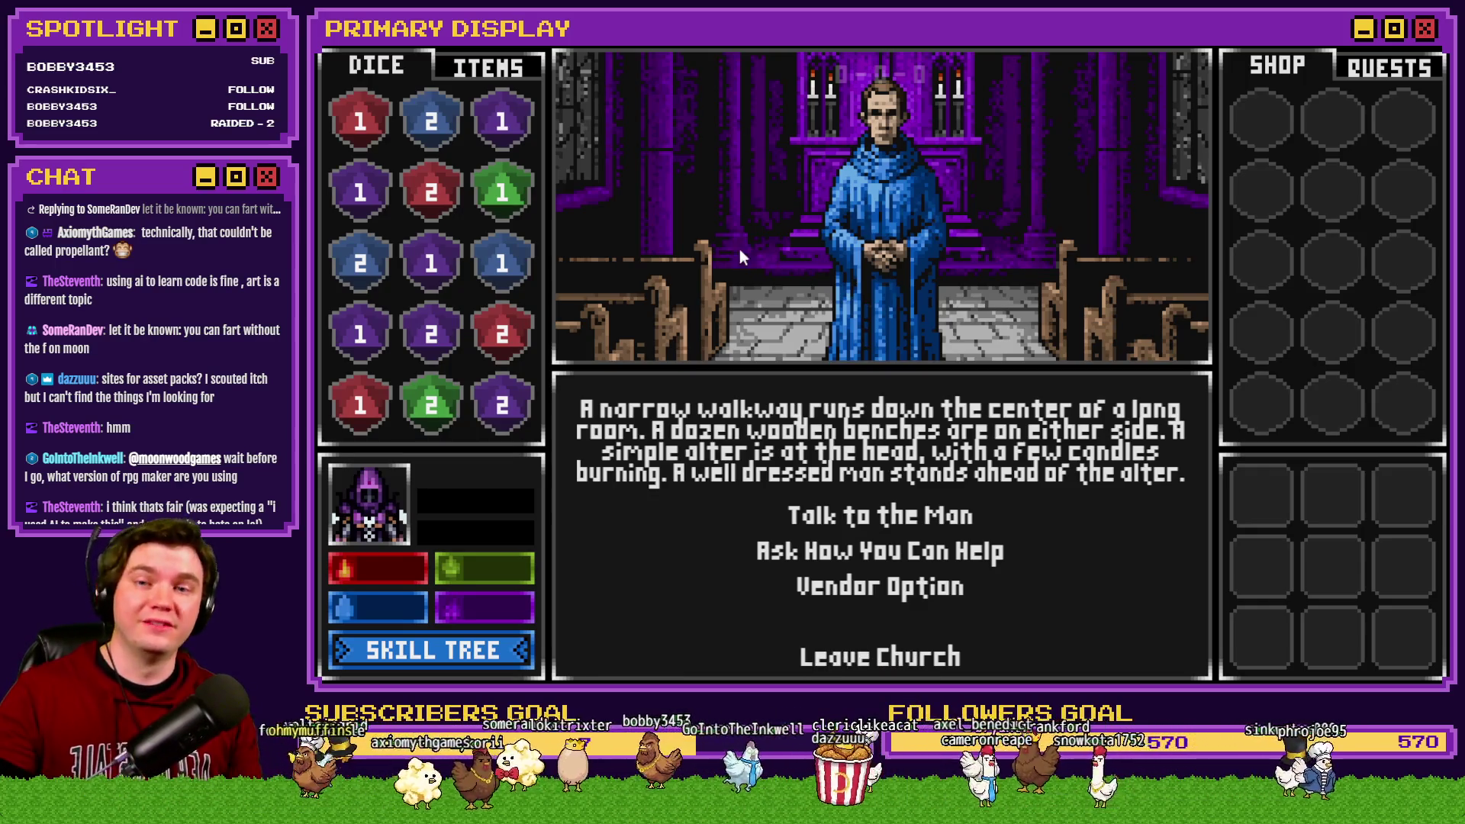
pyautogui.click(1417, 44)
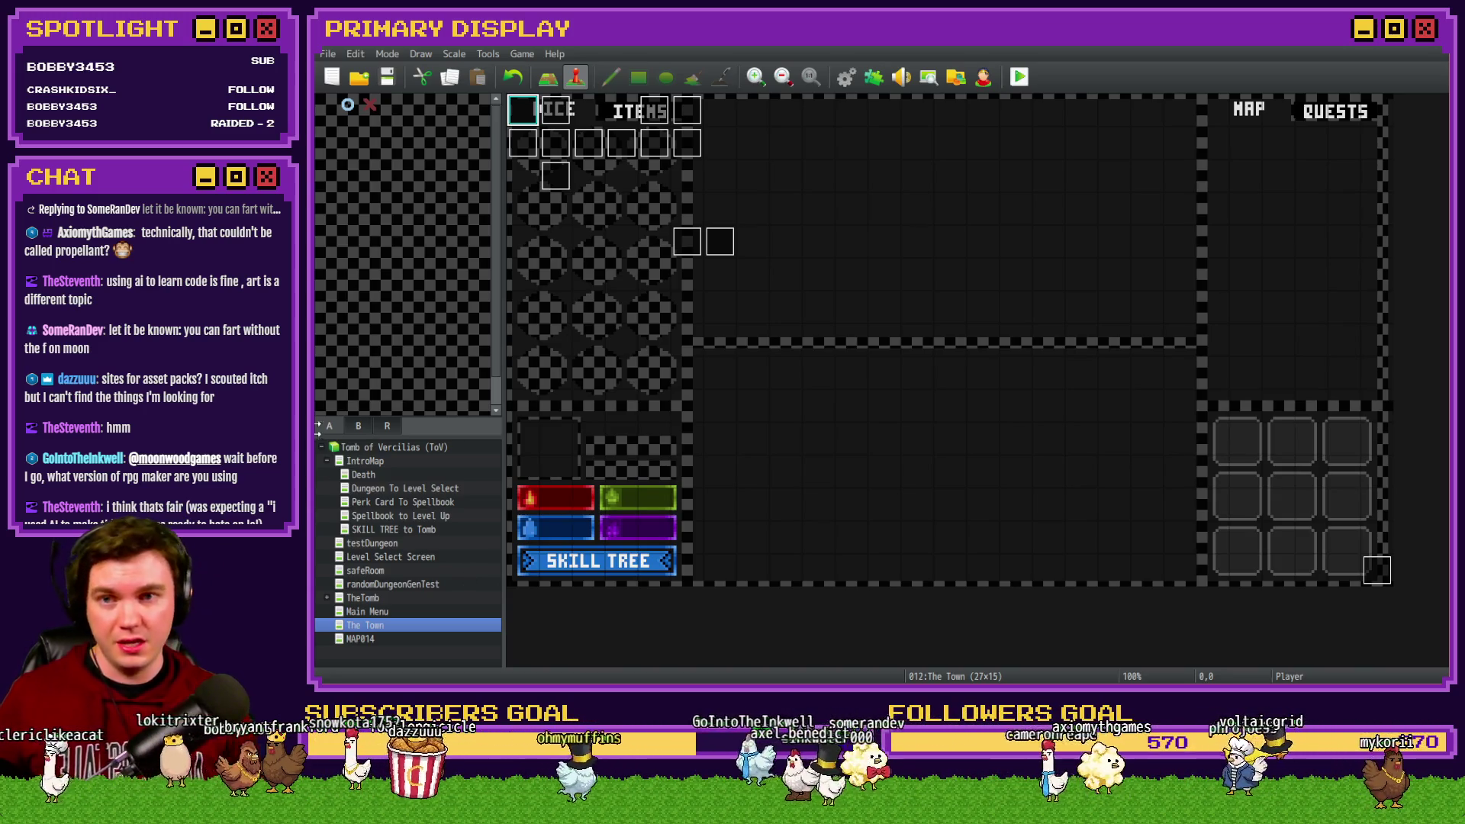
# Step: View Help > About showing version 1.6.3, then dismiss it
pyautogui.click(554, 54)
pyautogui.click(574, 111)
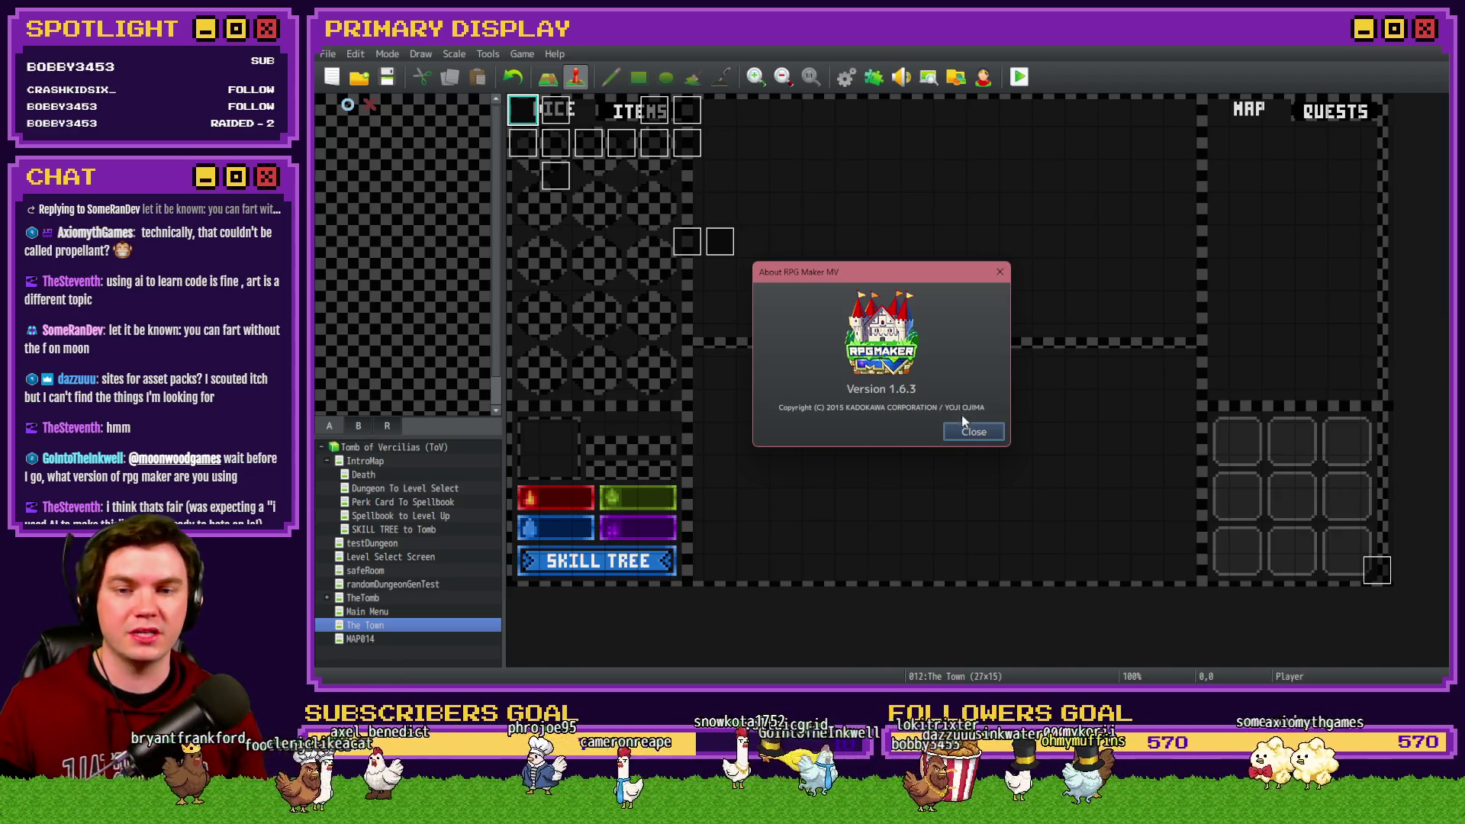
pyautogui.click(969, 433)
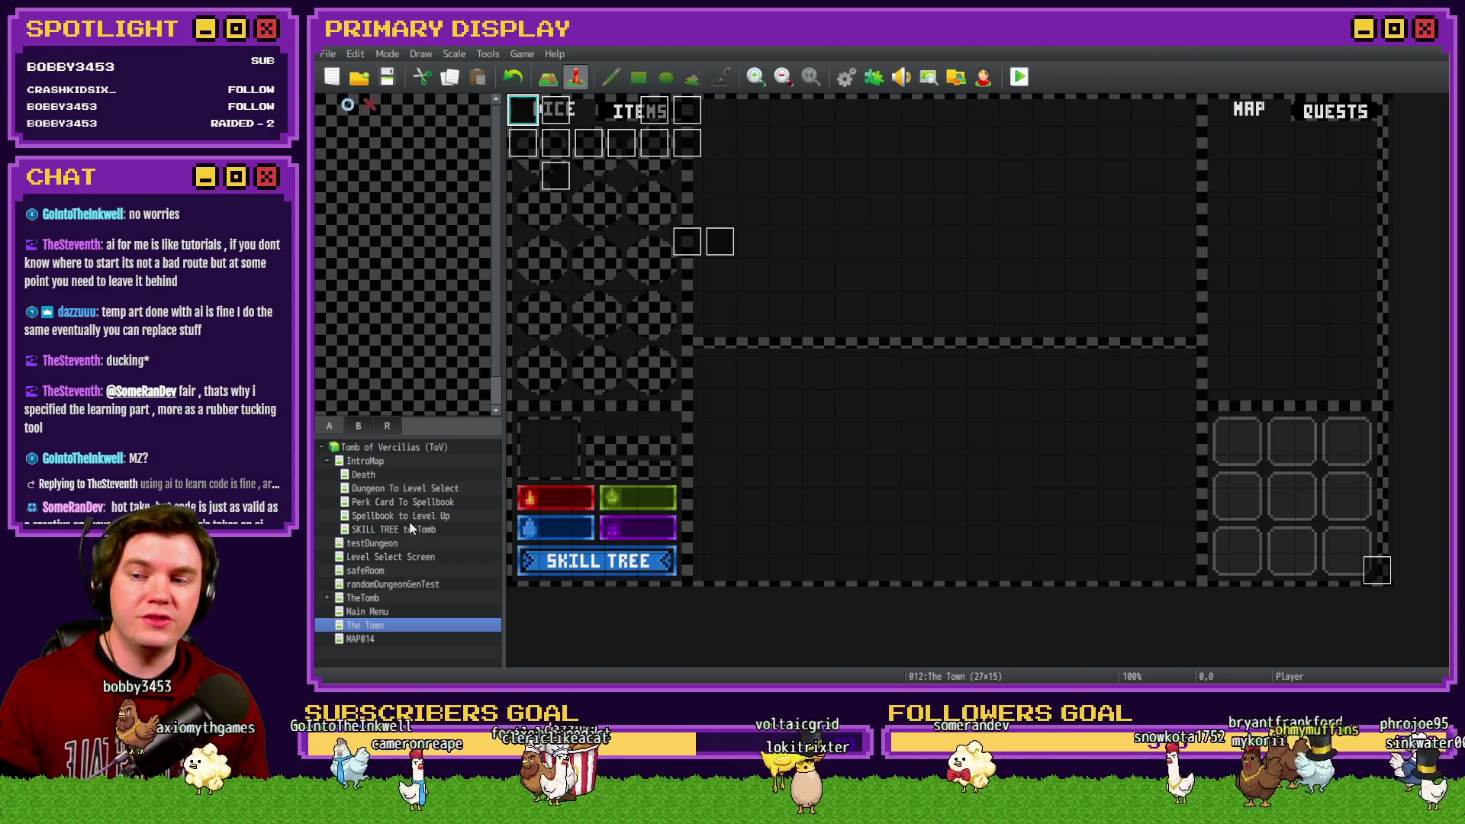
# Step: Open Perk Card To Spellbook and set its top-left tile via Set Starting Position > Player
pyautogui.click(412, 502)
pyautogui.rightClick(523, 121)
pyautogui.moveTo(641, 301)
pyautogui.click(692, 304)
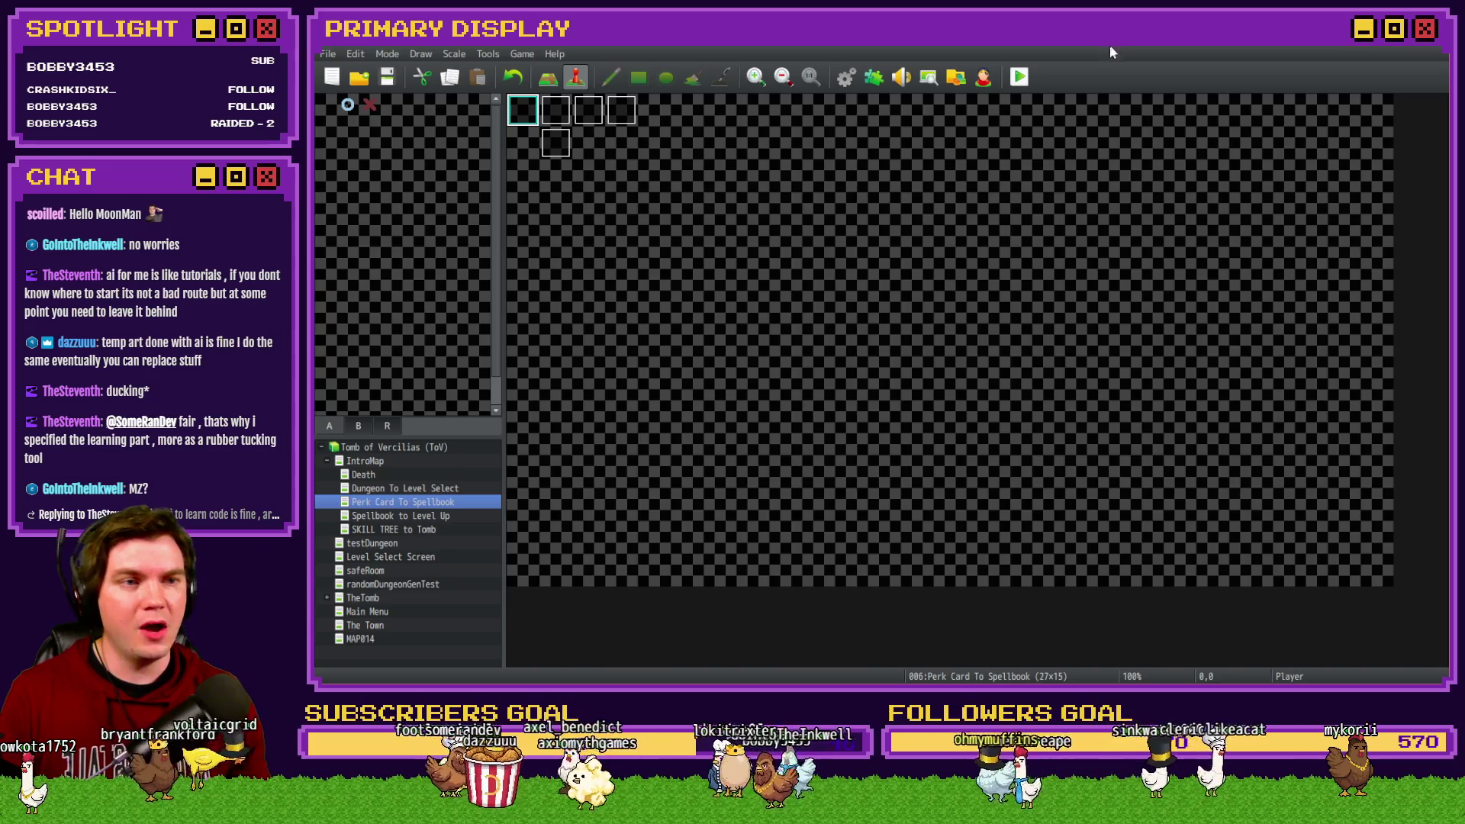
# Step: Open TheTomb map and look through pages 2 and 3 of the PortalPuzzleInteractions event
pyautogui.click(396, 600)
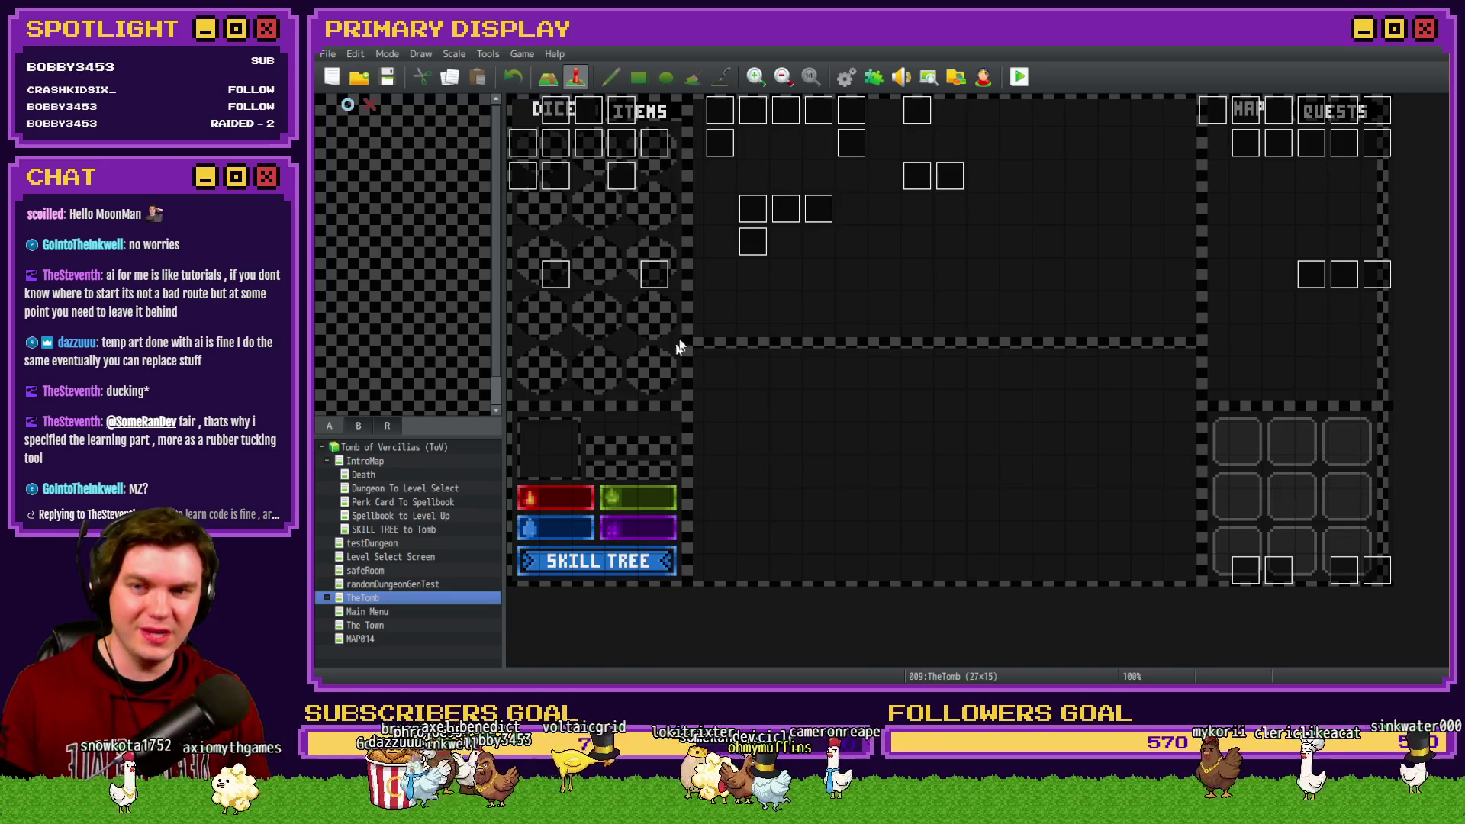
pyautogui.doubleClick(757, 221)
pyautogui.click(579, 176)
pyautogui.click(596, 176)
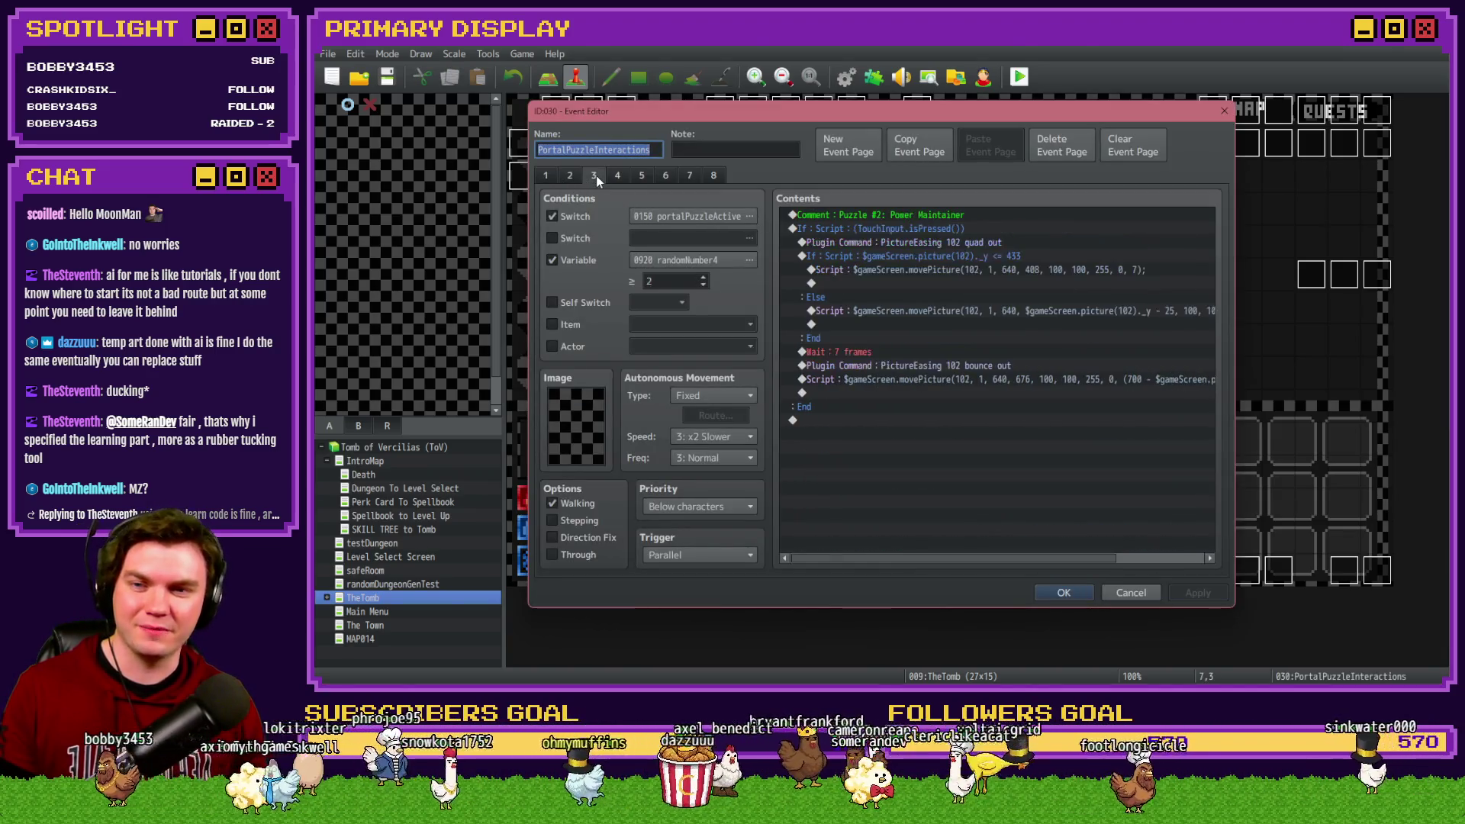
pyautogui.press('Escape')
# Step: Review the PortalPuzzleAutomations event's pages and glance at the PortalPuzzleTimer event
pyautogui.doubleClick(776, 203)
pyautogui.click(569, 176)
pyautogui.click(594, 175)
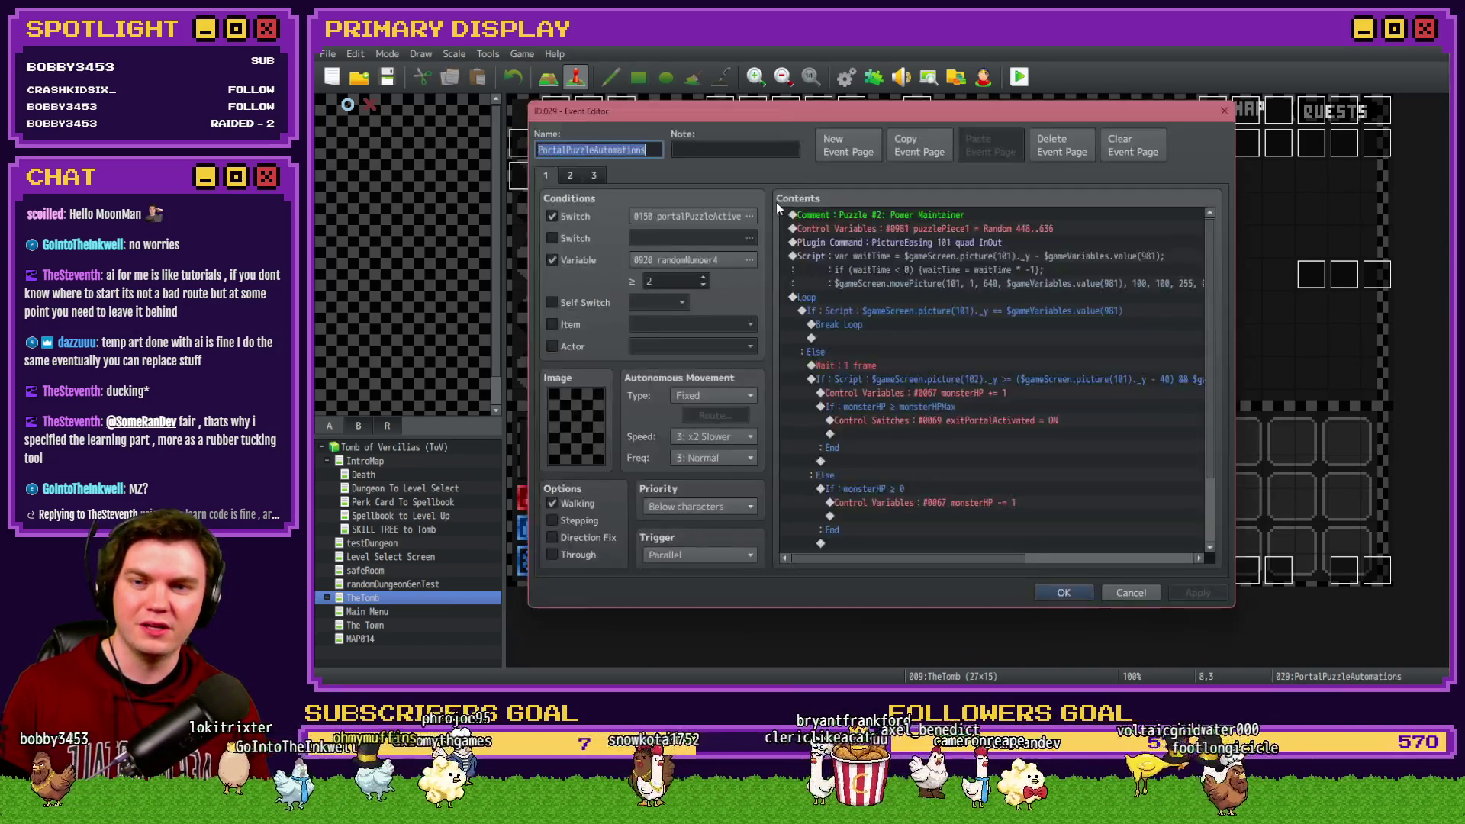
pyautogui.click(571, 177)
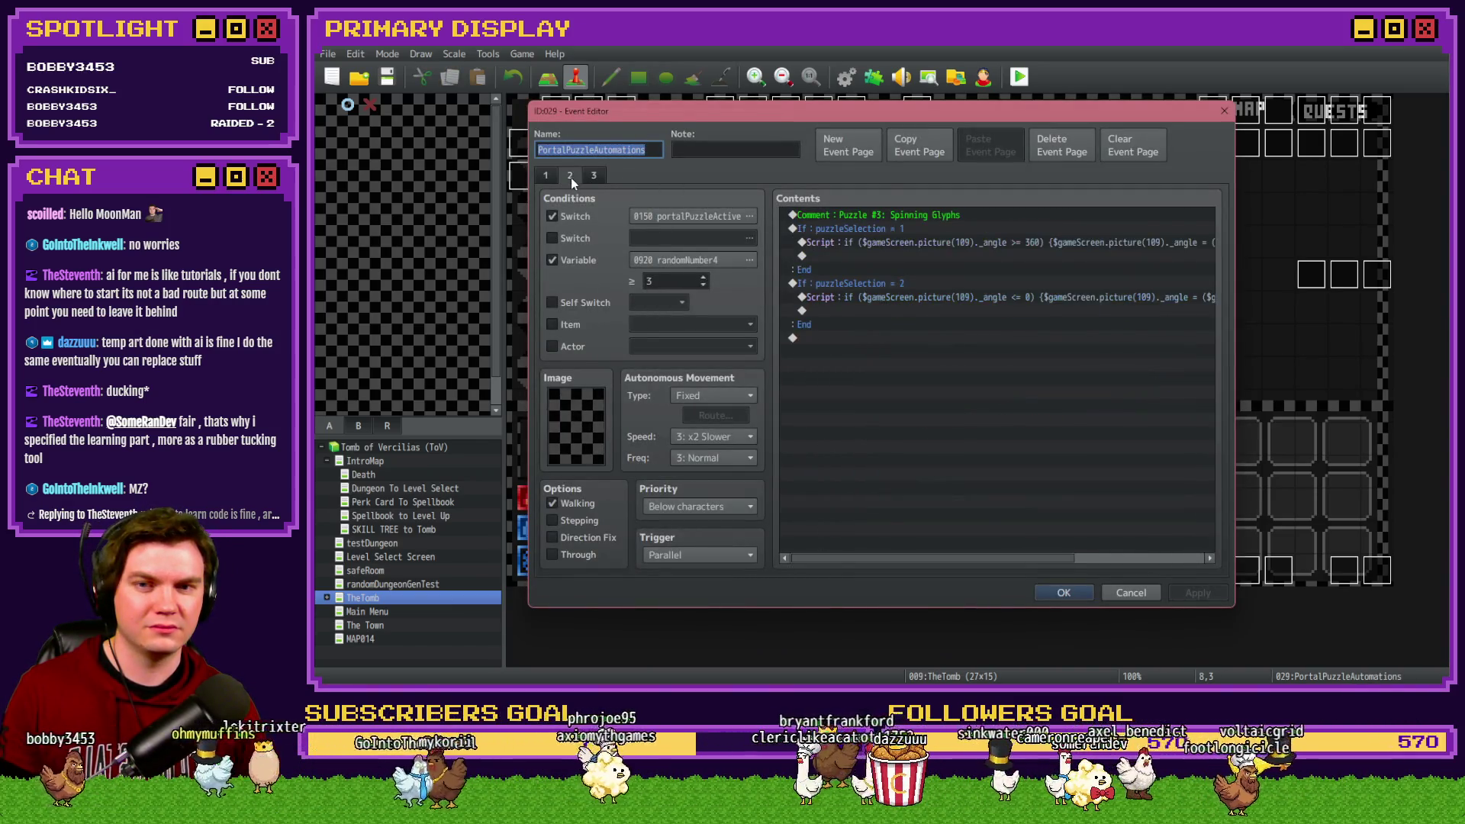
pyautogui.click(595, 176)
pyautogui.press('Escape')
pyautogui.doubleClick(818, 208)
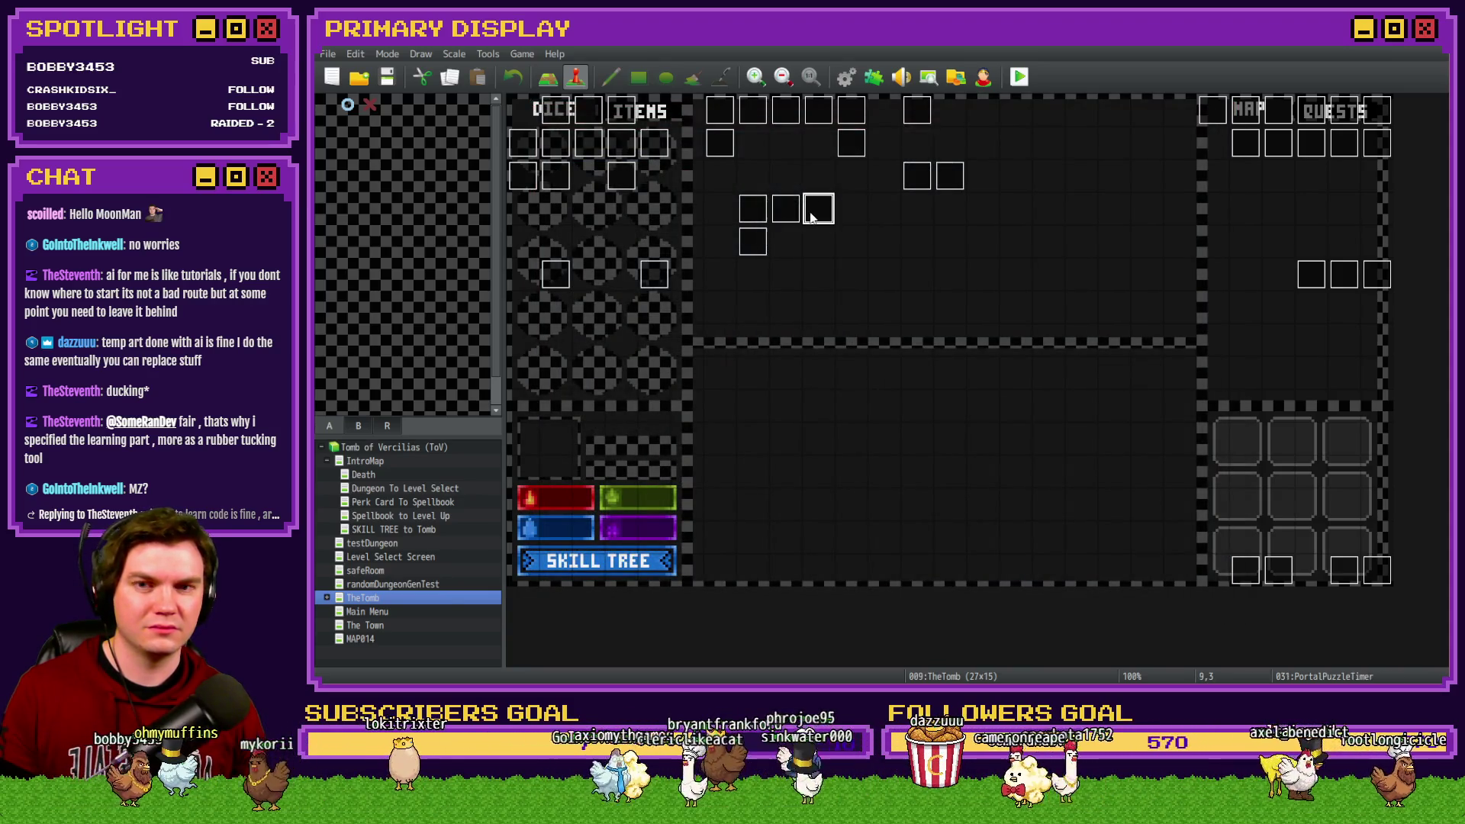
pyautogui.press('Escape')
# Step: Select the TouchInput.isPressed exit-button block on the portalPuzzle event's page 2, then close it
pyautogui.doubleClick(911, 191)
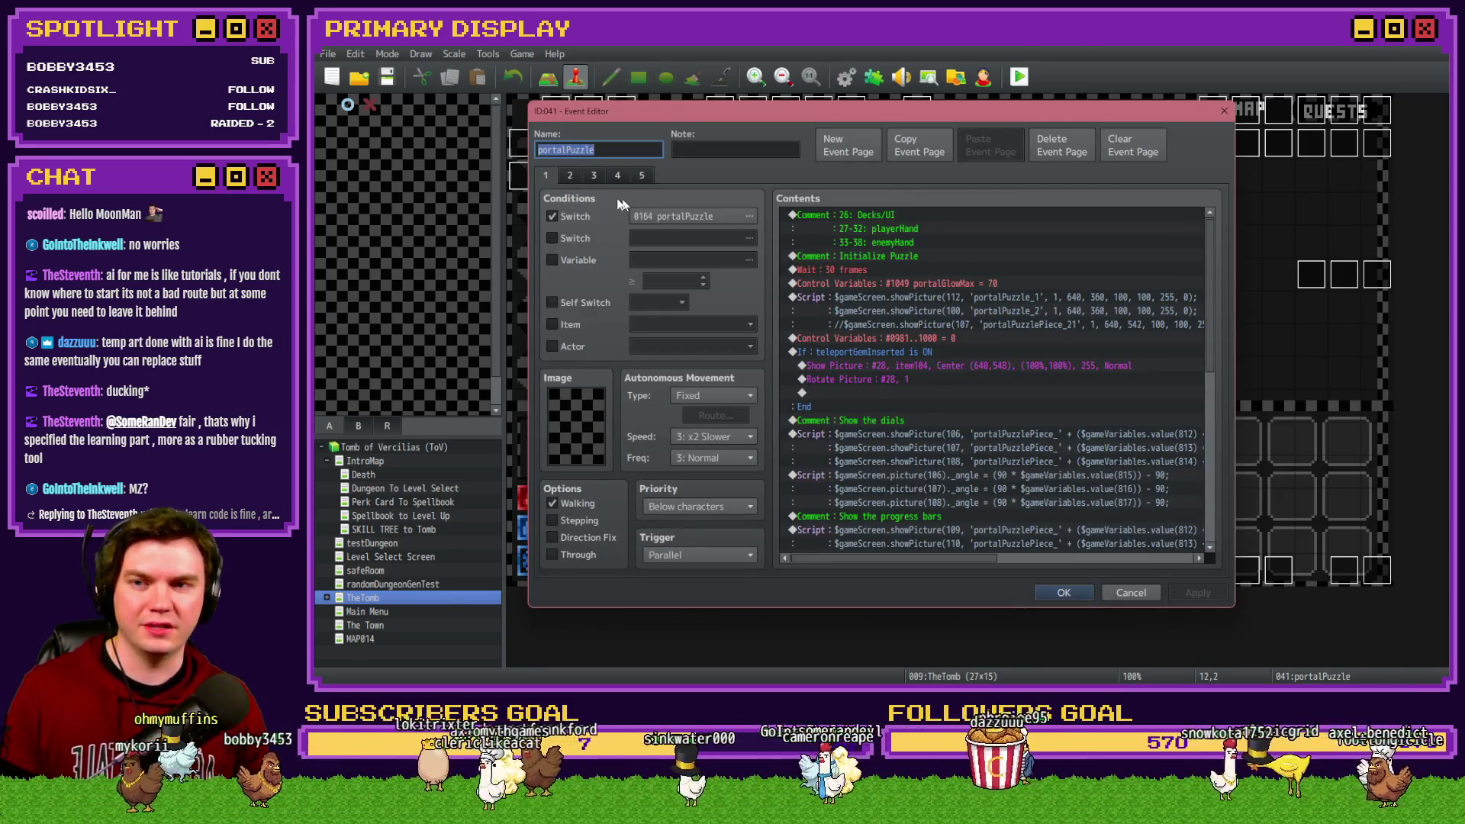
pyautogui.click(573, 178)
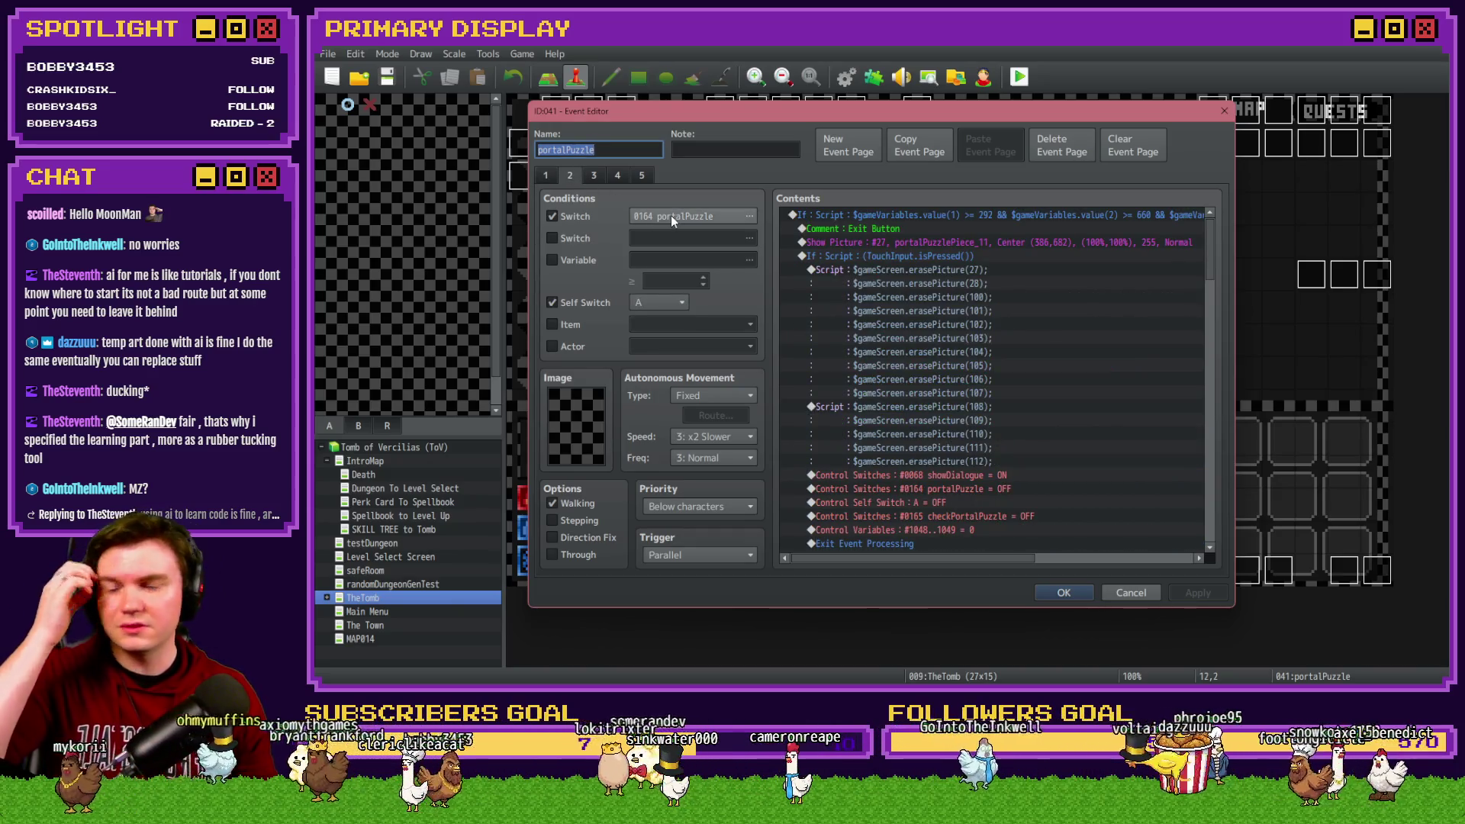
pyautogui.click(891, 253)
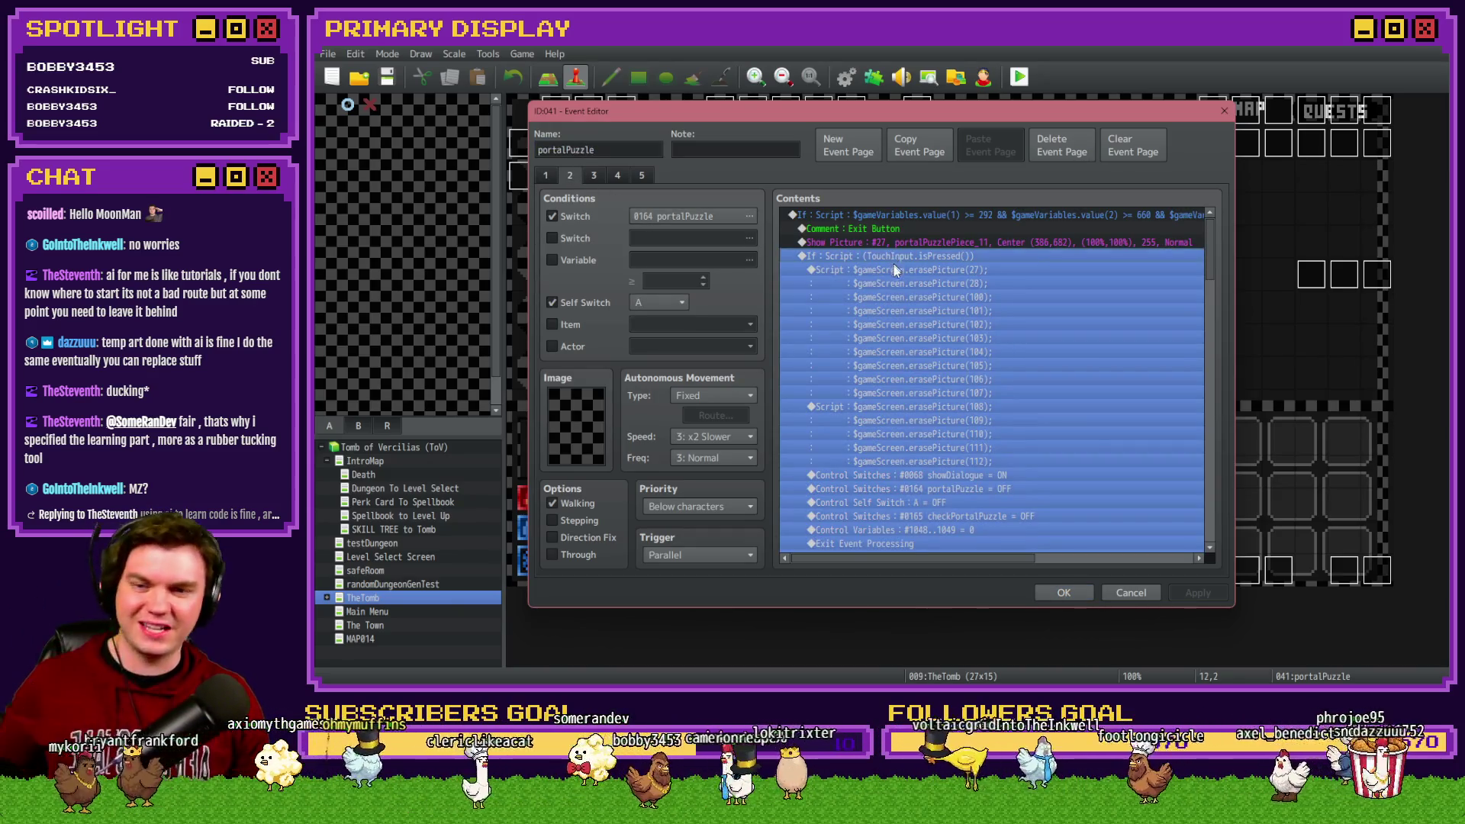
pyautogui.click(1068, 592)
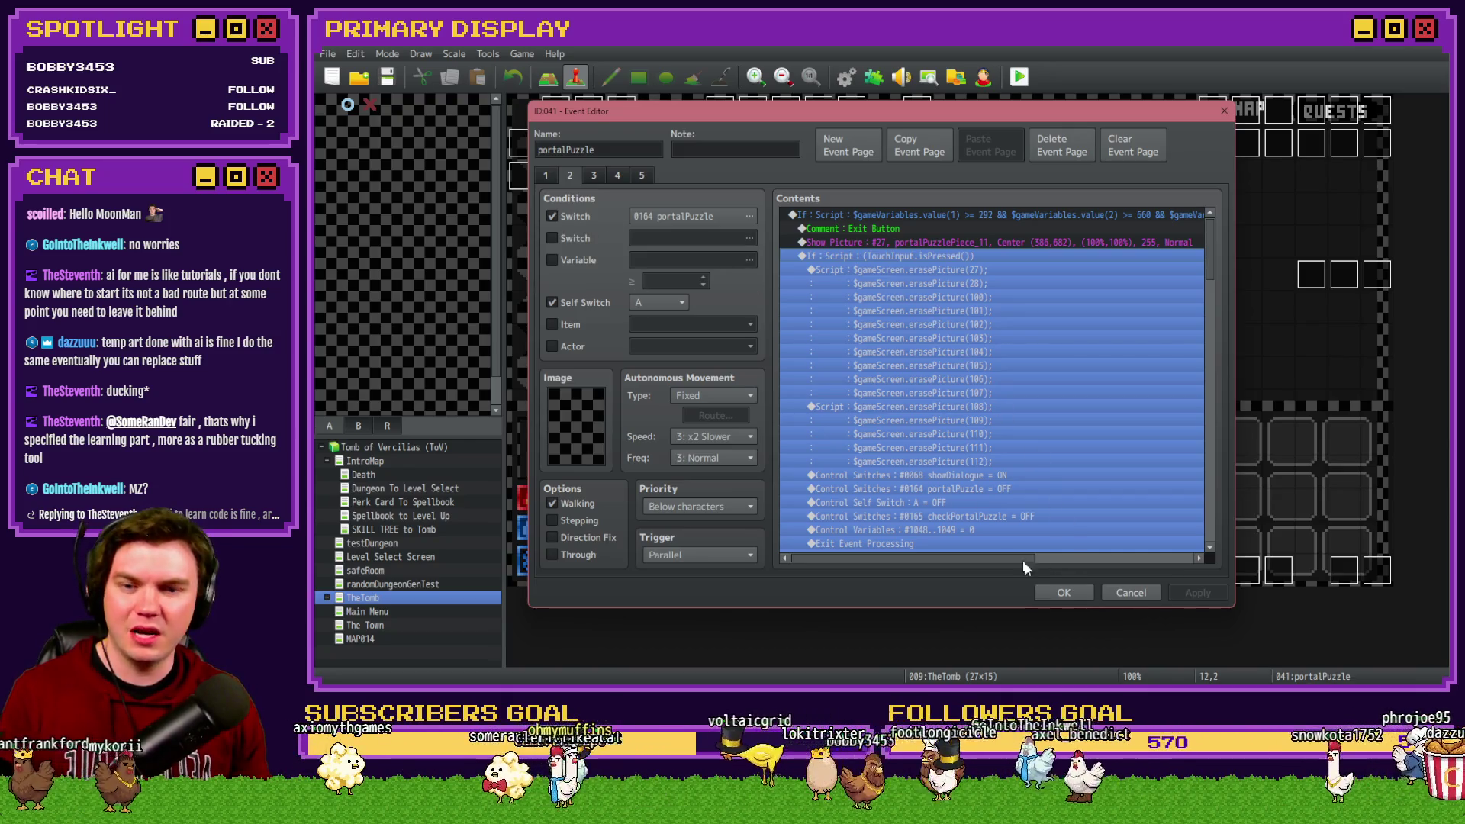
# Step: Open the Int/Movement event and browse pages 2 and 4, scrolling through page 4's commands
pyautogui.doubleClick(563, 114)
pyautogui.click(570, 176)
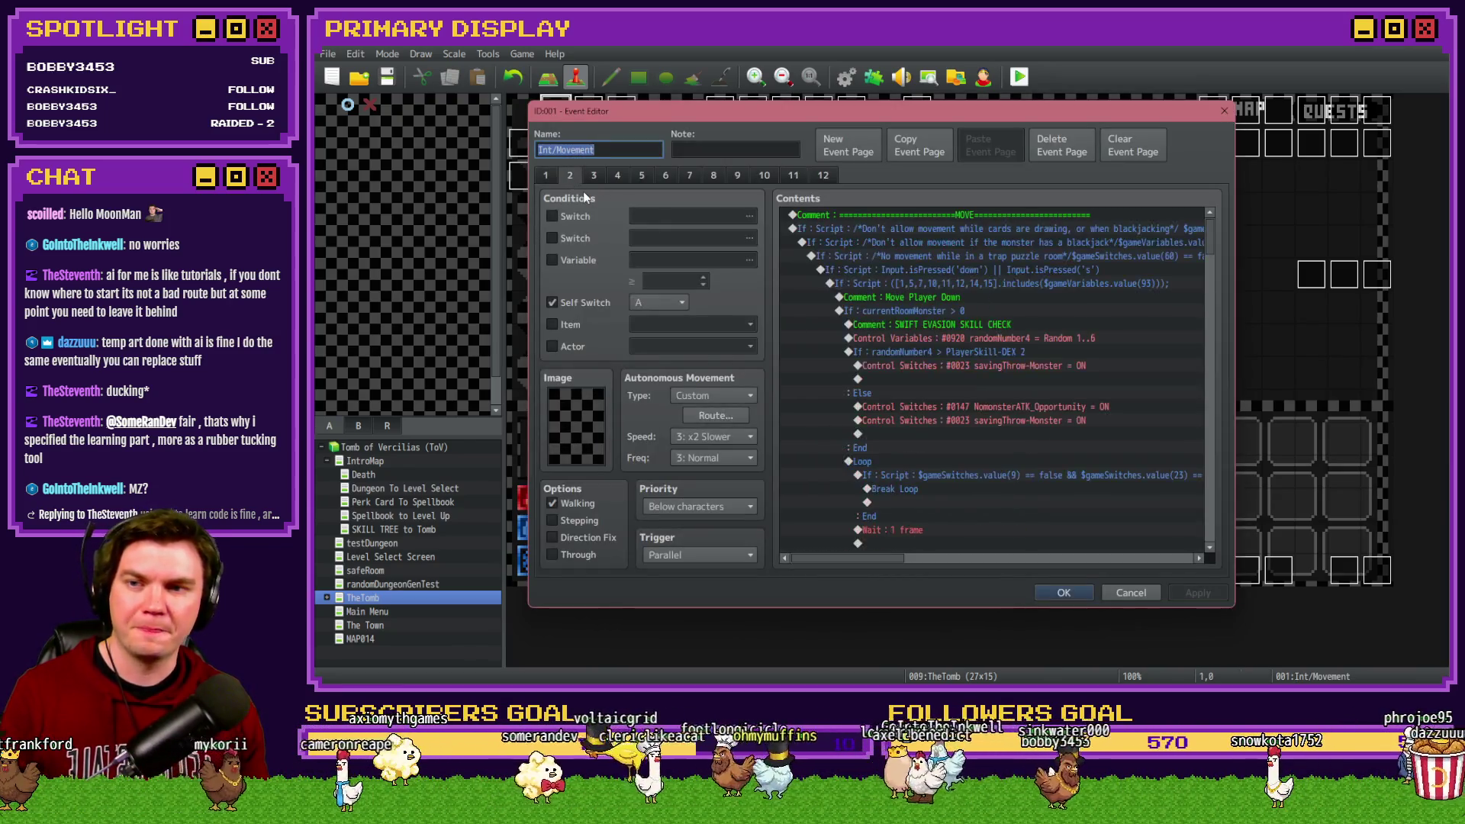
pyautogui.click(593, 175)
pyautogui.click(617, 175)
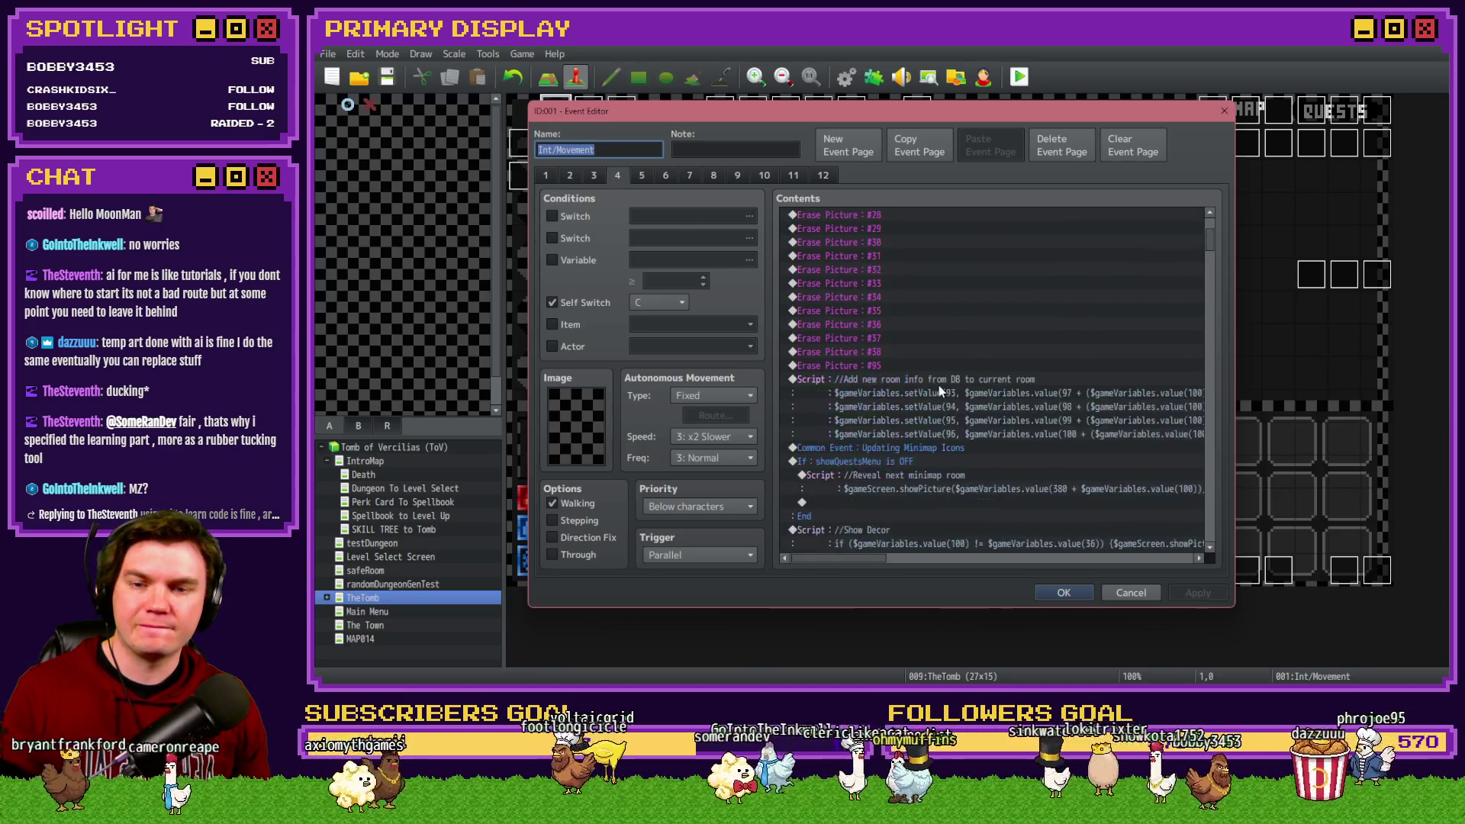
pyautogui.scroll(-15, 943, 388)
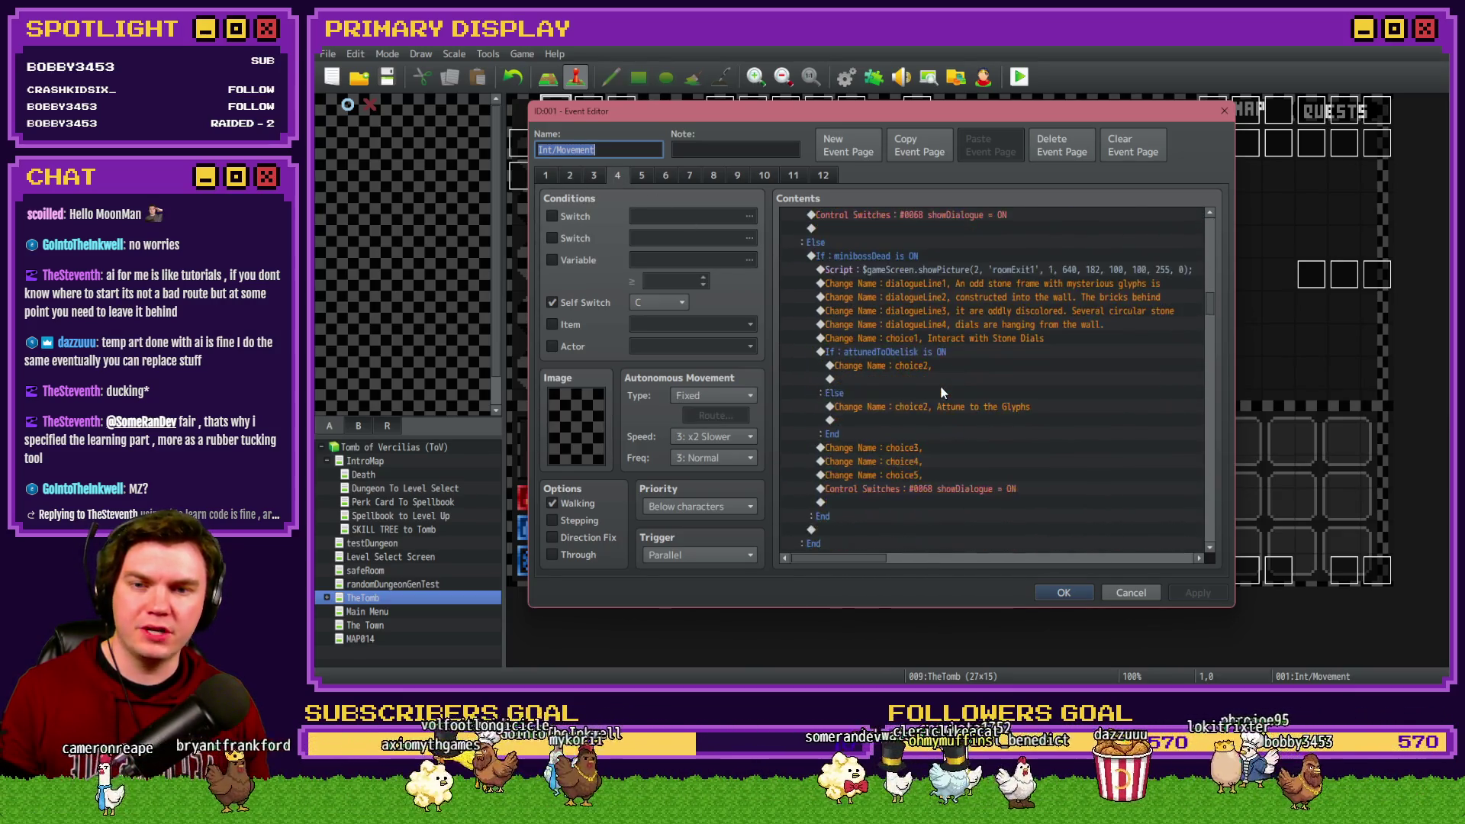
pyautogui.scroll(-2, 946, 389)
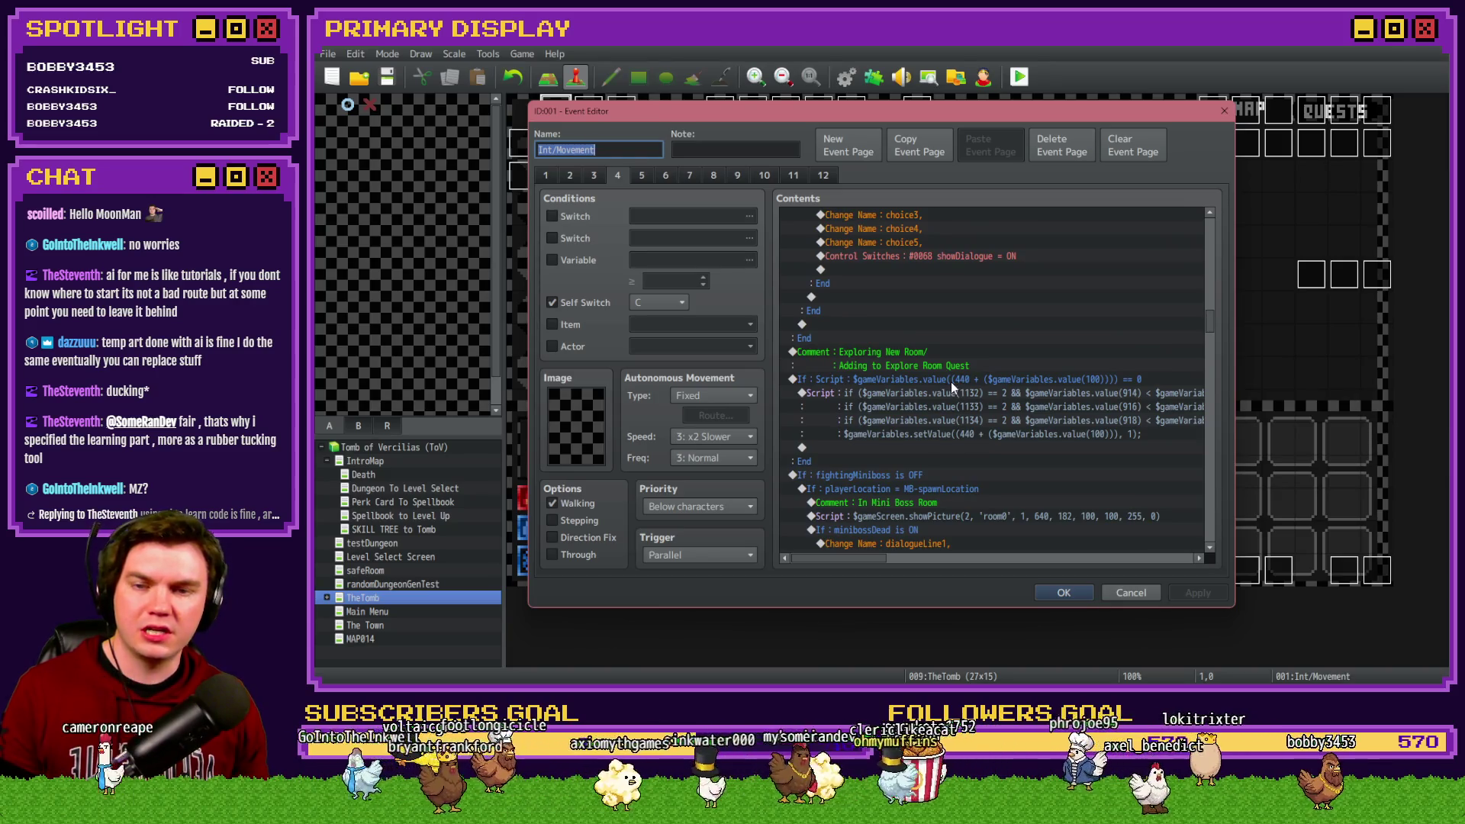
pyautogui.scroll(-10, 951, 382)
pyautogui.scroll(-10, 963, 395)
pyautogui.scroll(-10, 965, 392)
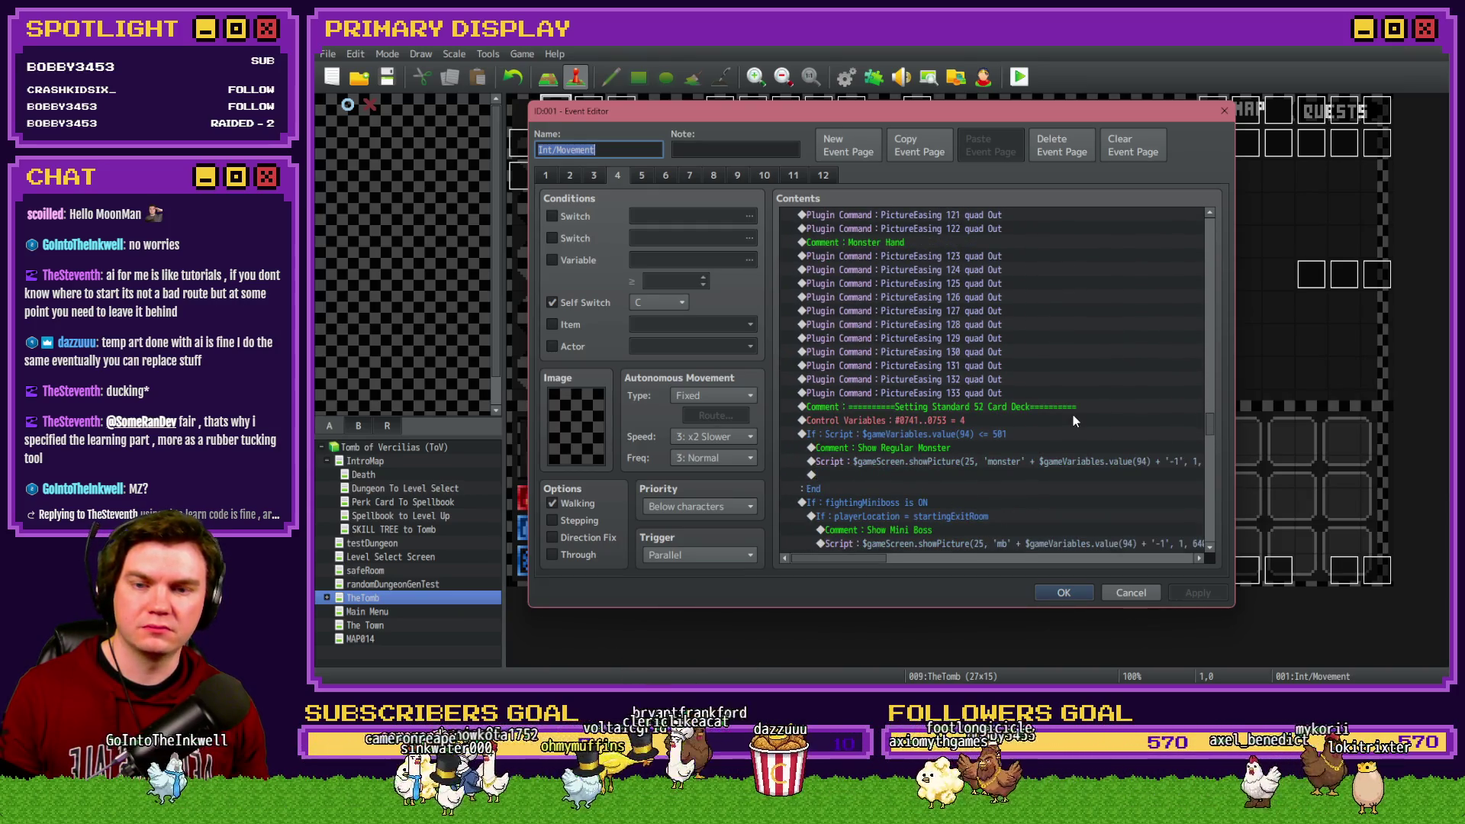
pyautogui.scroll(-1, 1073, 424)
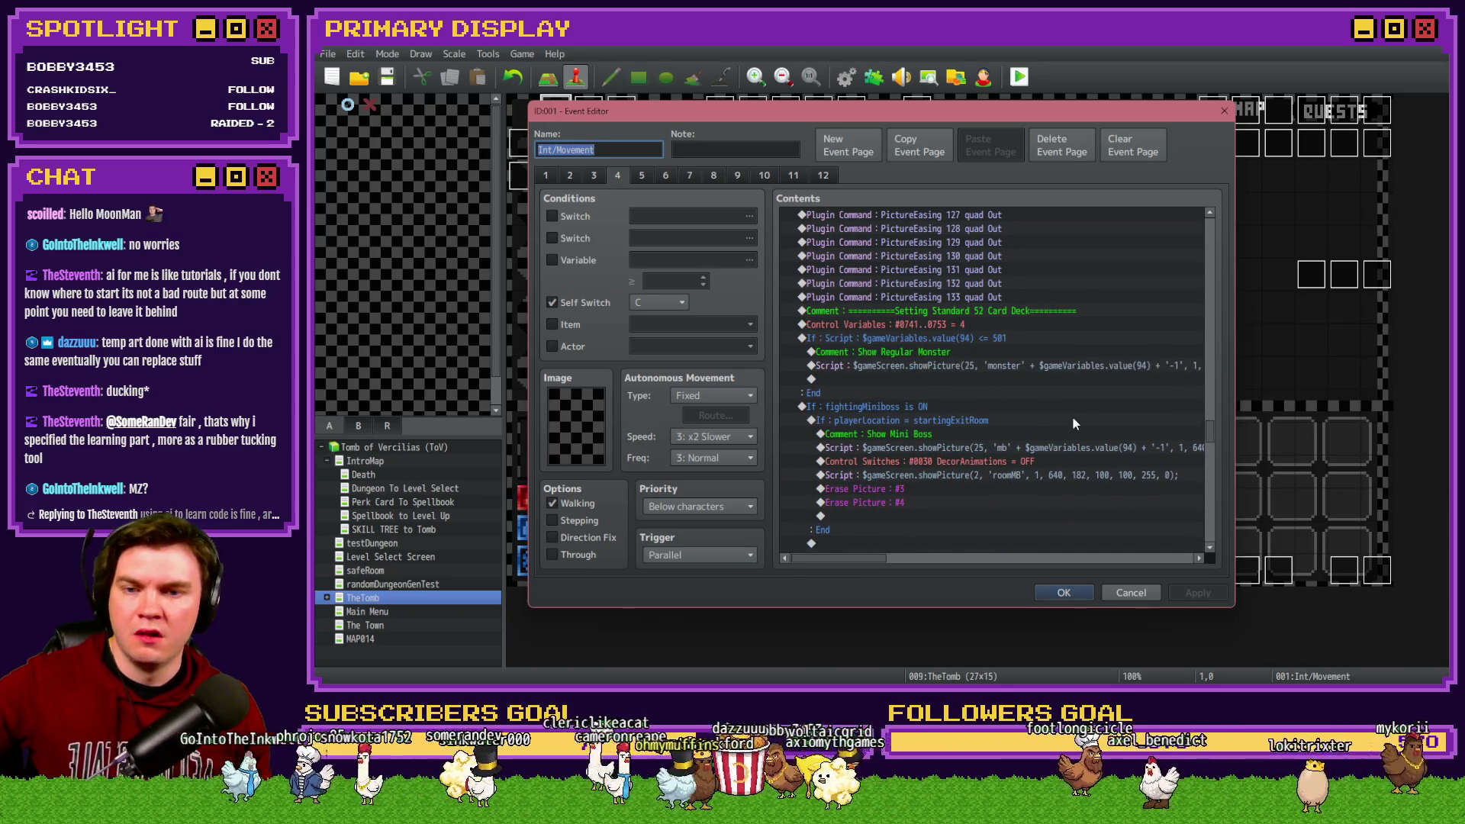
pyautogui.scroll(-10, 1075, 416)
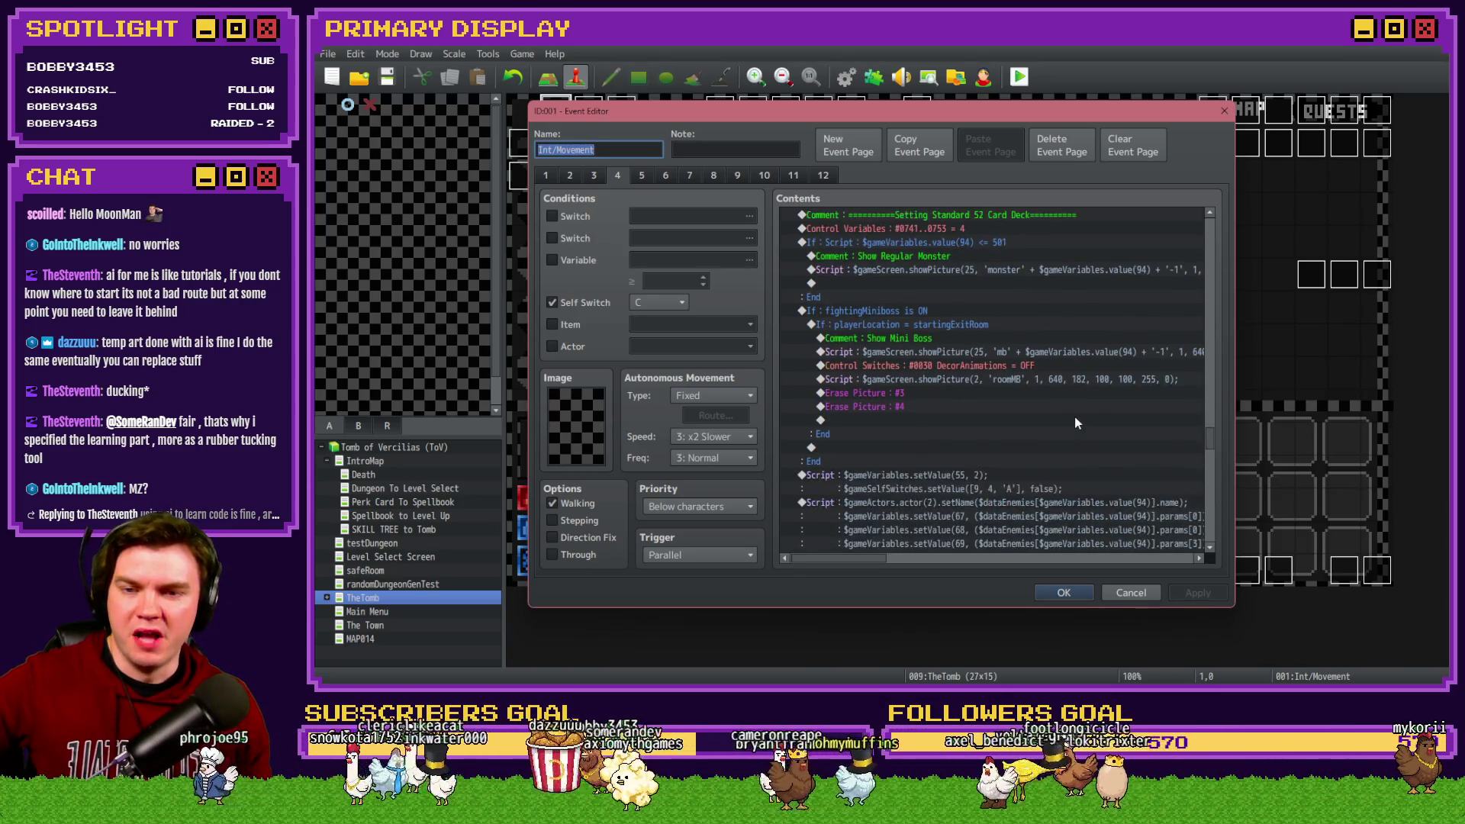
pyautogui.scroll(-7, 1074, 418)
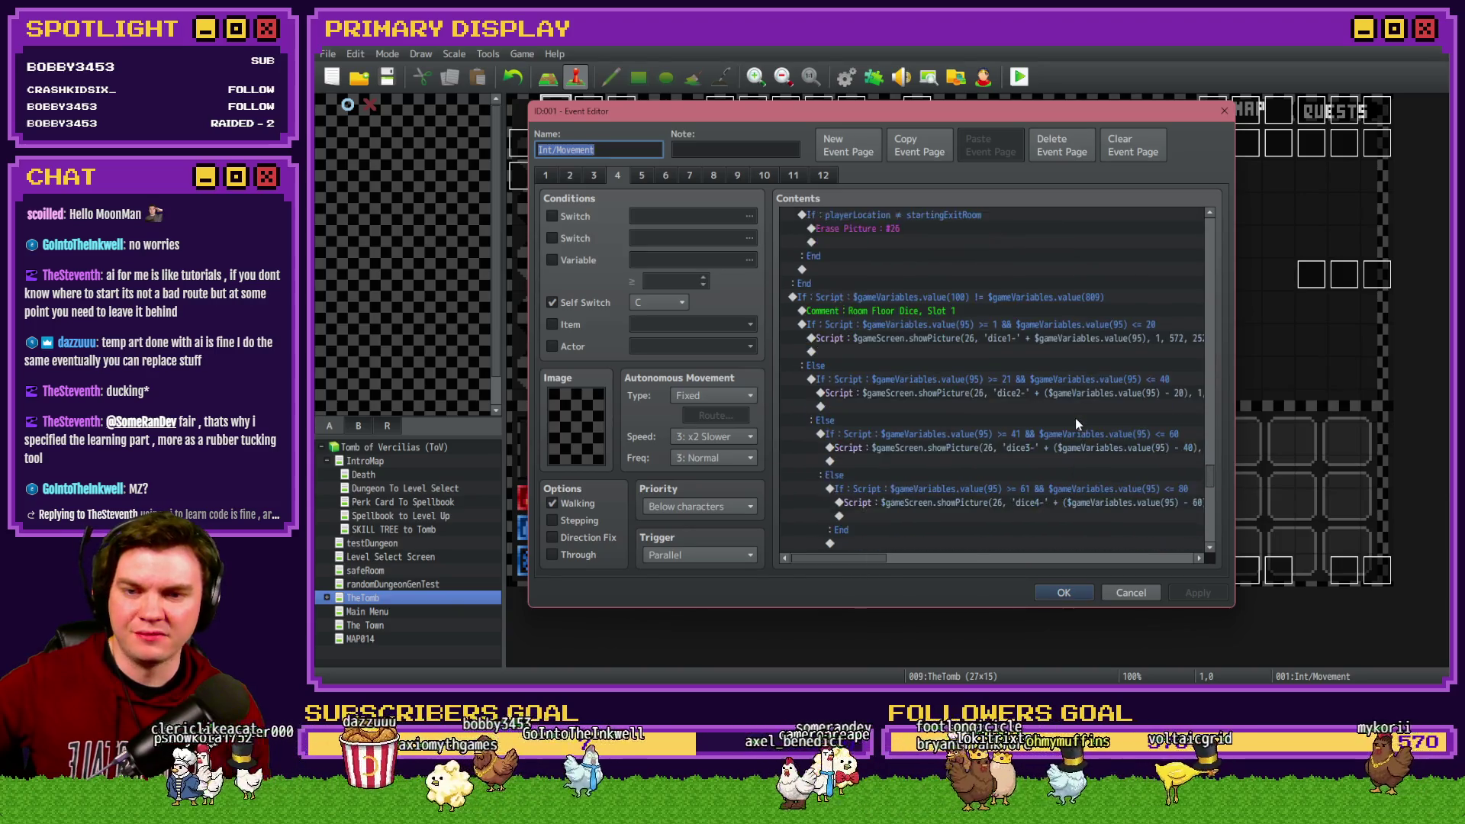
# Step: Scroll page 3 to the Hide Monster HUD Elements and variable-reset commands
pyautogui.click(603, 177)
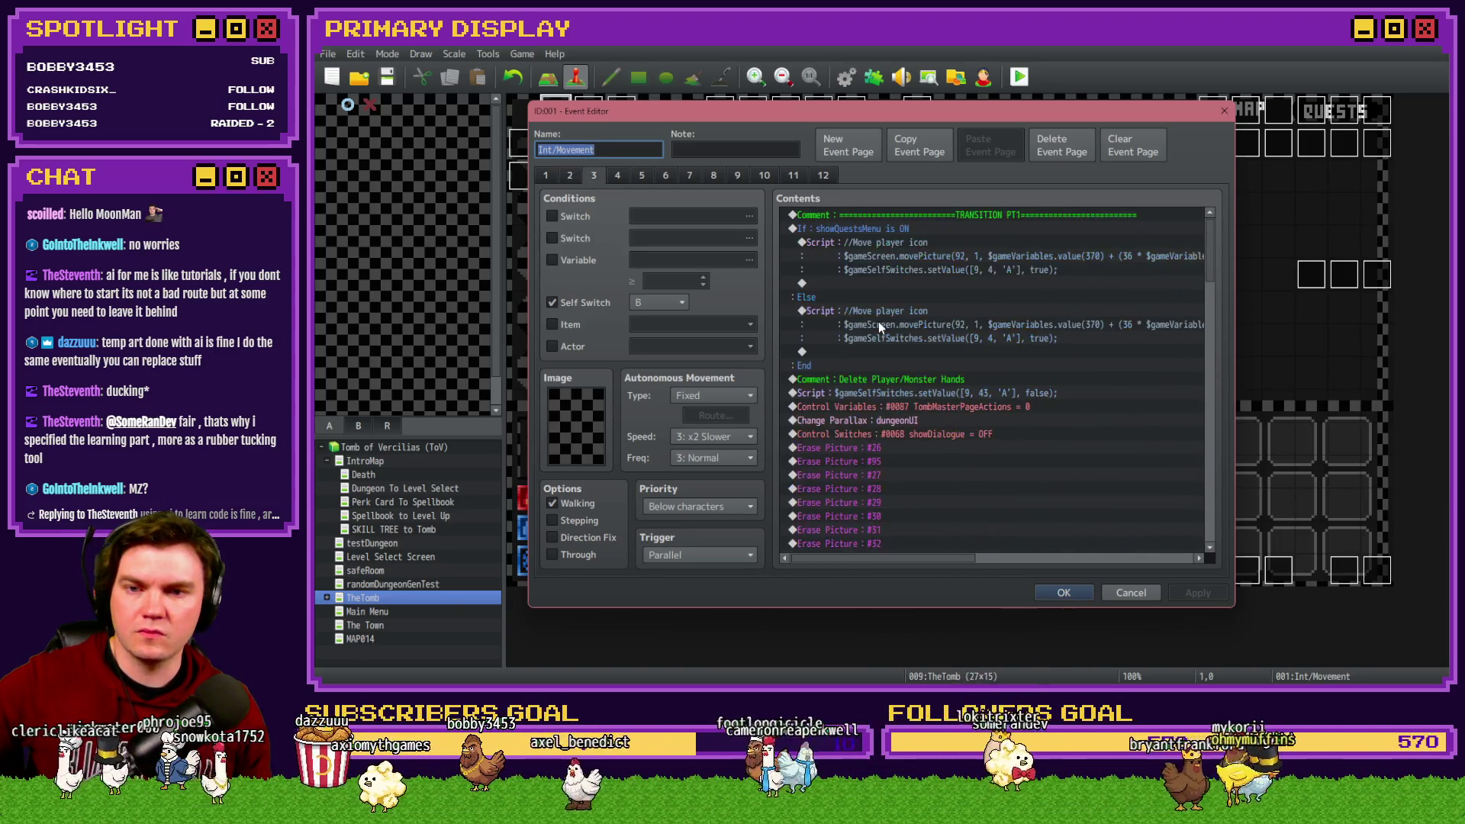
pyautogui.scroll(-2, 957, 337)
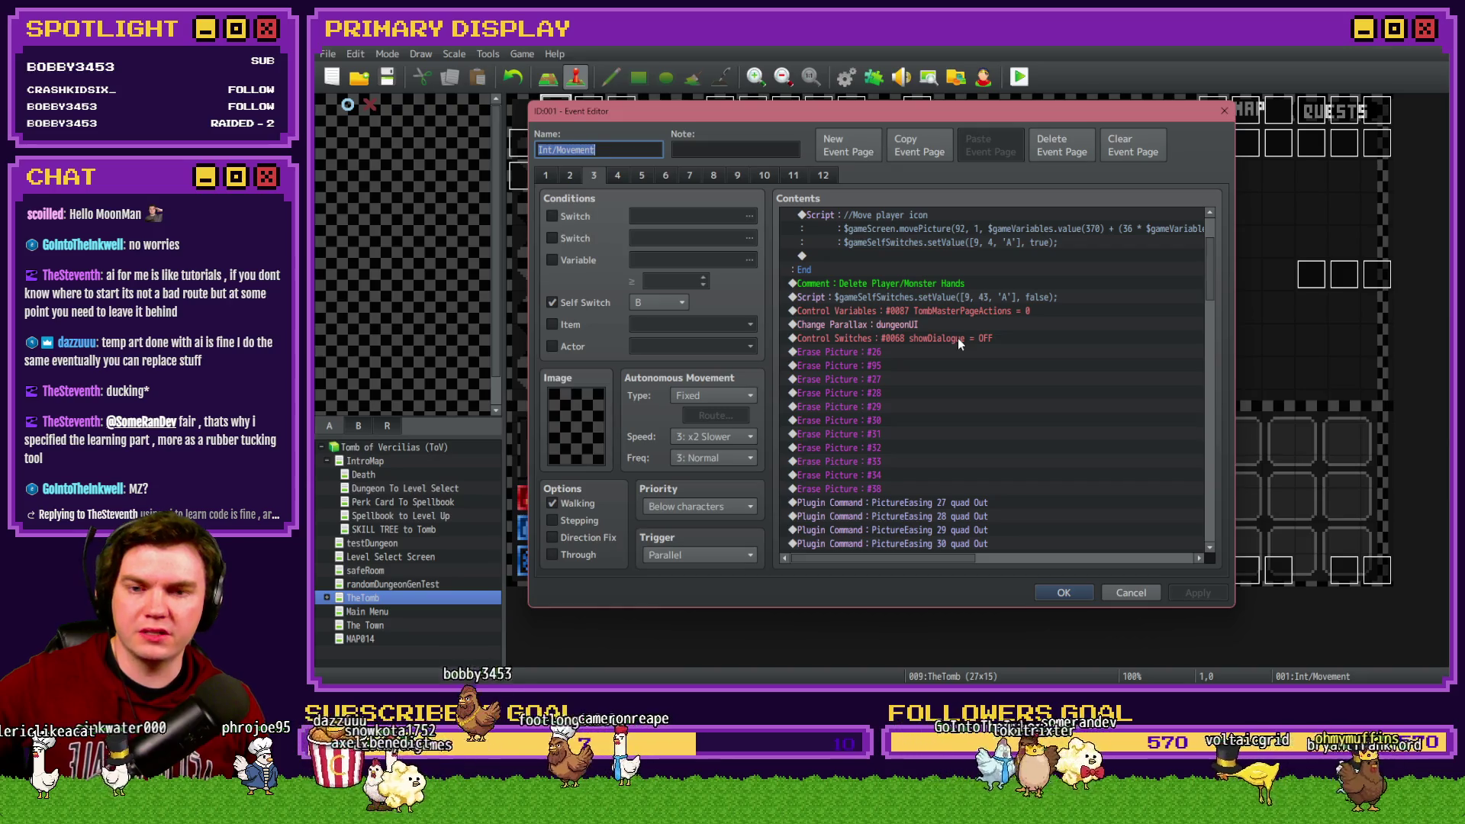
pyautogui.scroll(-7, 1217, 282)
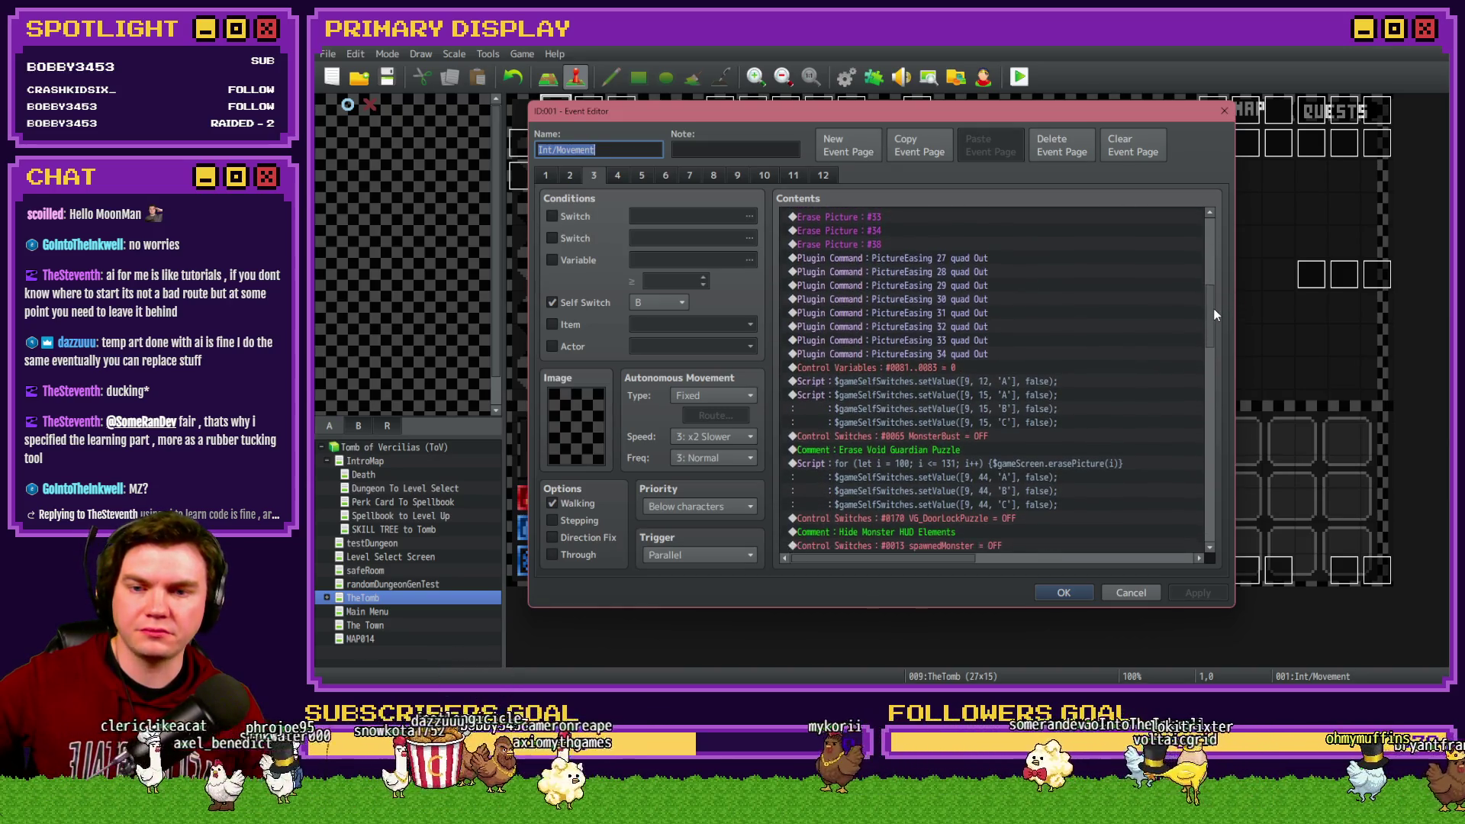
pyautogui.scroll(-1, 1216, 318)
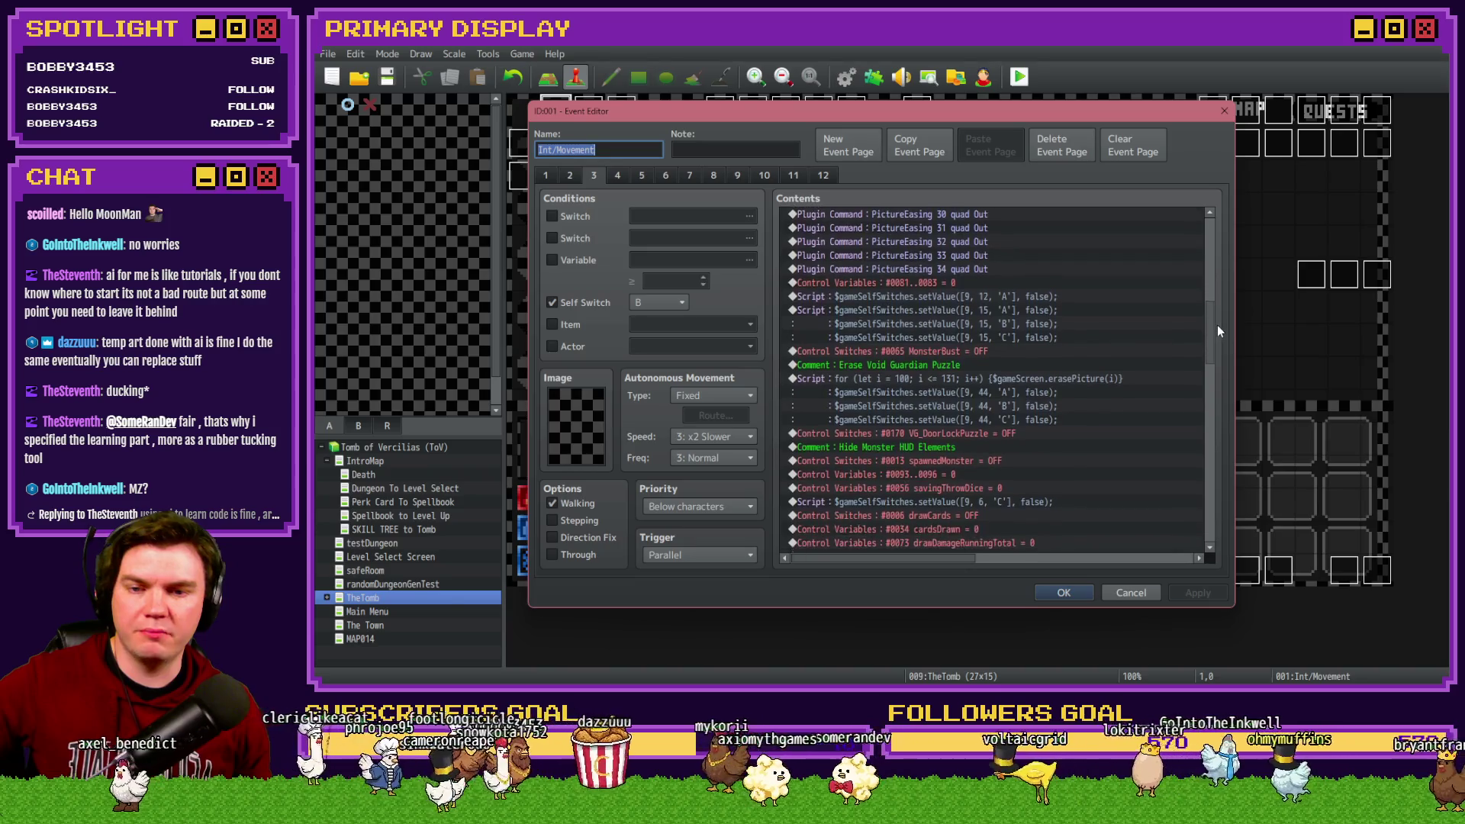
pyautogui.scroll(-3, 1218, 336)
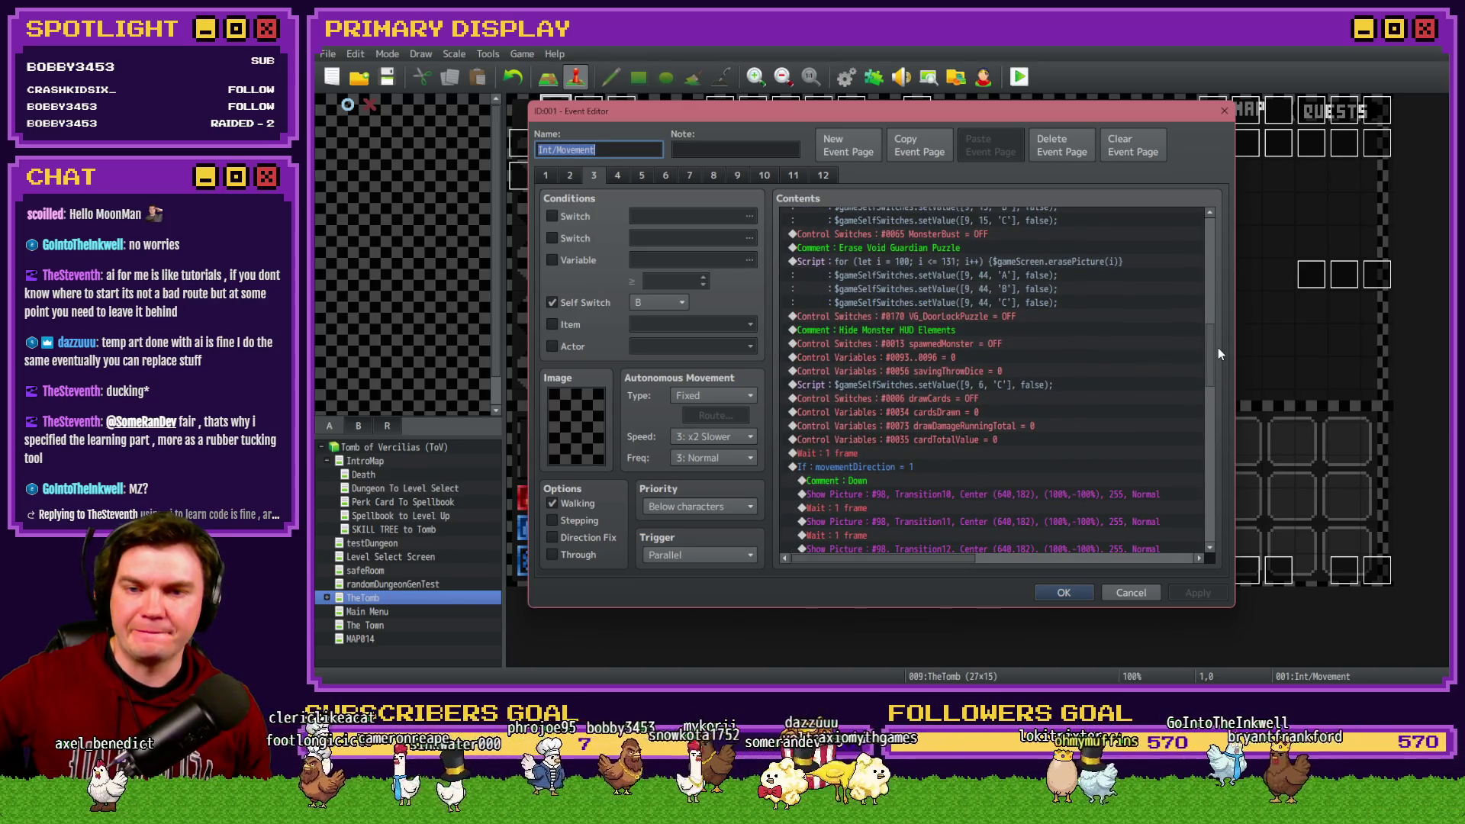
pyautogui.scroll(-2, 1218, 349)
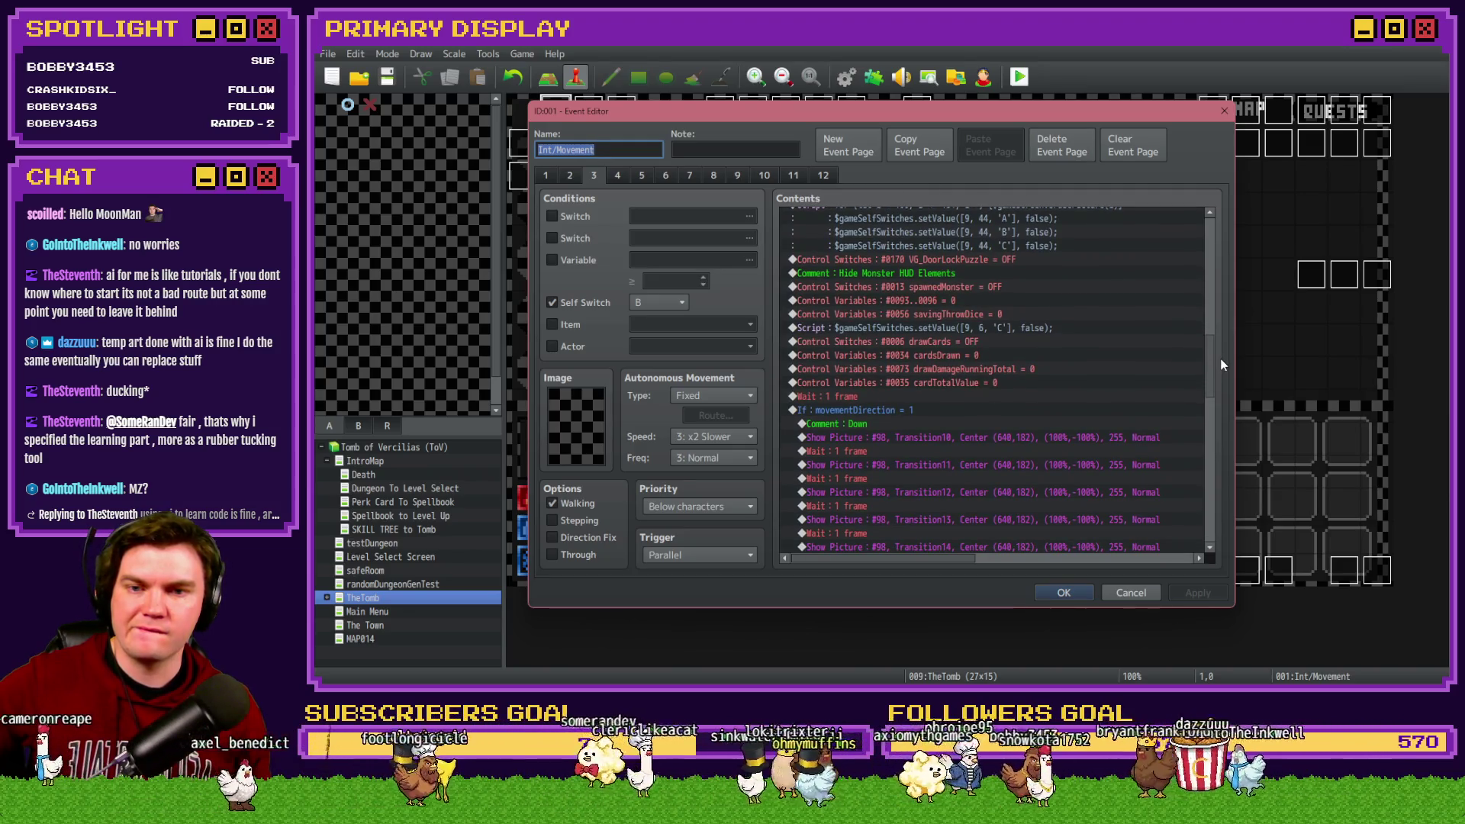
pyautogui.scroll(2, 1221, 358)
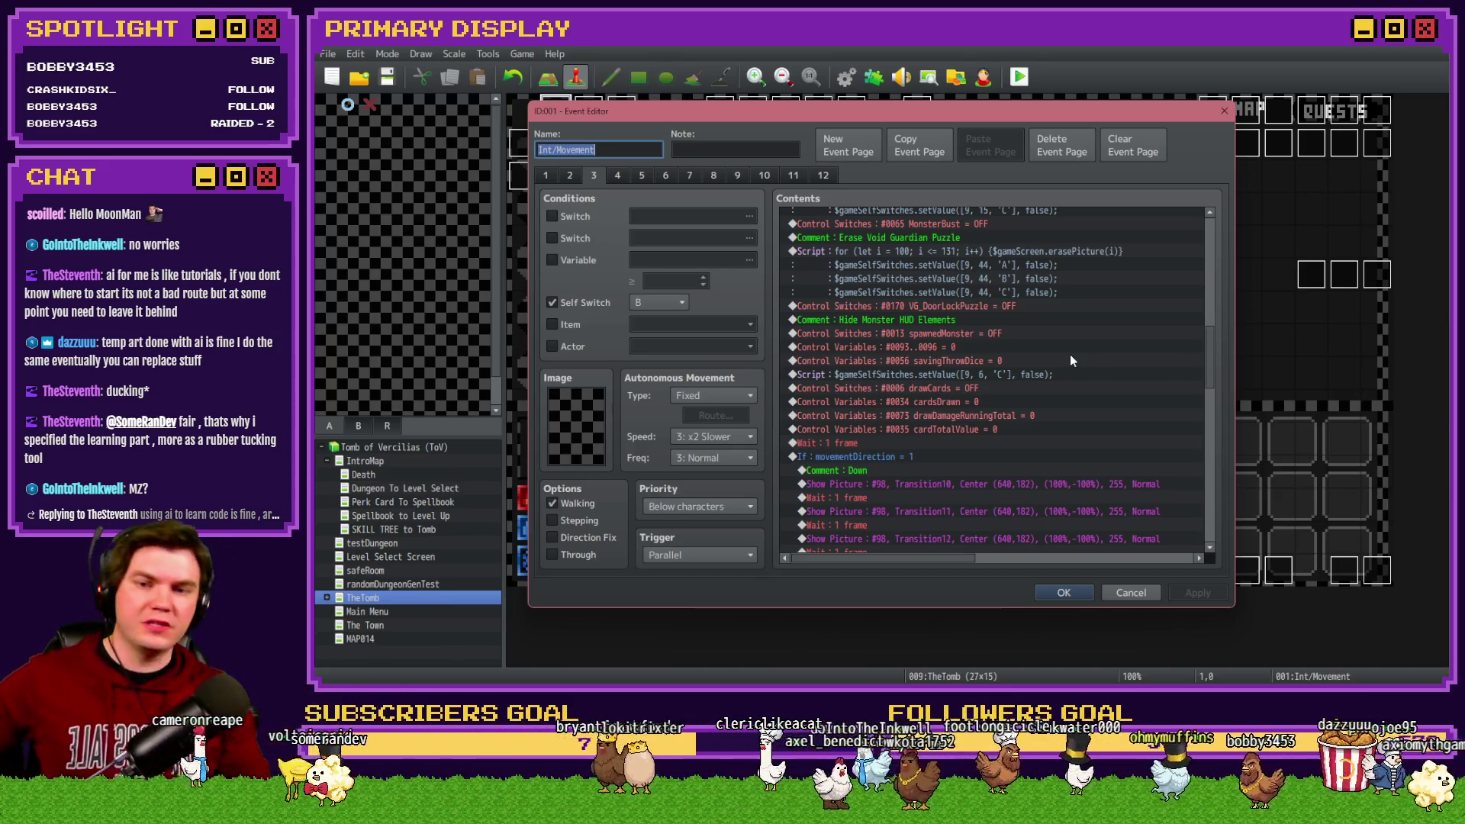
# Step: Insert a 'Leaving Portal Exit Room' comment after the cardTotalValue reset on page 3
pyautogui.click(908, 434)
pyautogui.press('Insert')
pyautogui.click(919, 549)
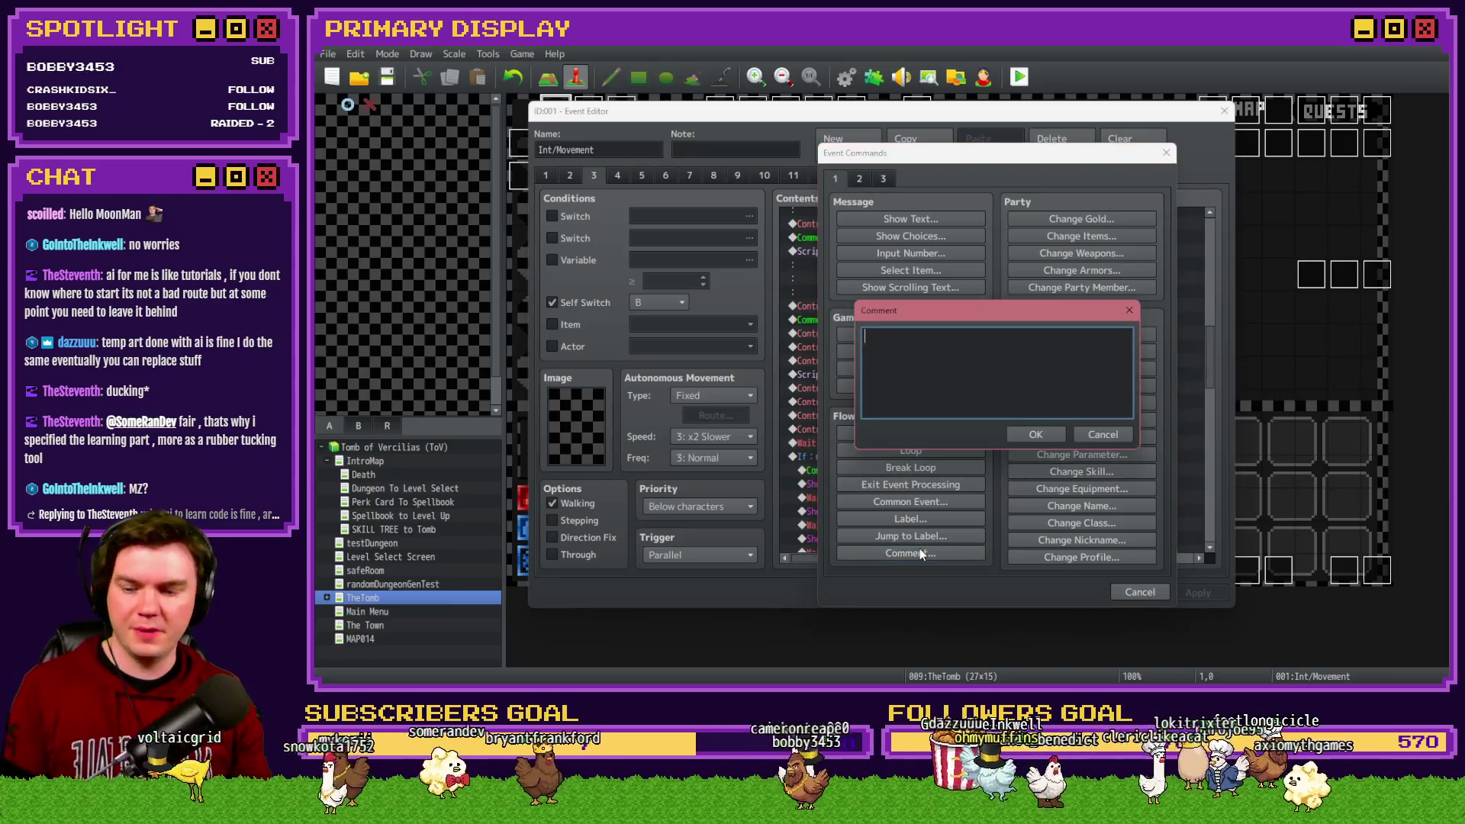
pyautogui.write('Leaving ')
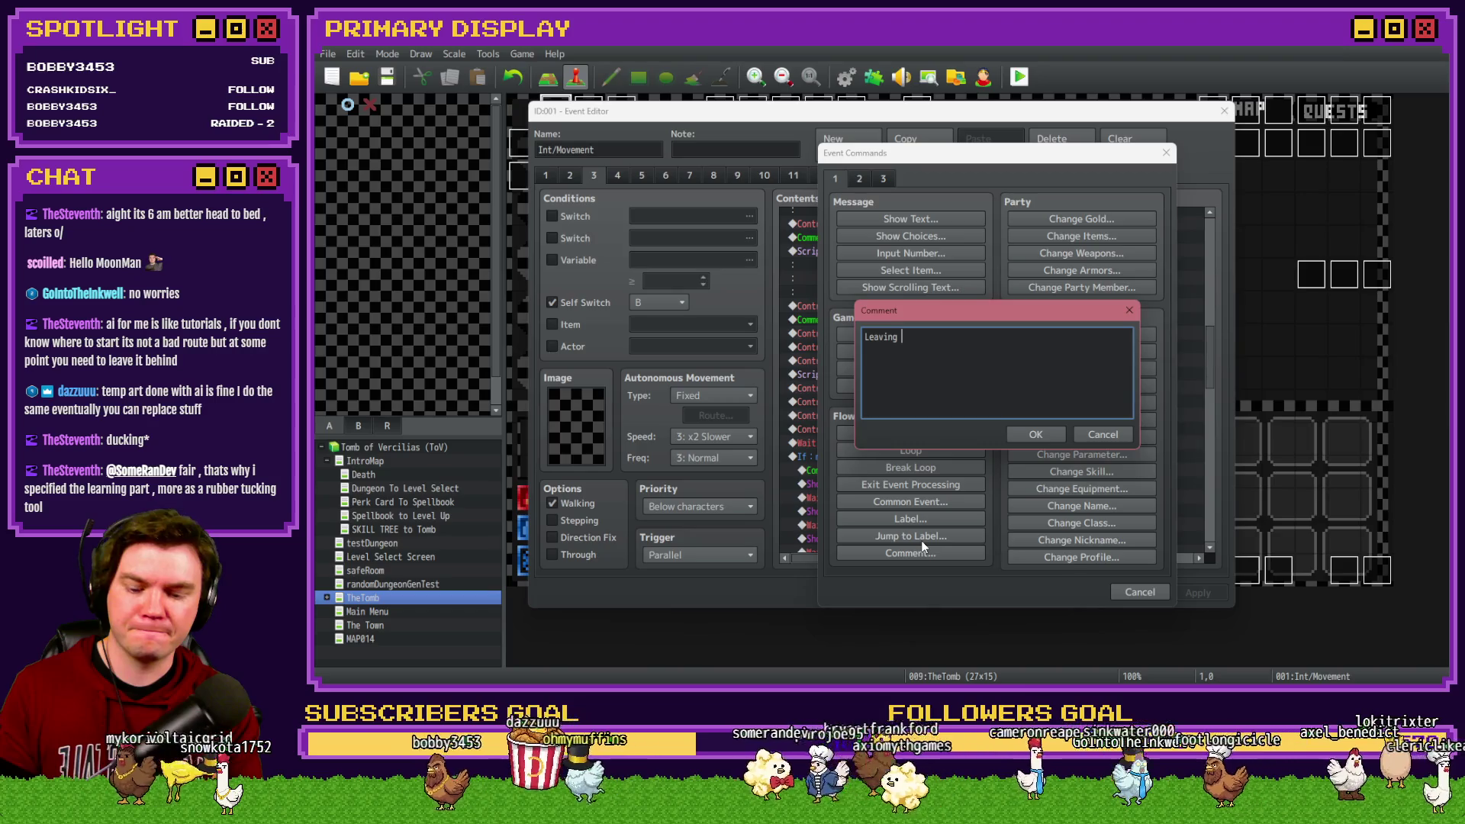
pyautogui.write('Porta')
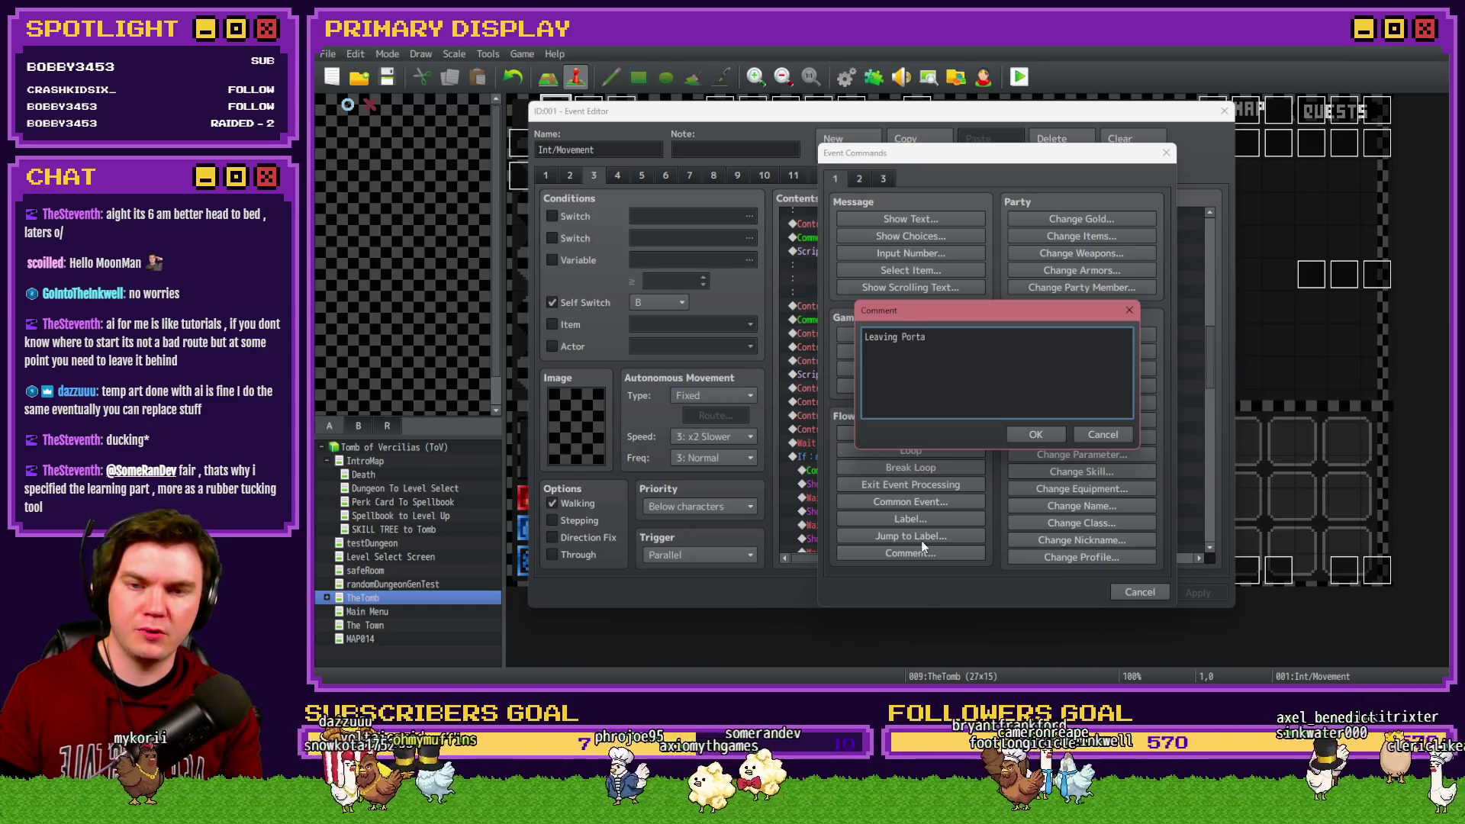
pyautogui.write('l Exit Room')
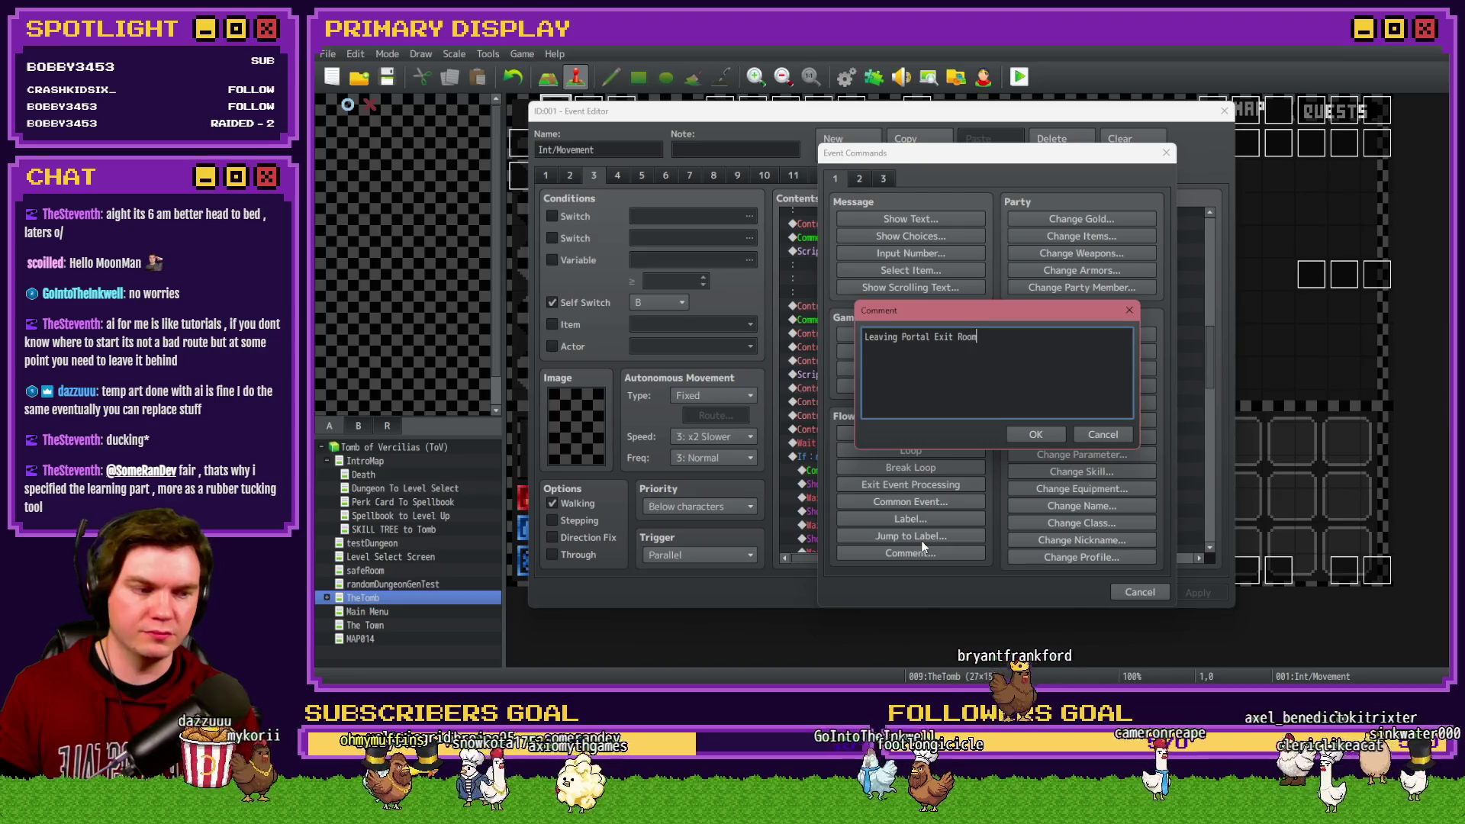
pyautogui.click(1038, 434)
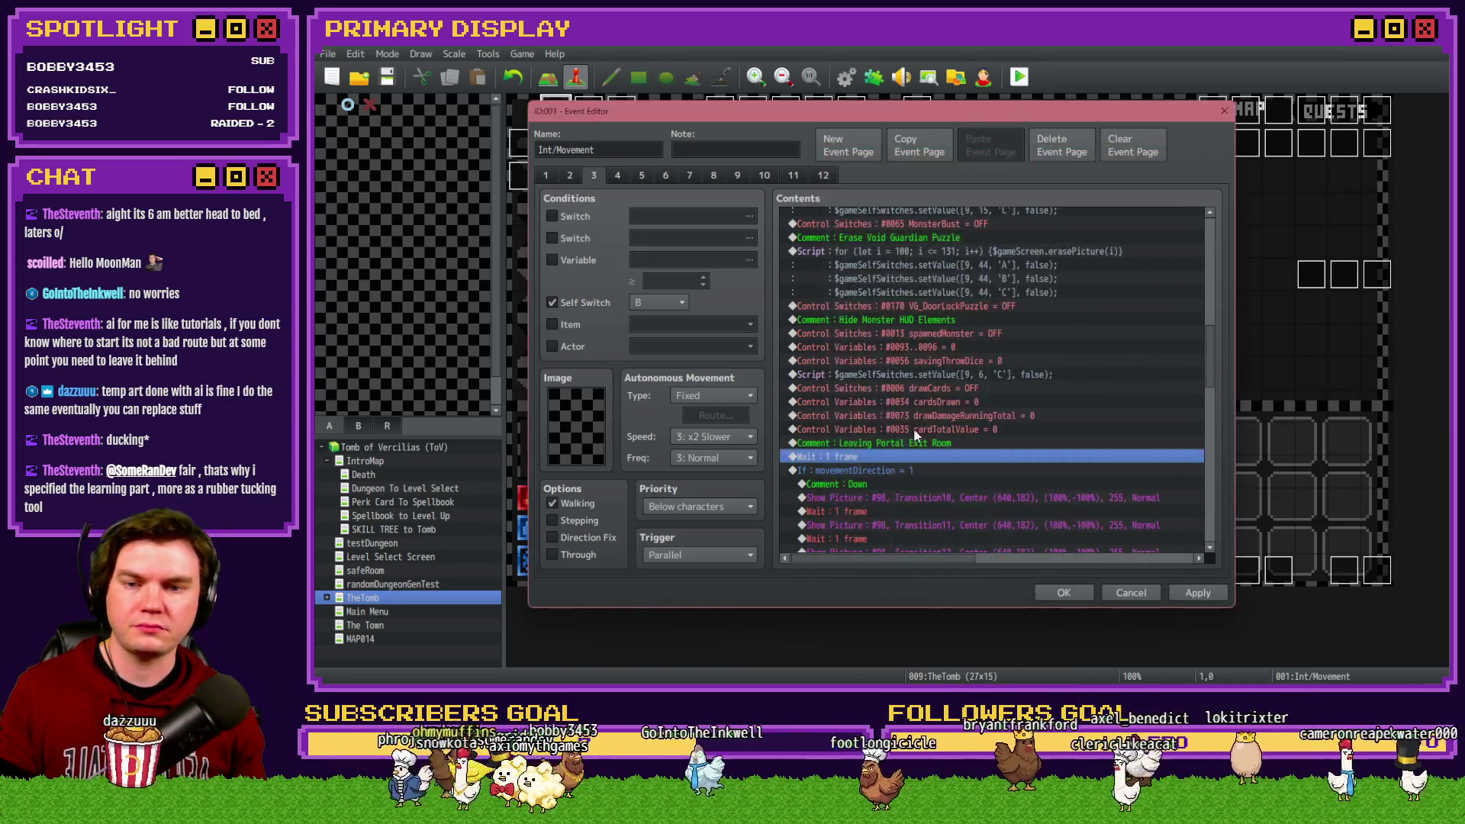
# Step: Paste the copied TouchInput.isPressed block under the new comment and apply page 3
pyautogui.click(905, 452)
pyautogui.hotkey('ctrl', 'v')
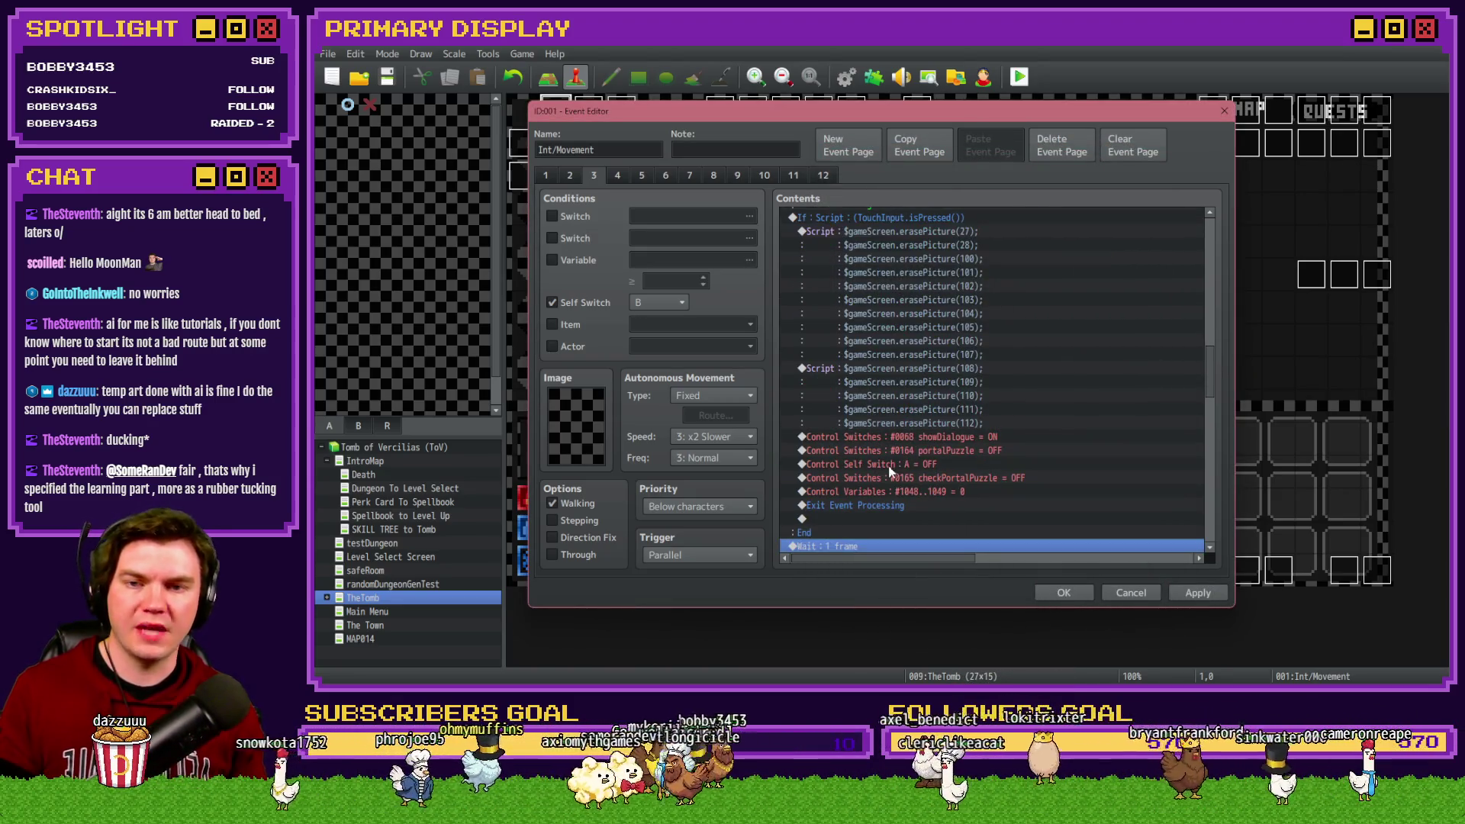
pyautogui.scroll(-2, 885, 427)
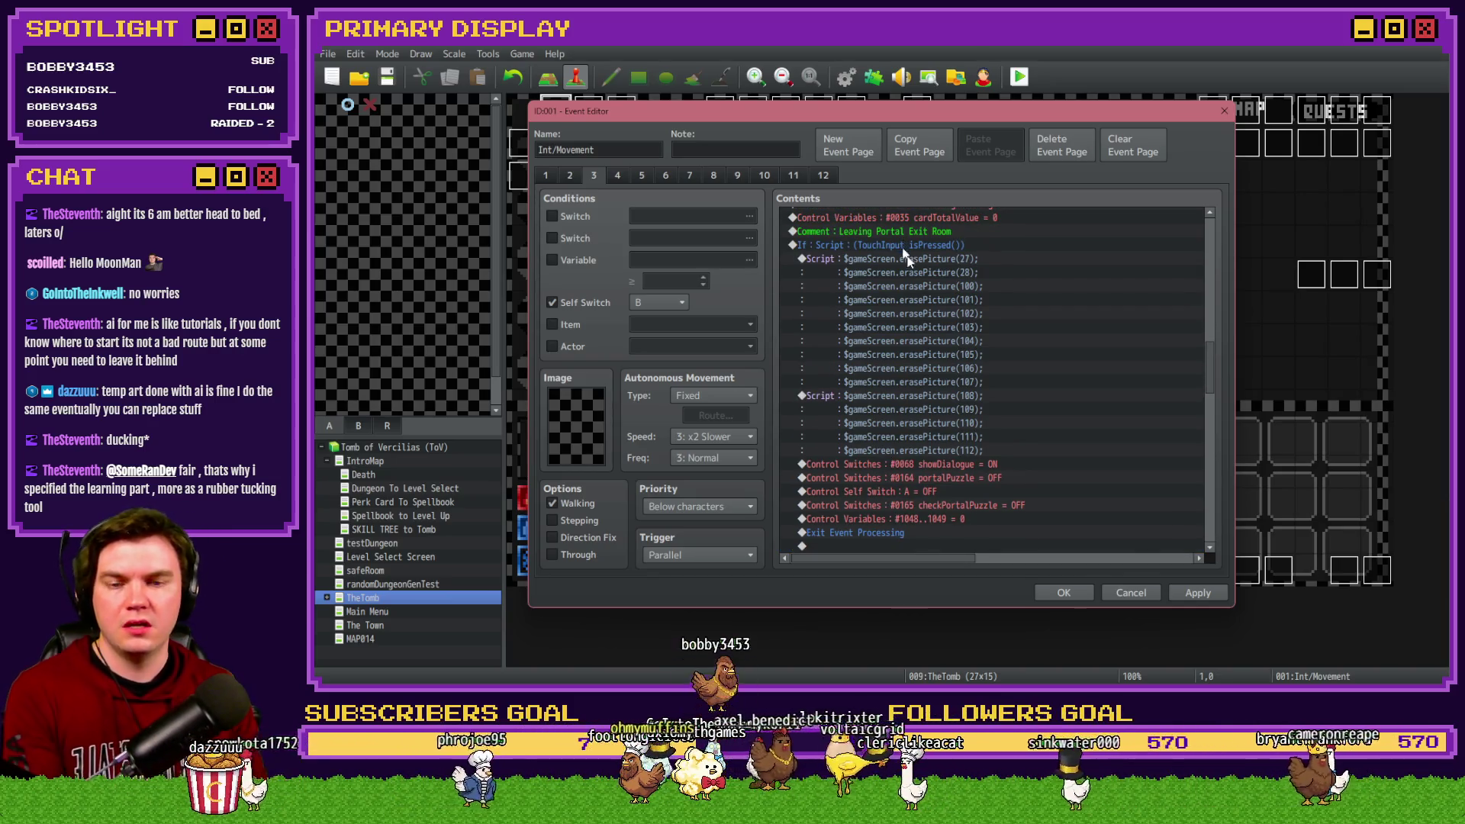
pyautogui.click(1194, 592)
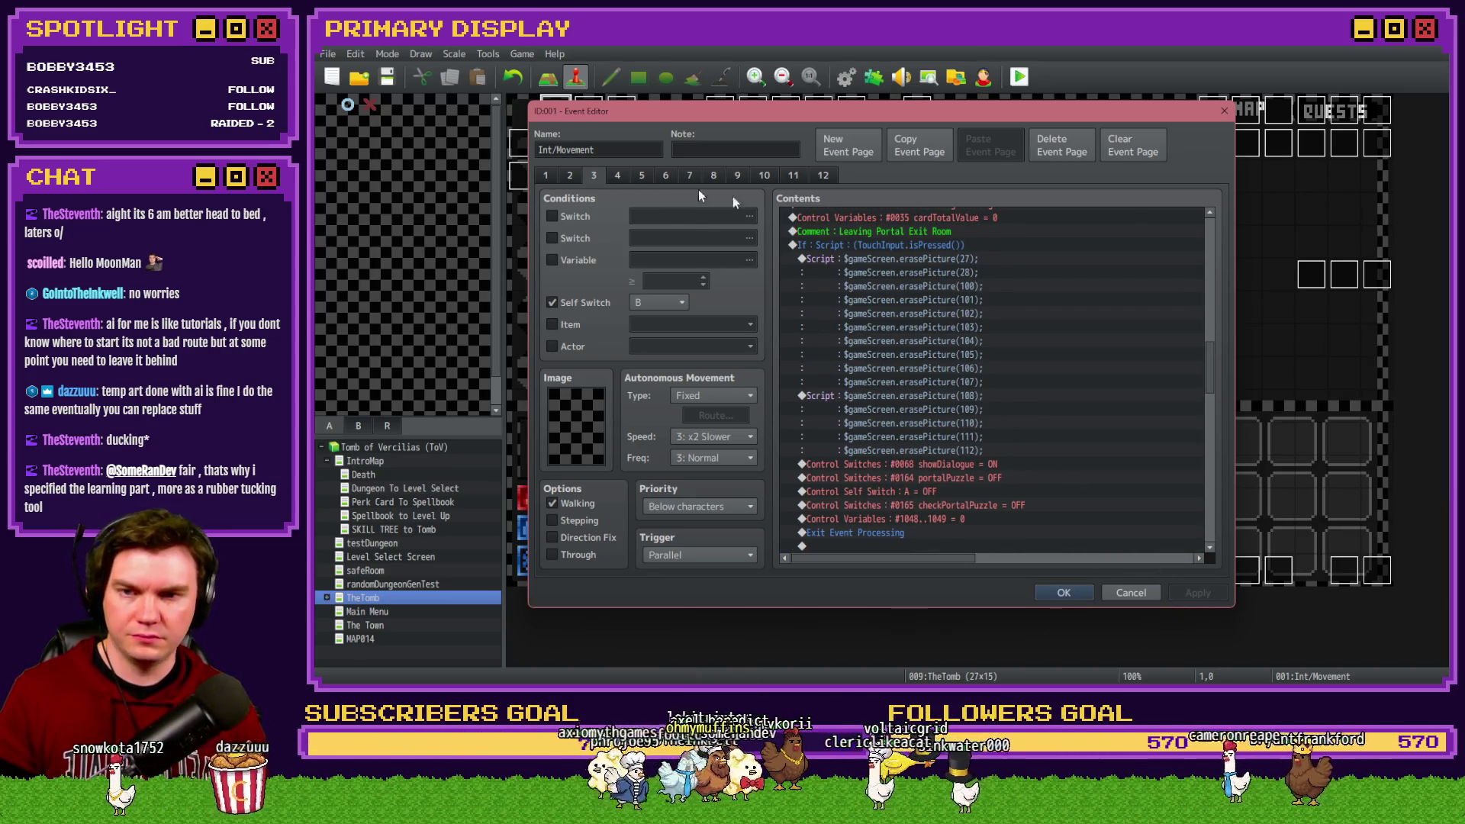
# Step: Inspect page 4's If startingExitRoom = playerLocation condition without changes, then return to page 3
pyautogui.click(618, 174)
pyautogui.click(1094, 282)
pyautogui.moveTo(1204, 236)
pyautogui.mouseDown()
pyautogui.moveTo(1214, 319)
pyautogui.moveTo(1221, 286)
pyautogui.mouseUp()
pyautogui.scroll(2, 1045, 332)
pyautogui.click(882, 293)
pyautogui.press('Return')
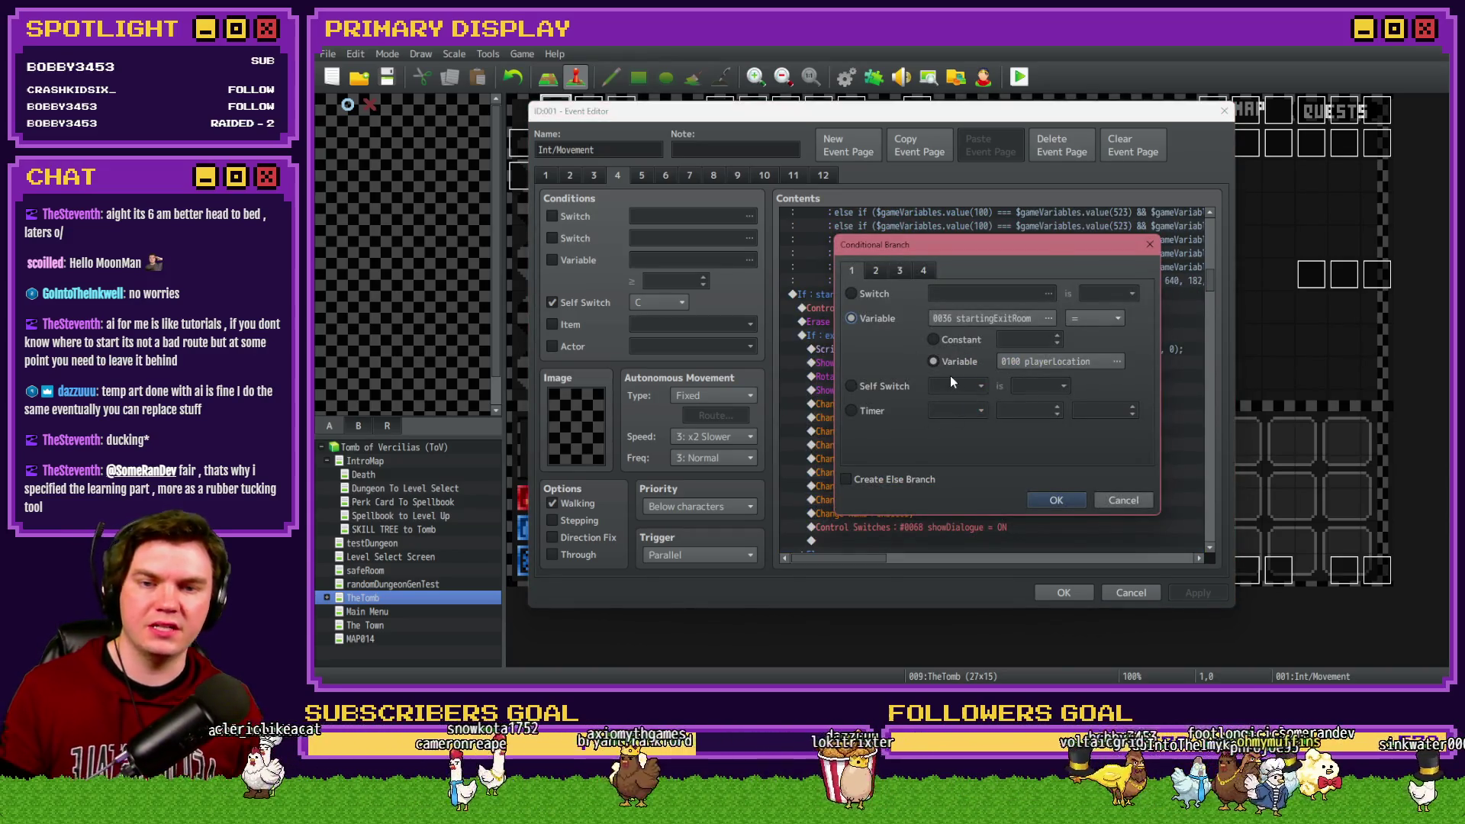
pyautogui.press('Escape')
pyautogui.click(599, 176)
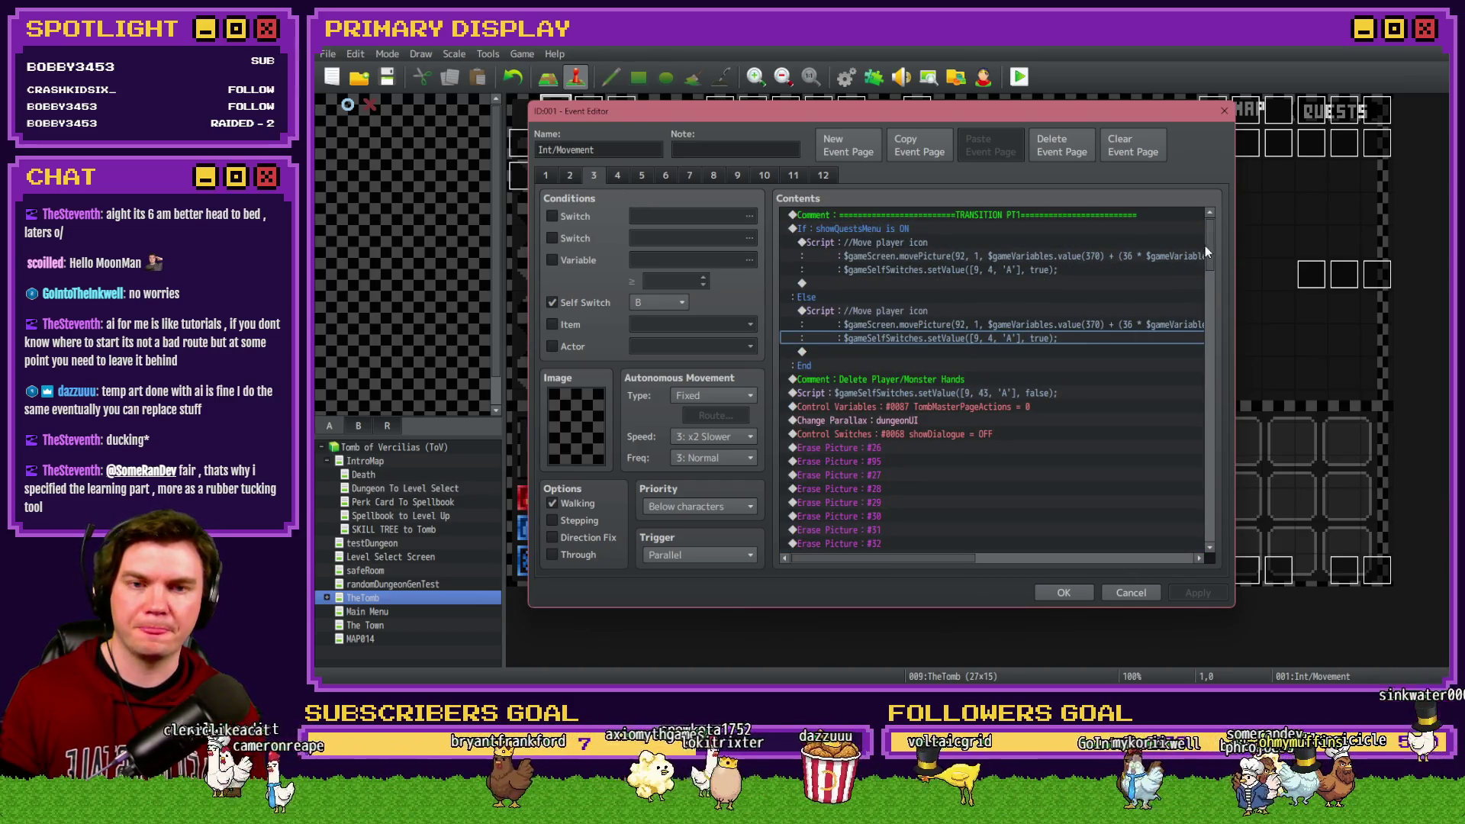
# Step: Change the touch-input branch to a Variable condition on 0036 startingExitRoom
pyautogui.moveTo(1205, 245); pyautogui.dragTo(1210, 348)
pyautogui.scroll(-5, 1210, 348)
pyautogui.doubleClick(960, 309)
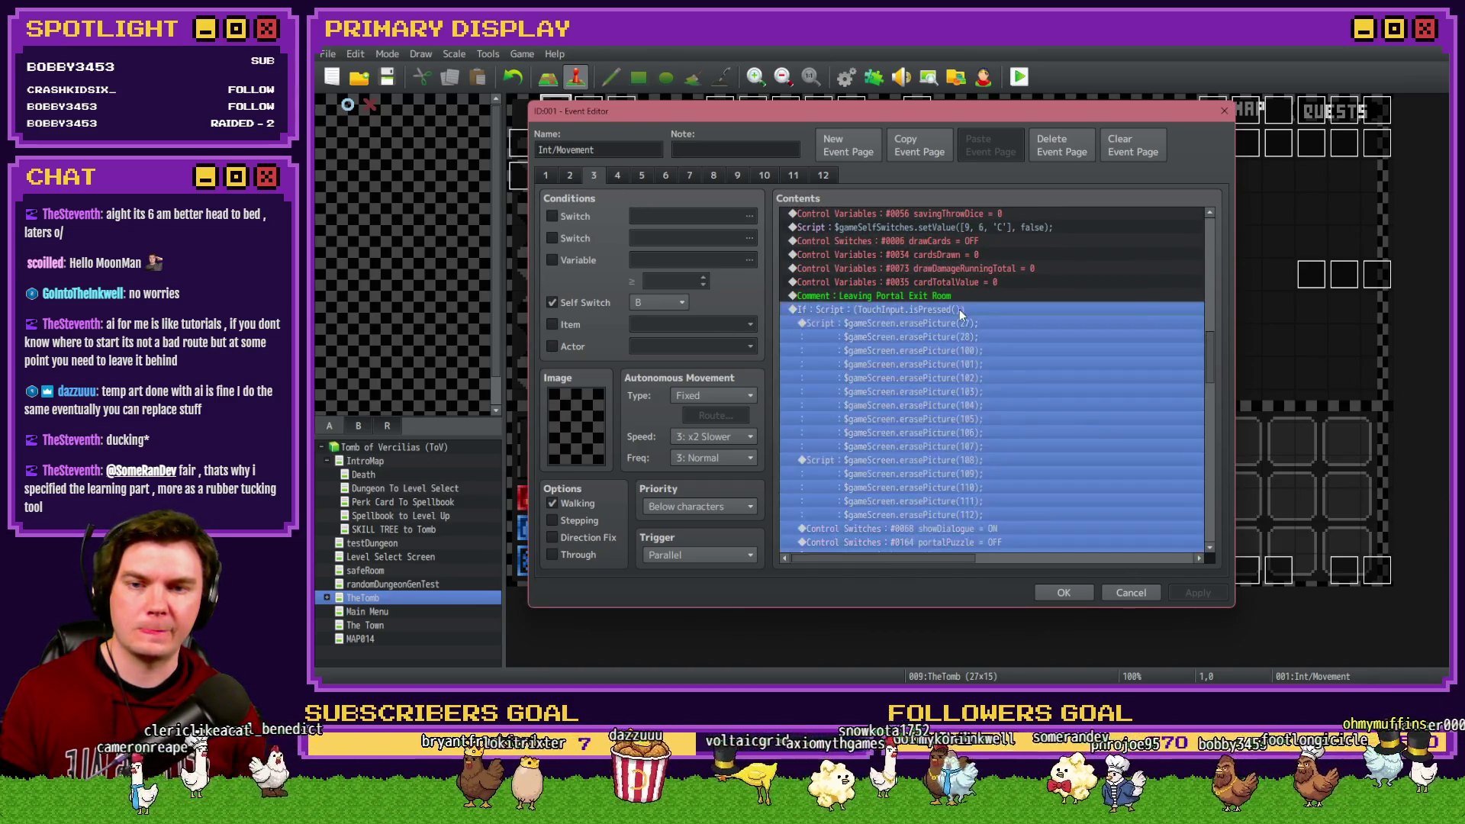
pyautogui.click(851, 270)
pyautogui.click(877, 317)
pyautogui.click(962, 317)
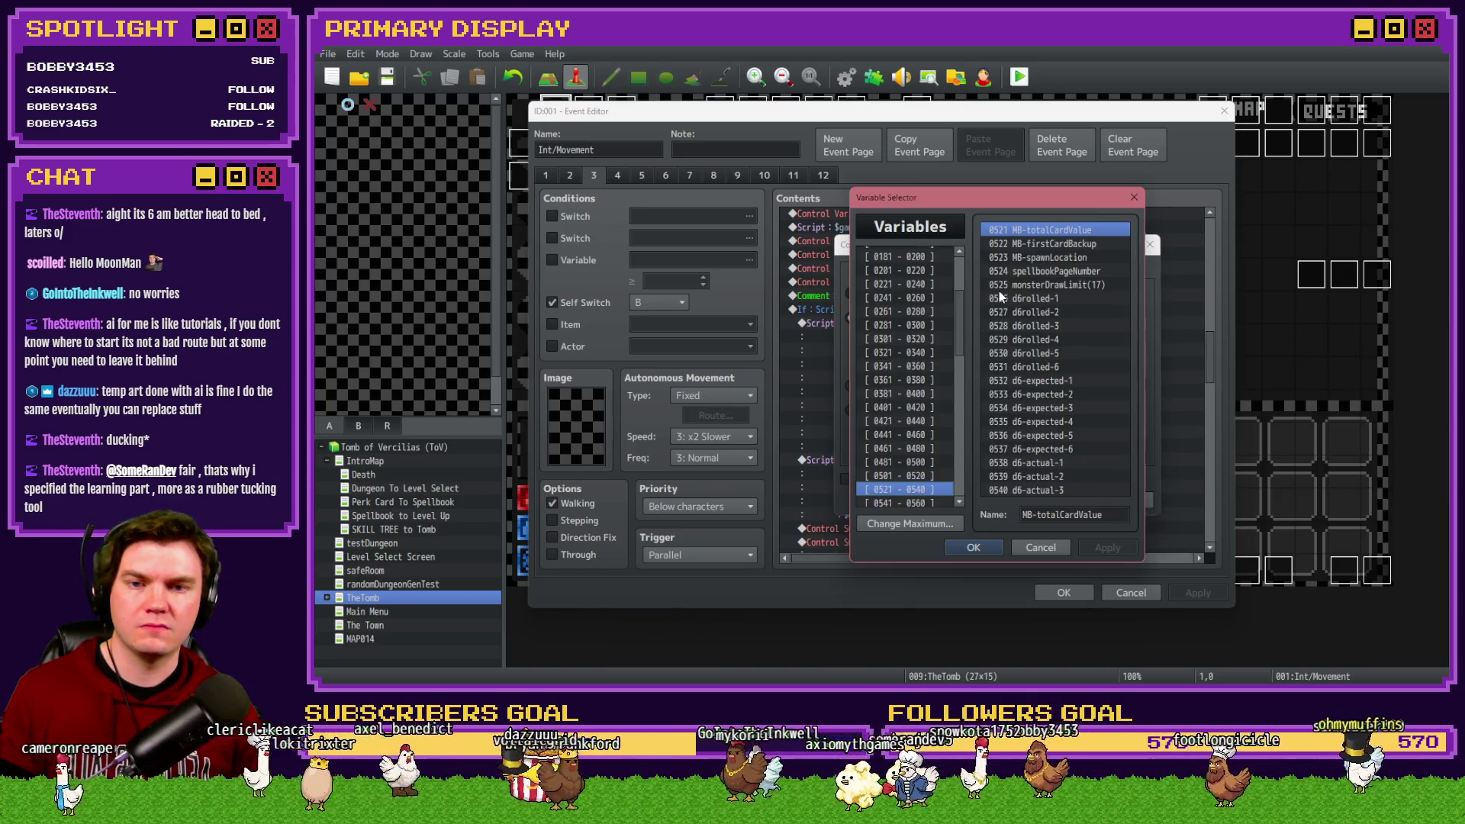
pyautogui.scroll(3, 929, 268)
pyautogui.click(920, 269)
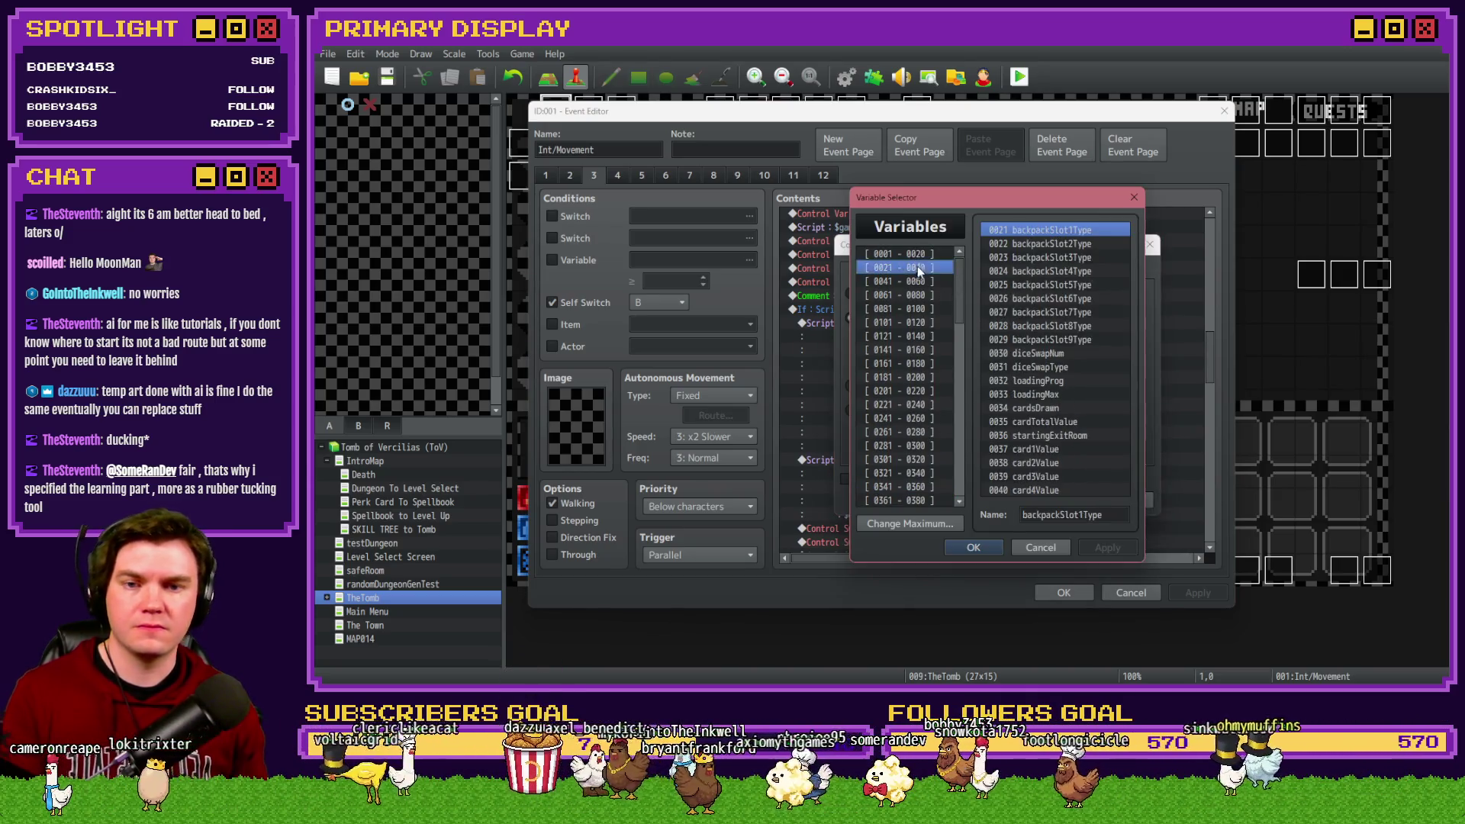
pyautogui.doubleClick(1039, 433)
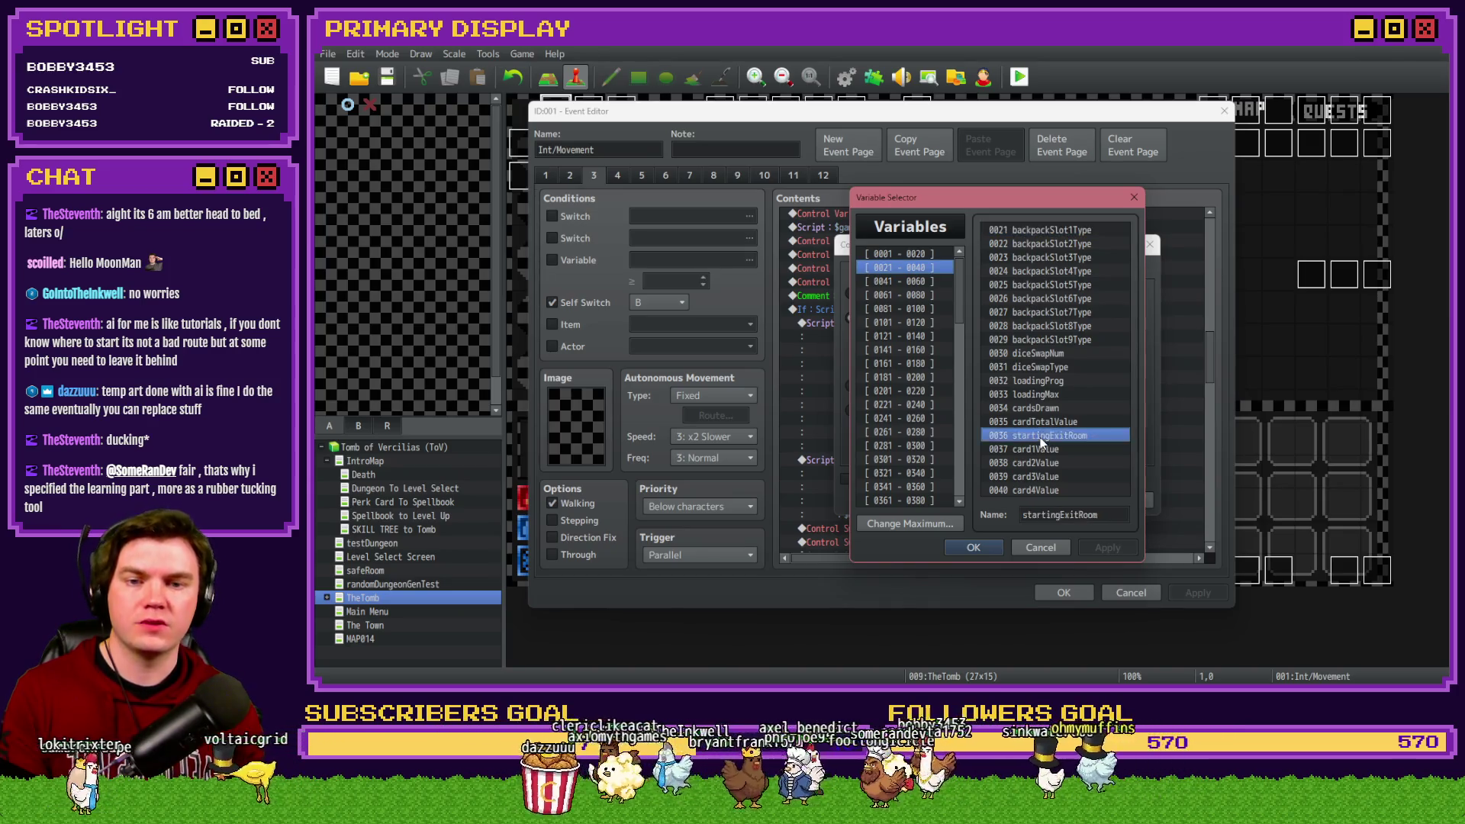
# Step: Compare it against variable 0100 playerLocation and confirm the branch condition
pyautogui.click(953, 361)
pyautogui.click(1061, 361)
pyautogui.click(951, 310)
pyautogui.doubleClick(1042, 489)
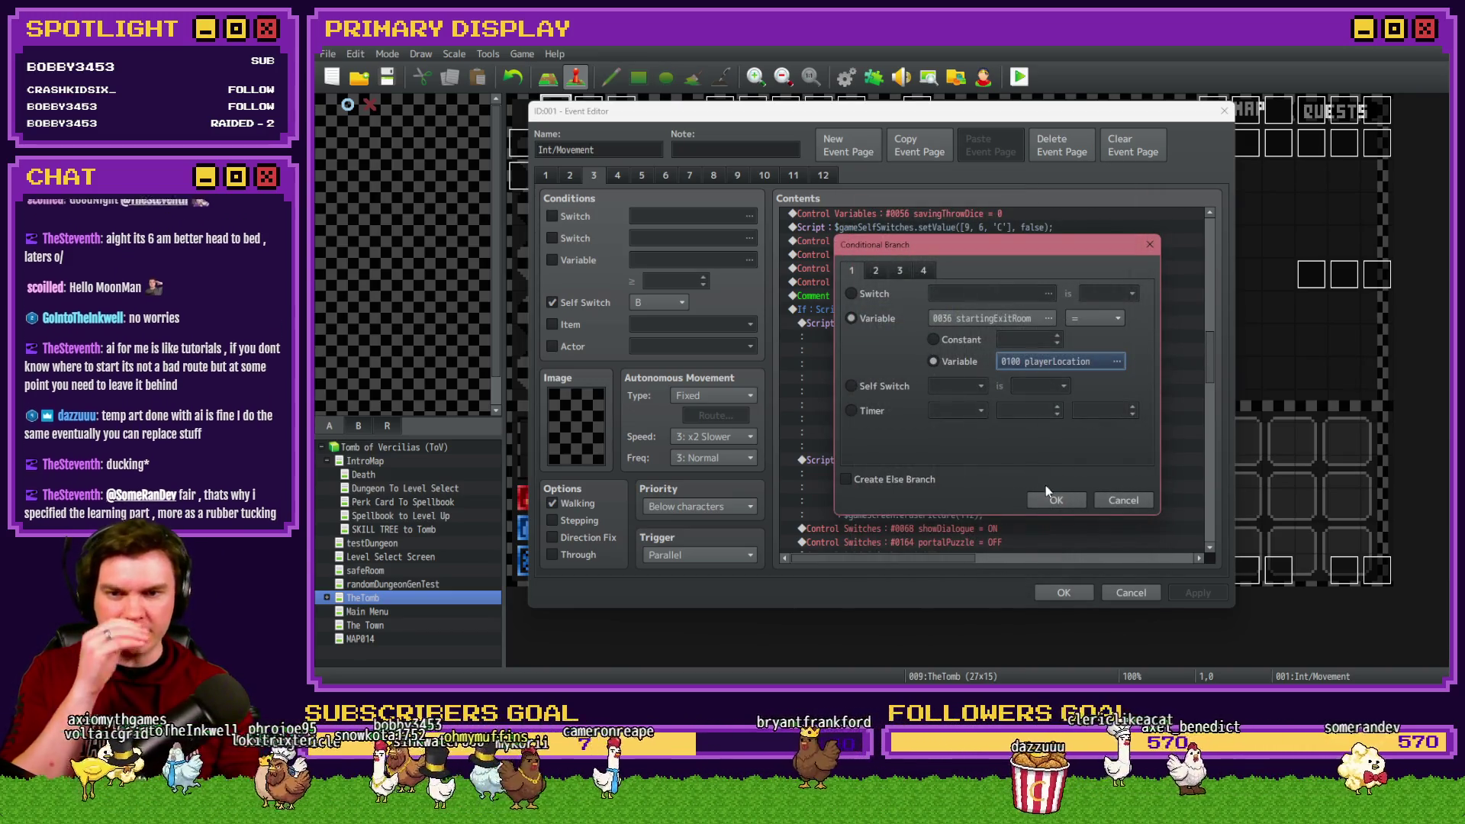
pyautogui.click(1053, 497)
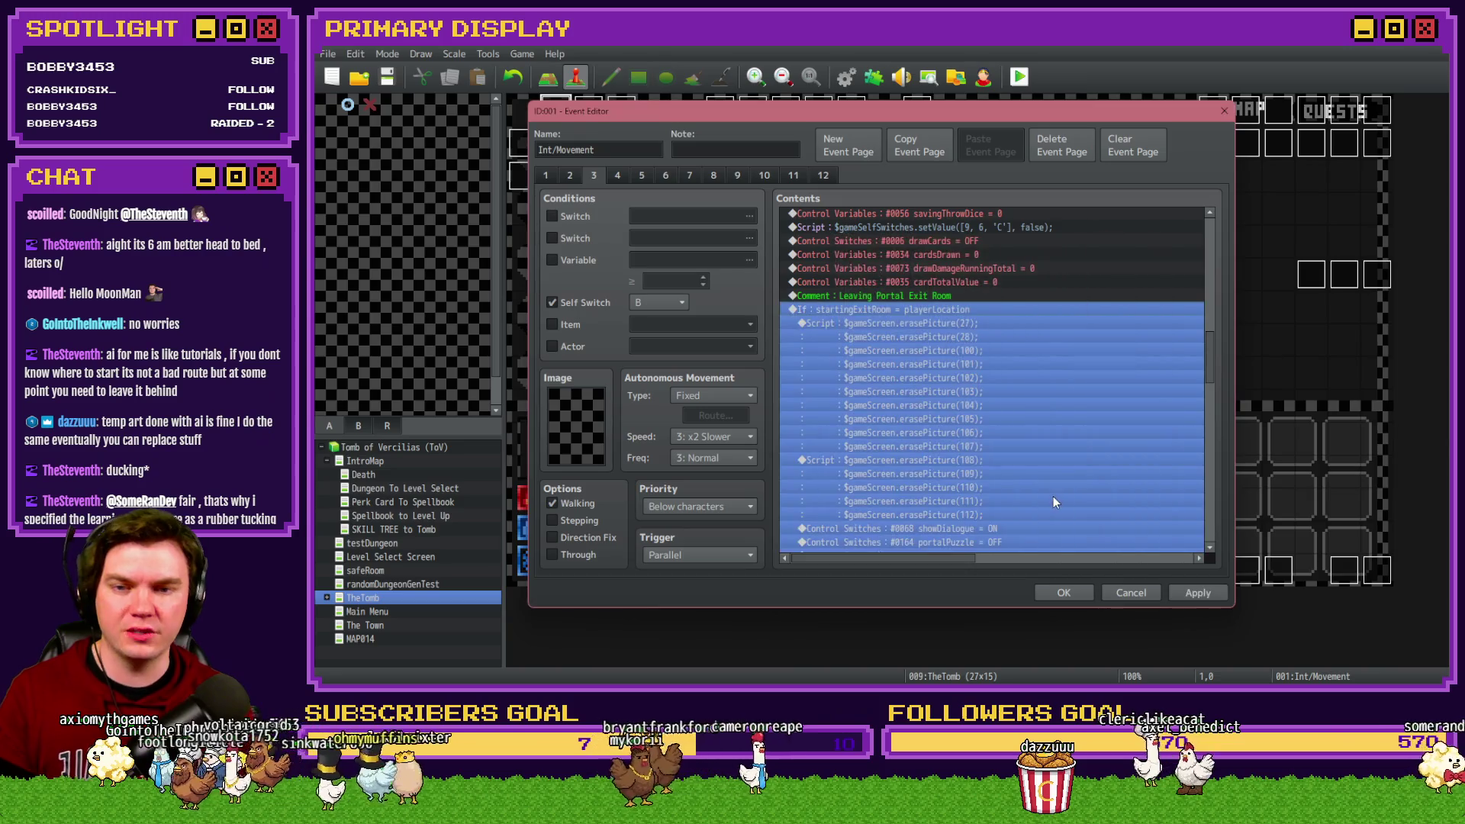
pyautogui.click(948, 323)
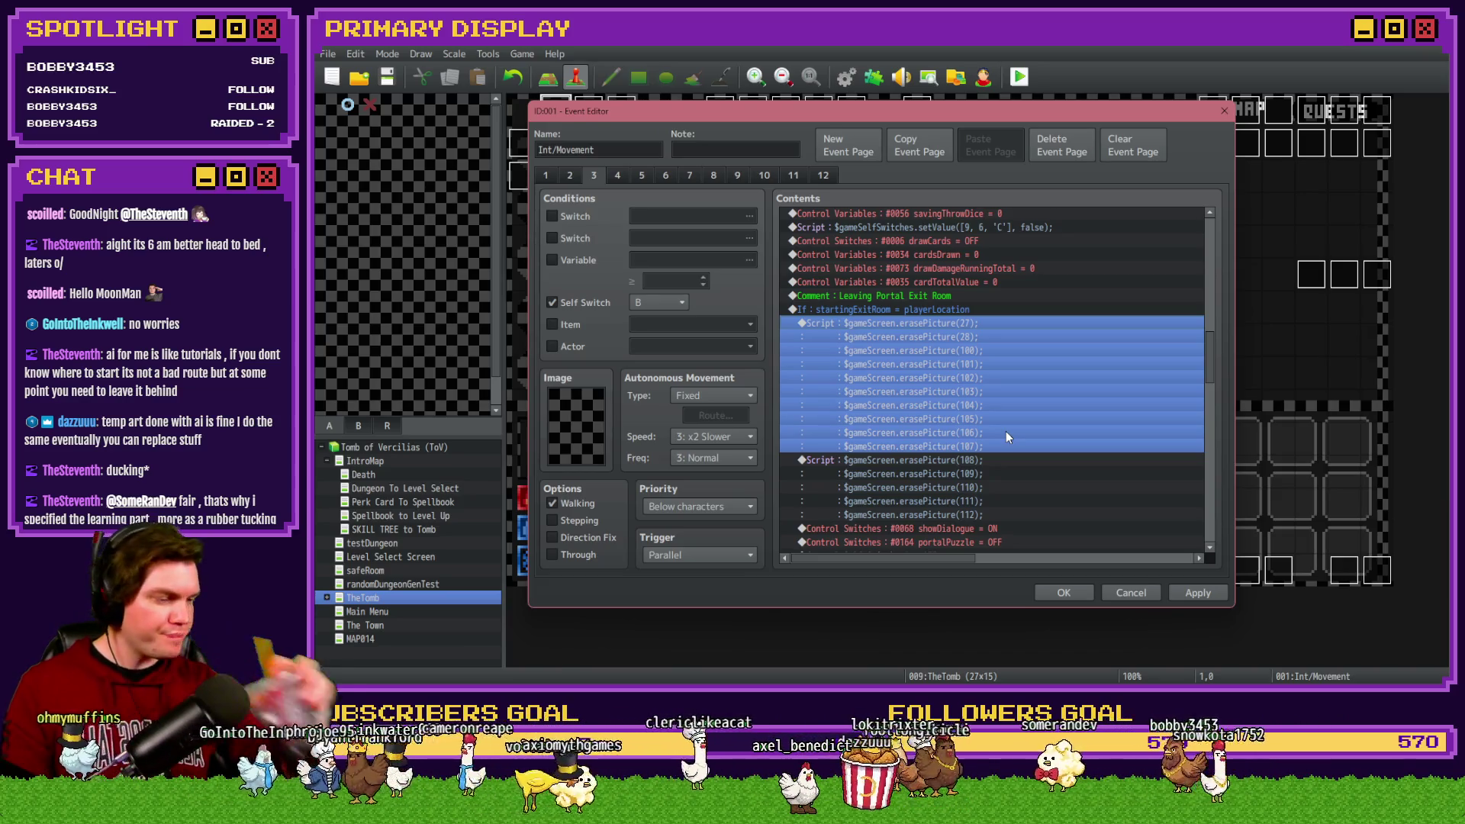
# Step: Apply and save the Int/Movement event edits, then start a playtest
pyautogui.scroll(-5, 973, 418)
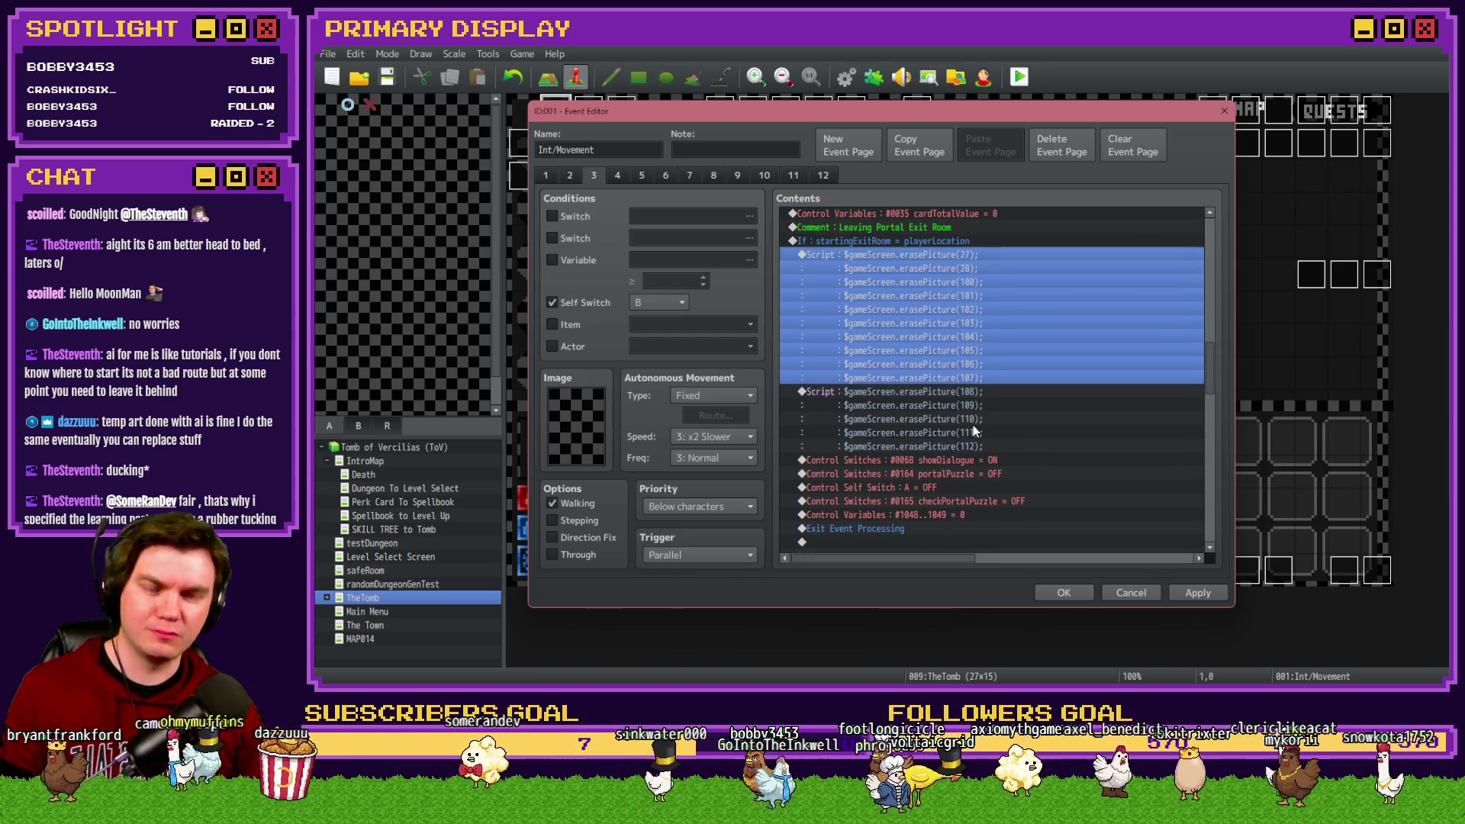
pyautogui.click(1199, 593)
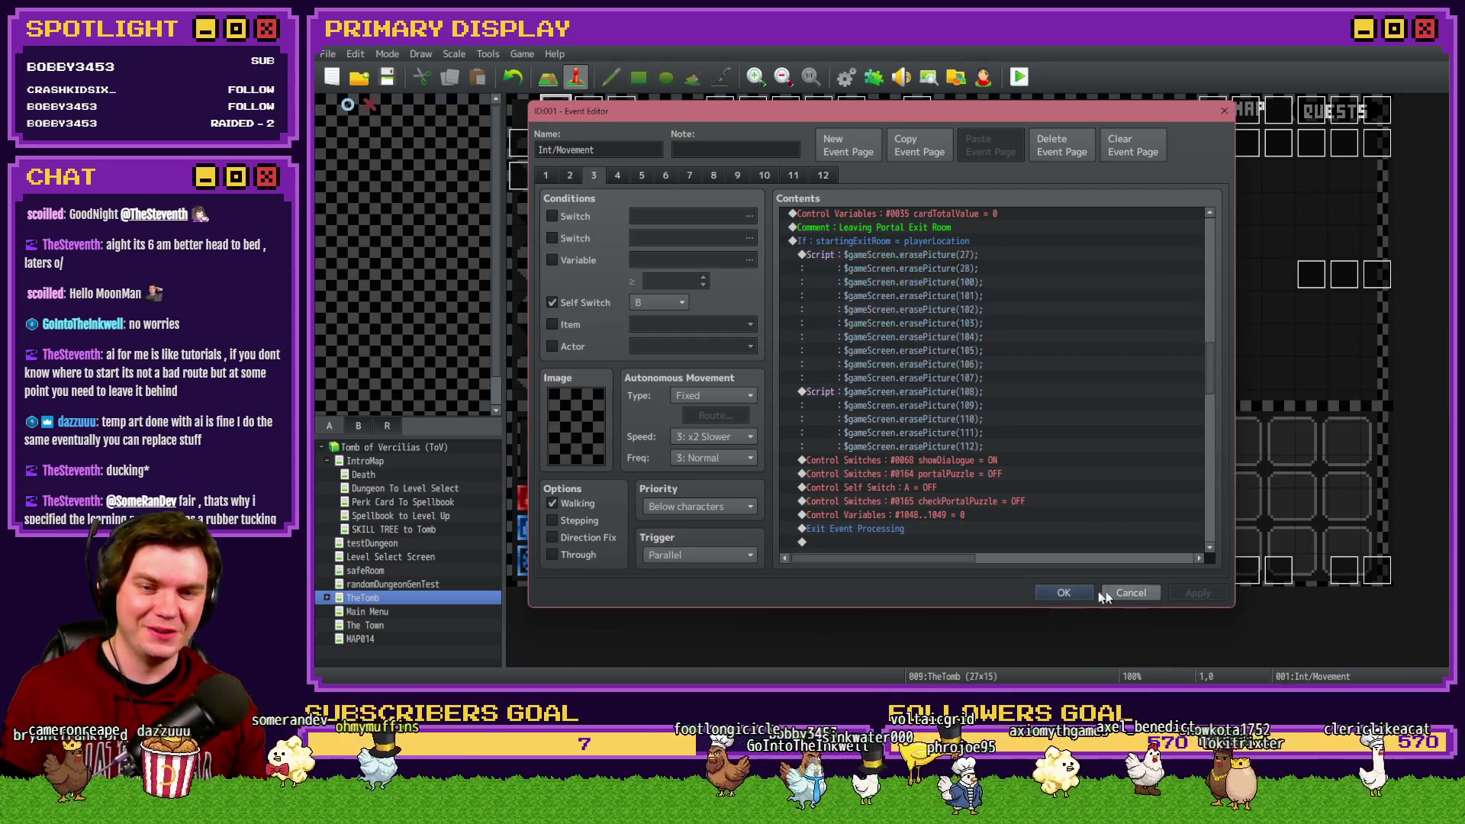
pyautogui.click(1072, 593)
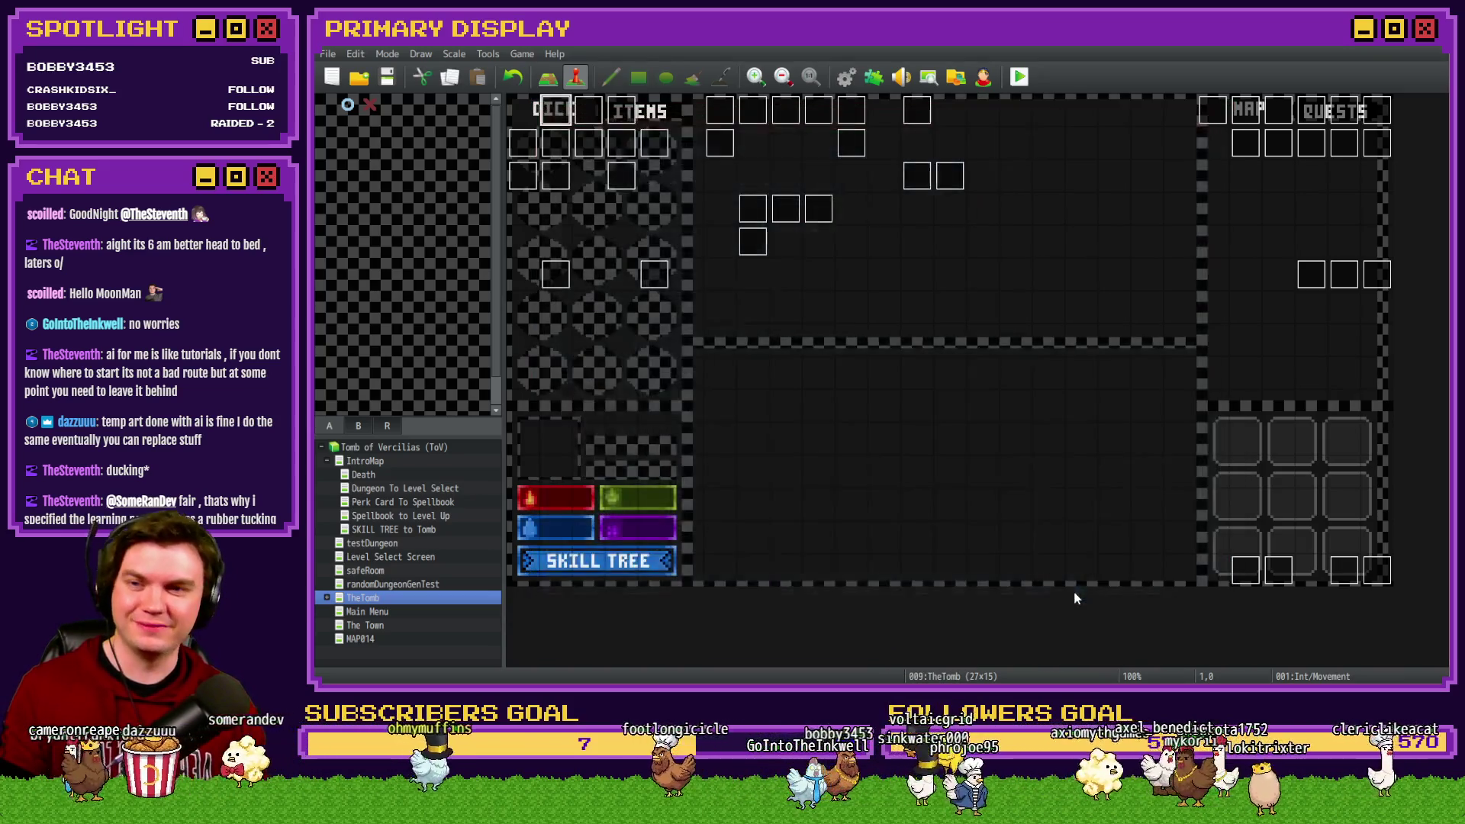
pyautogui.click(1017, 78)
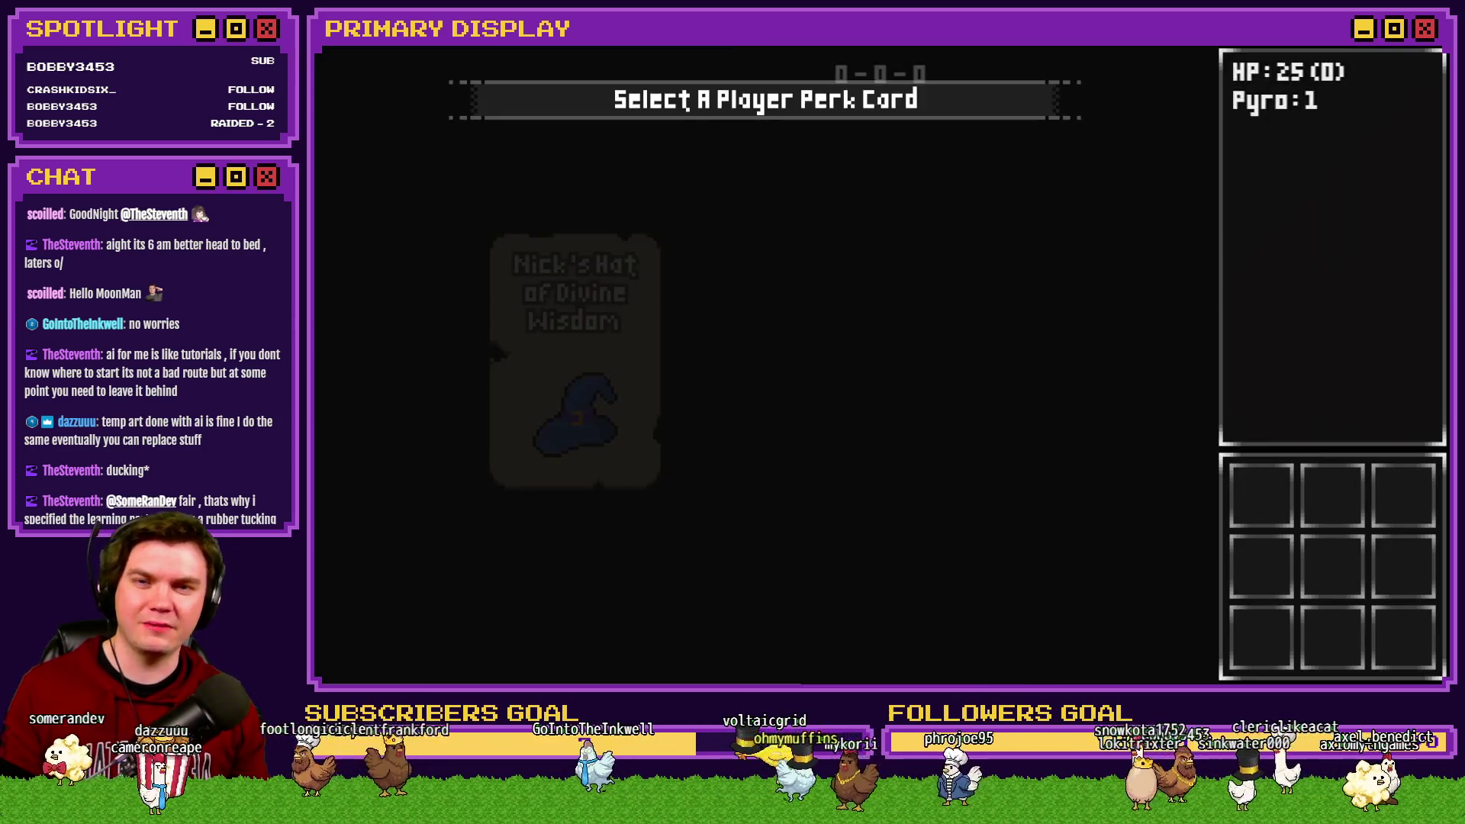
# Step: Take the Mathra's Ale Soaked Gauntlet perk and walk to the locked door
pyautogui.moveTo(795, 277)
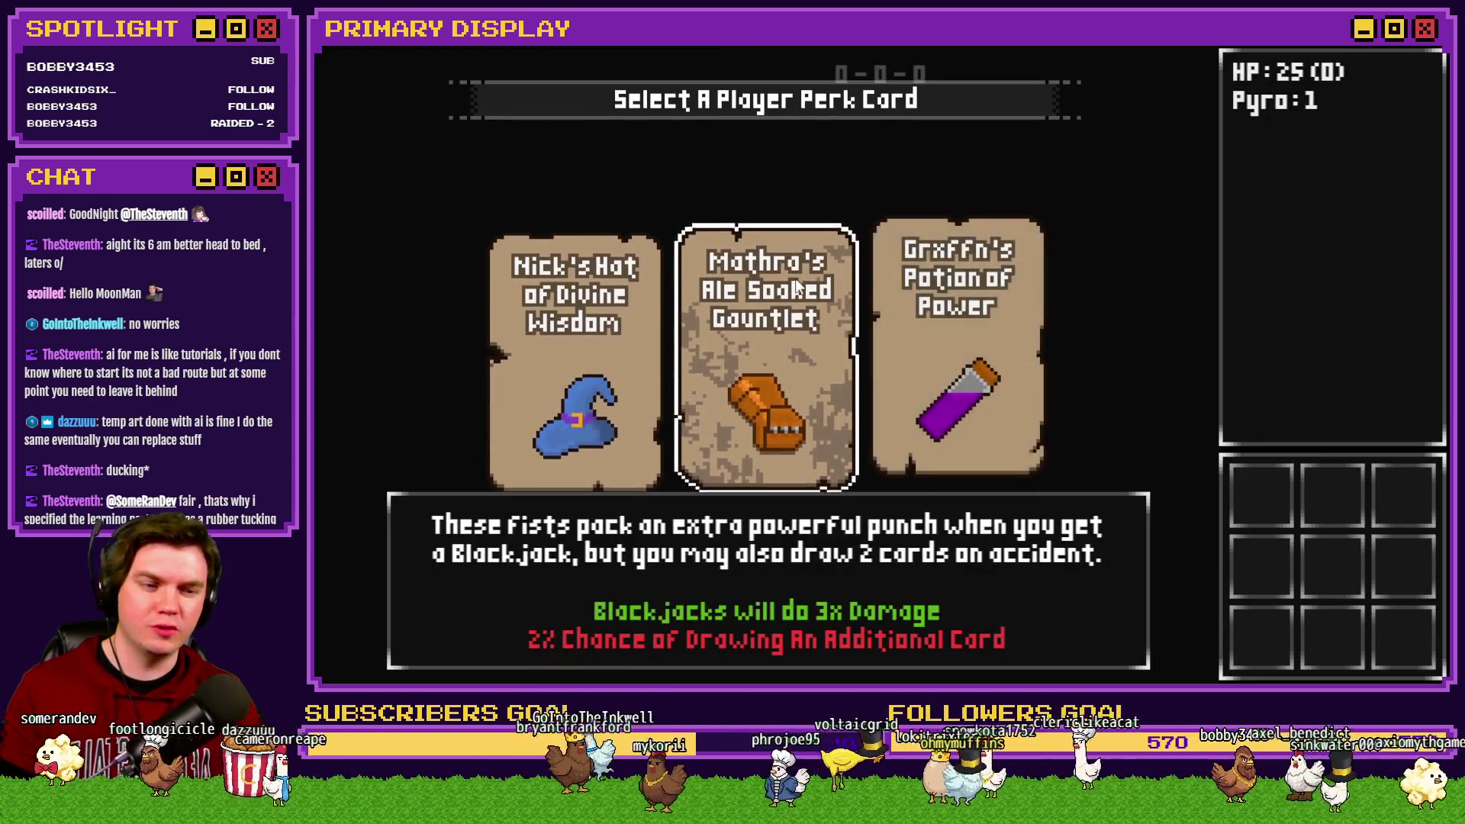
pyautogui.click(795, 278)
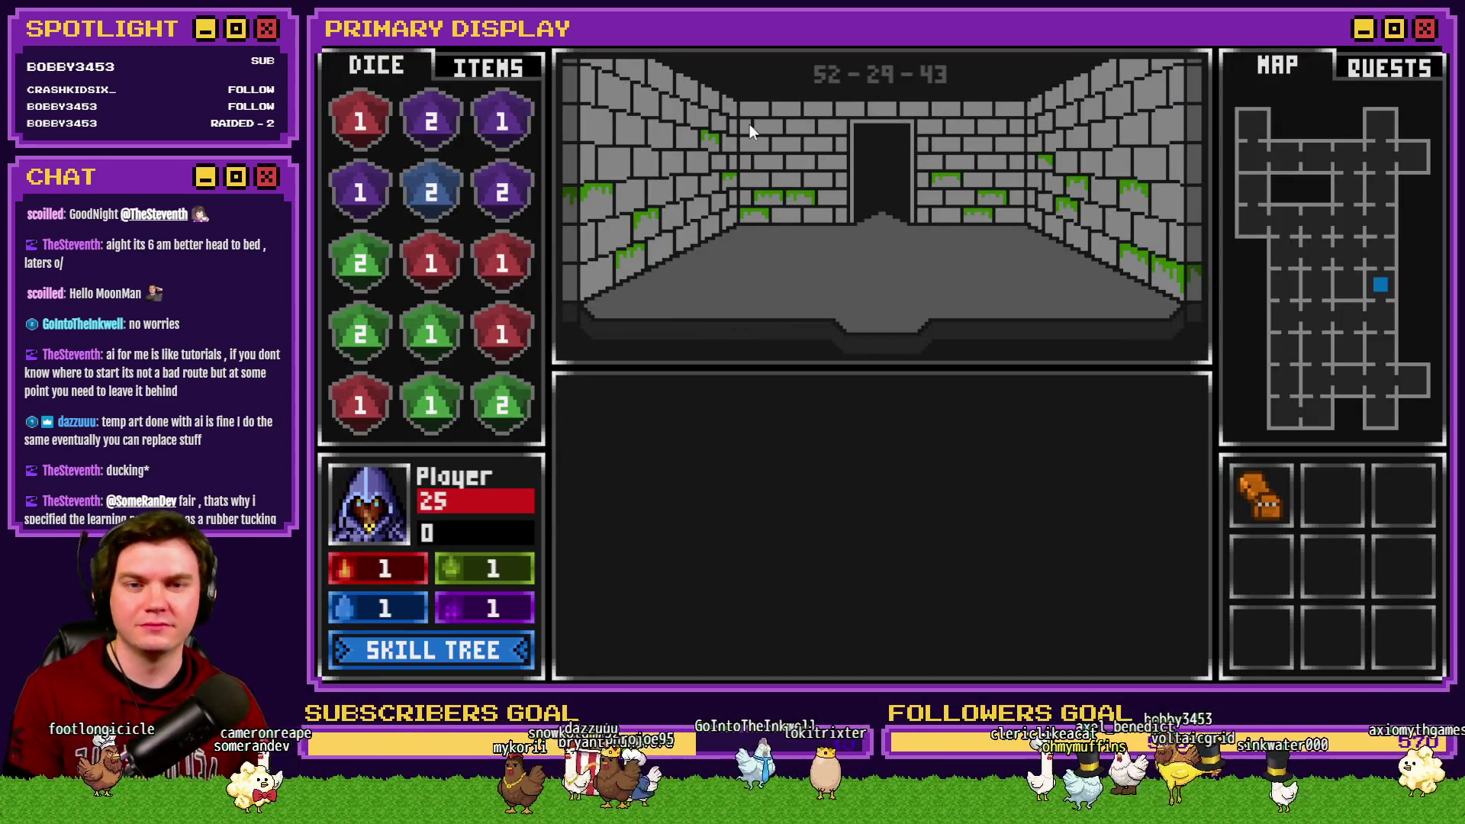
pyautogui.press('w')
pyautogui.press('w')
pyautogui.press('w')
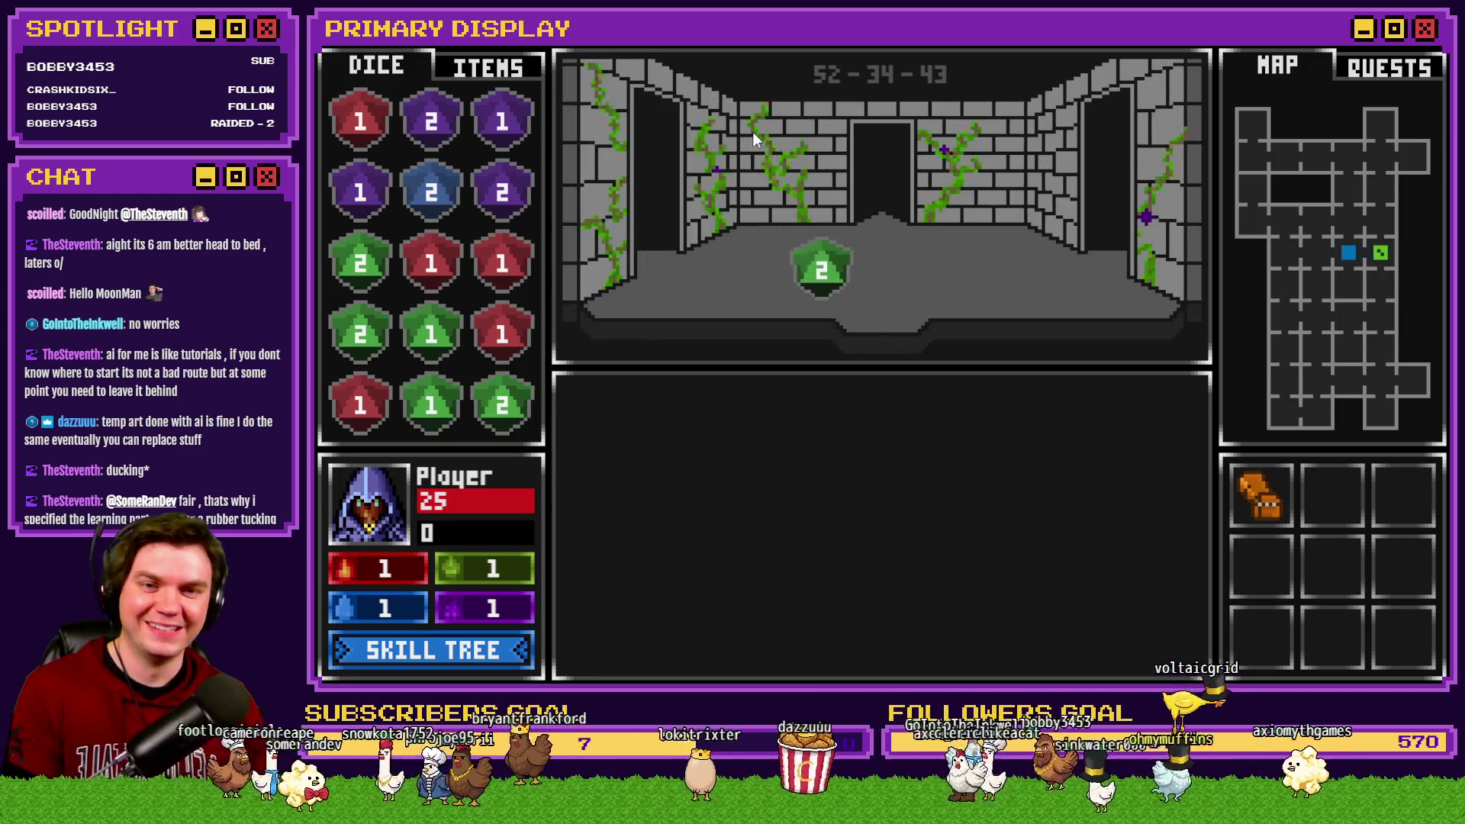
pyautogui.press('w')
pyautogui.press('w')
pyautogui.press('w')
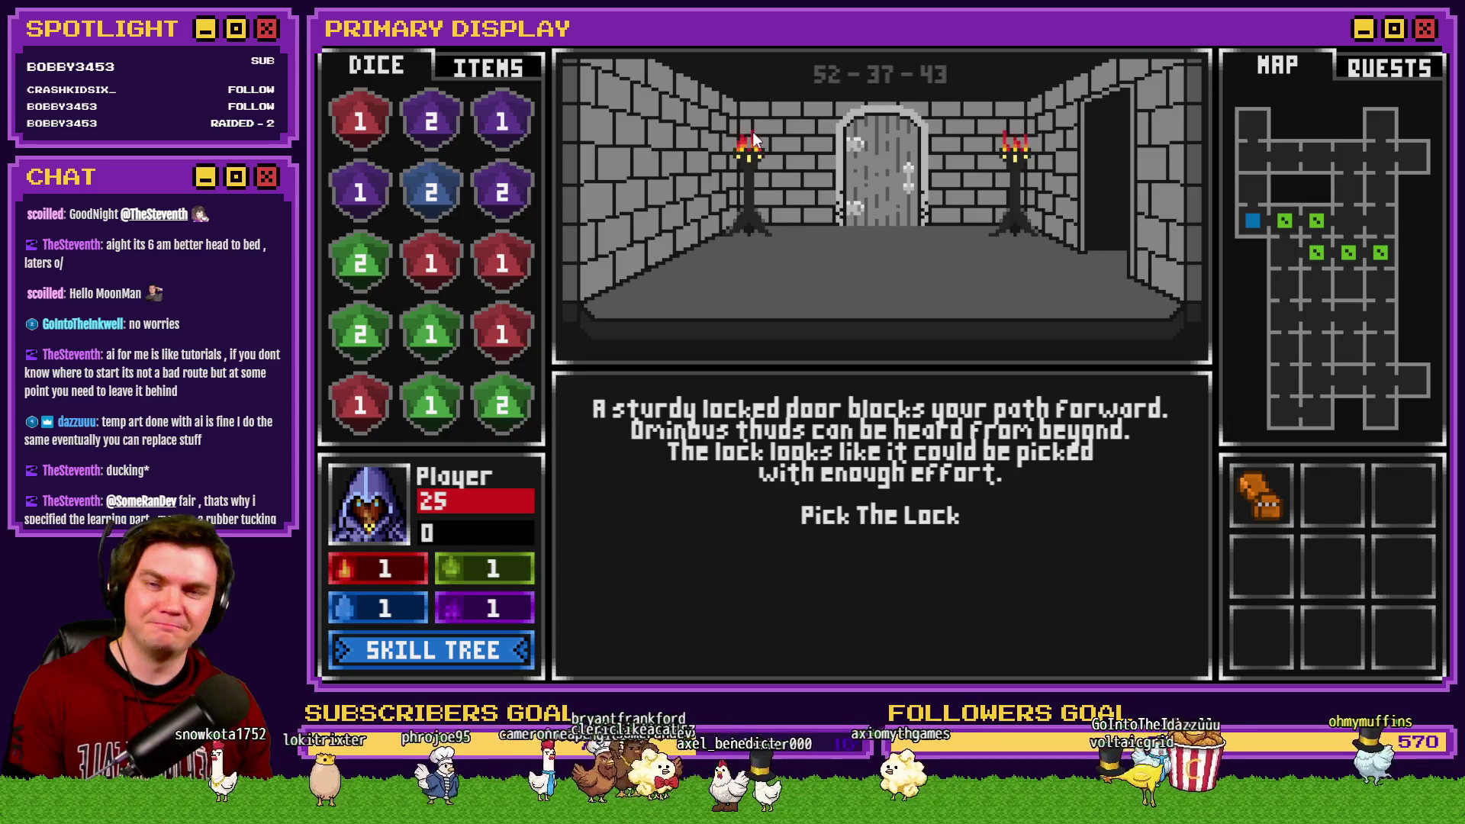
# Step: Pick the lock by clearing red, blue and purple gem chains, then close the game
pyautogui.click(889, 519)
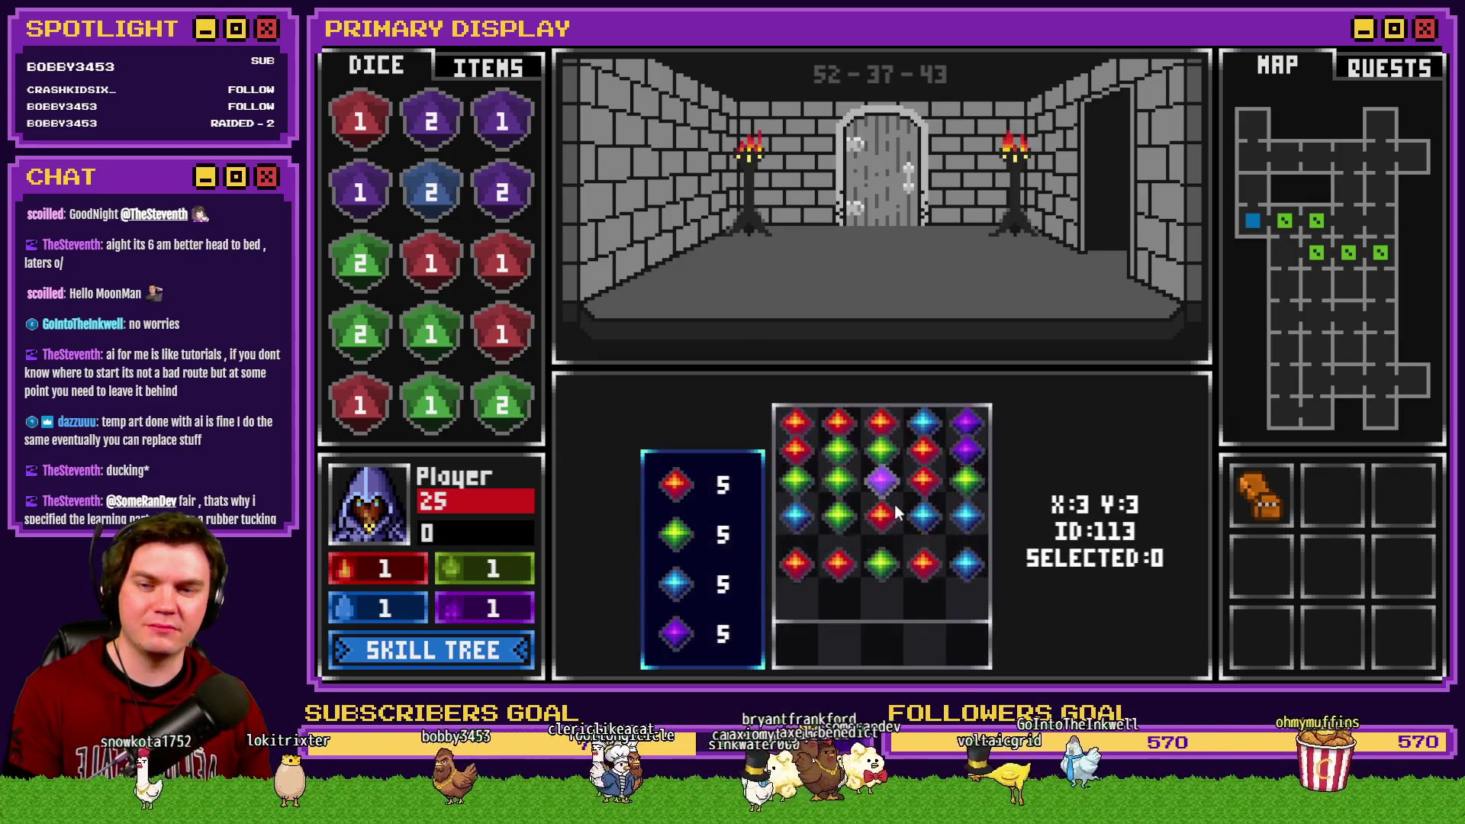
pyautogui.click(837, 504)
pyautogui.click(842, 553)
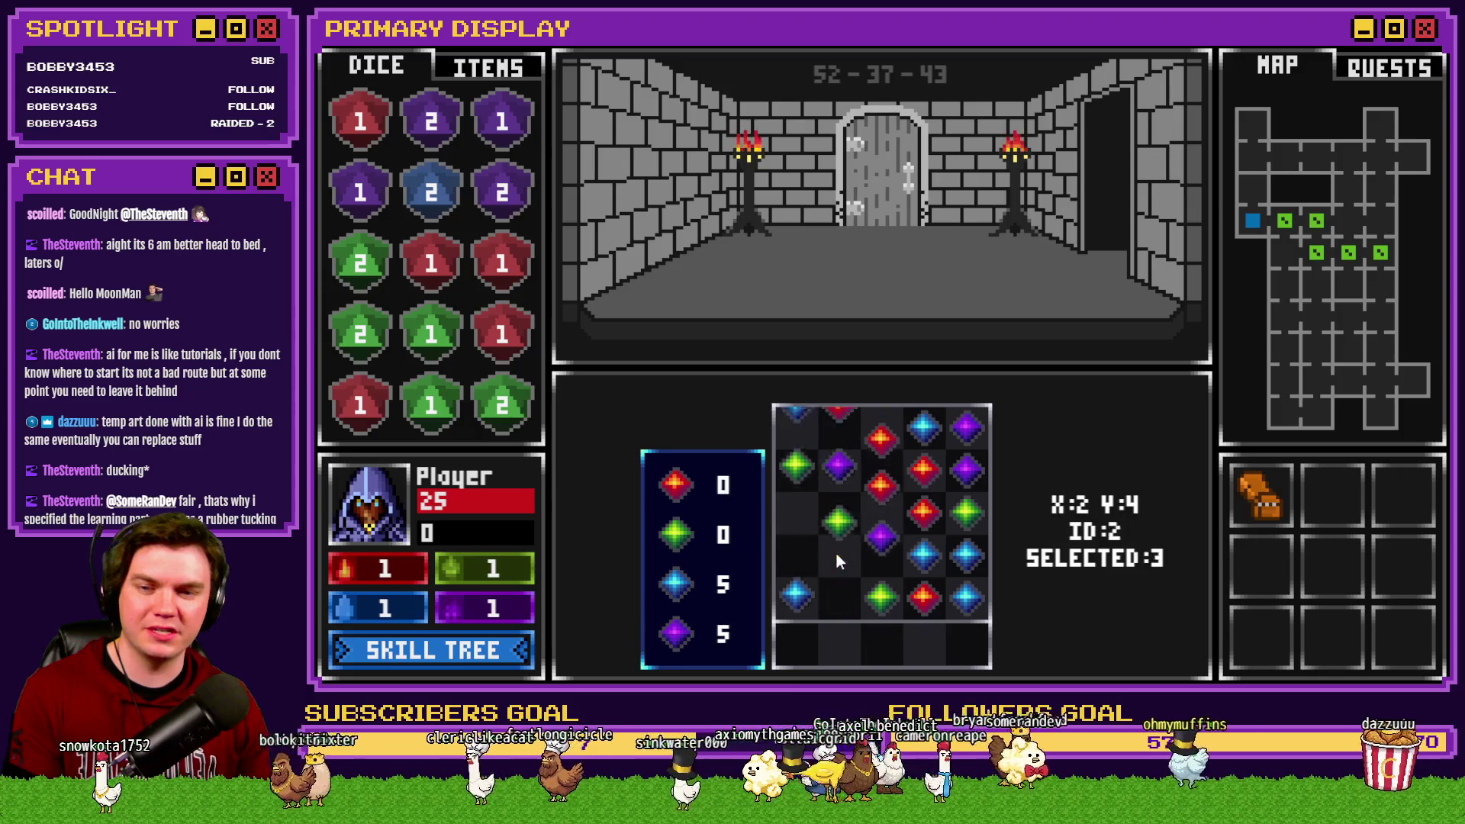
pyautogui.click(920, 570)
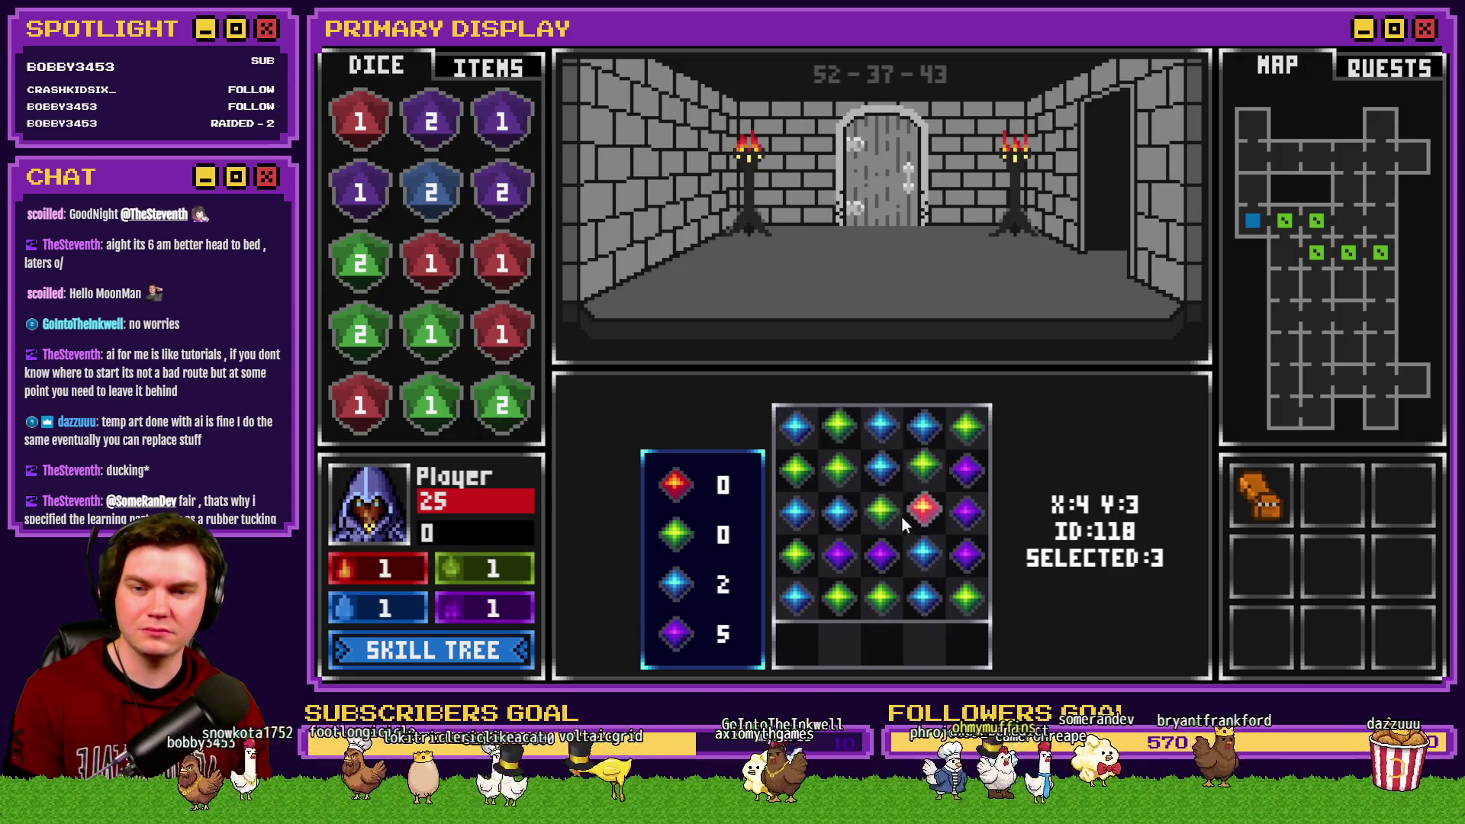
pyautogui.click(881, 469)
pyautogui.click(838, 513)
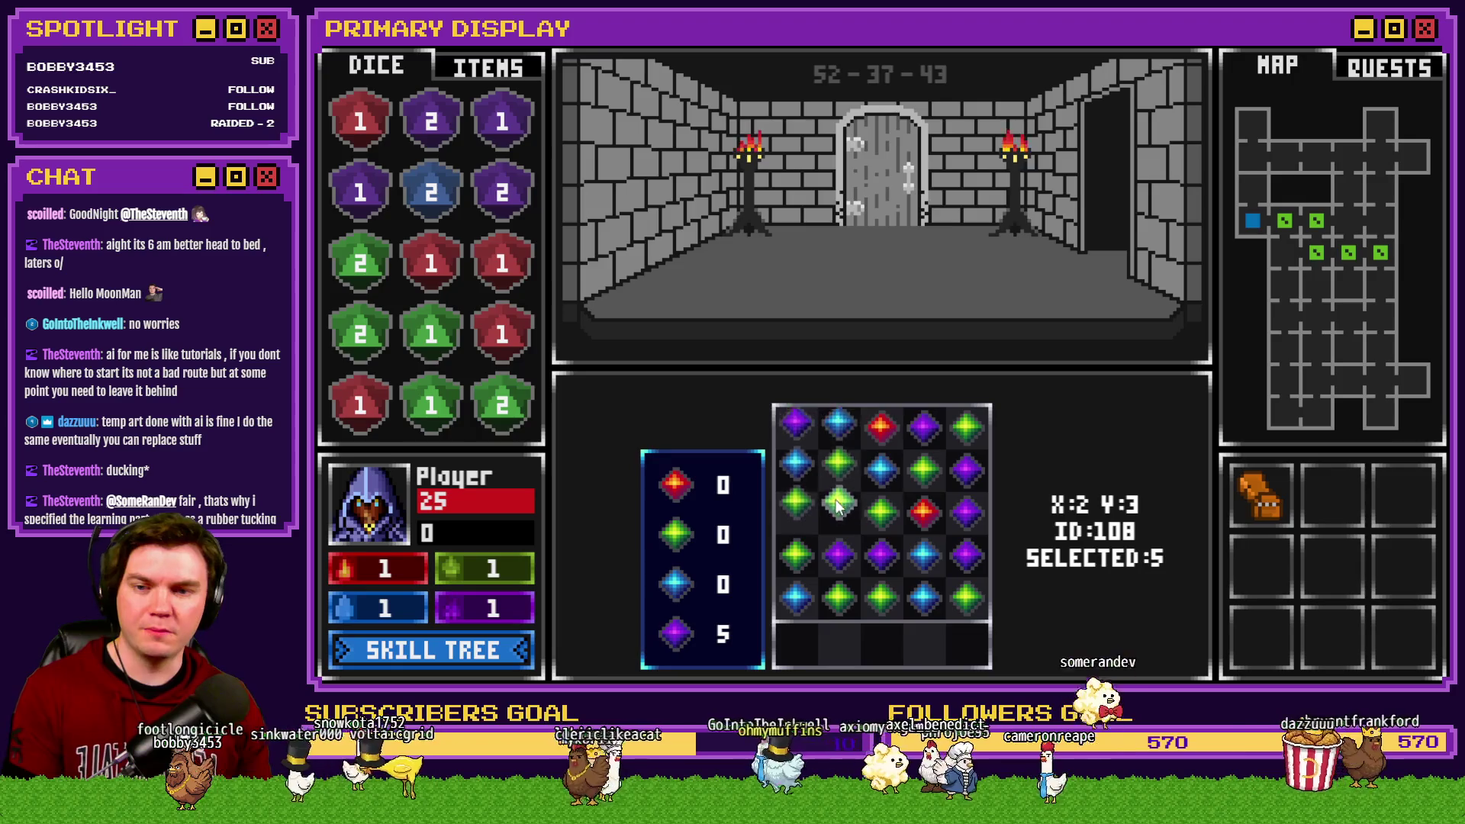
pyautogui.click(965, 510)
pyautogui.click(960, 508)
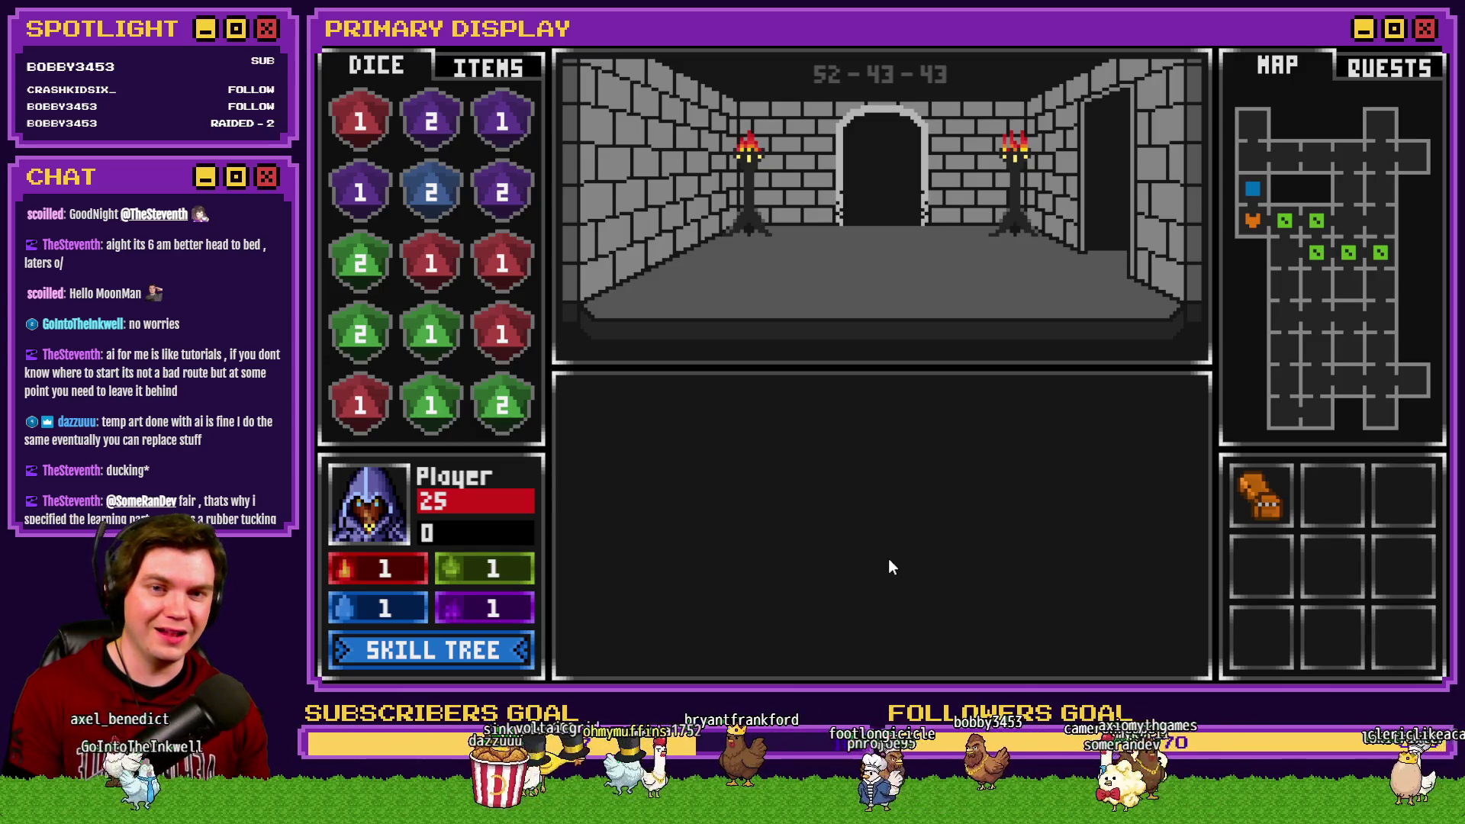
pyautogui.click(1434, 48)
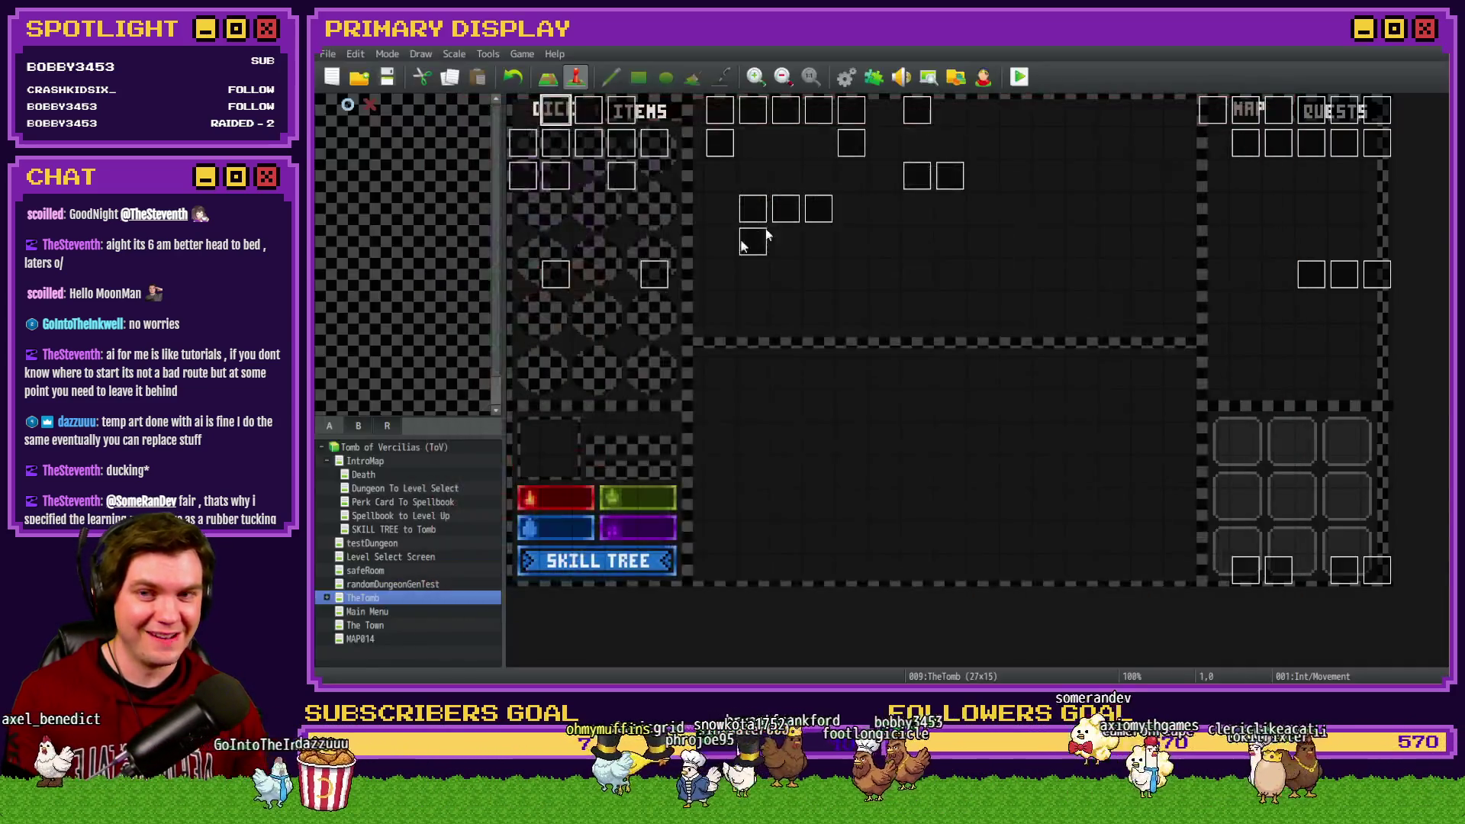
# Step: Open the Int/Movement event at page 3 and scroll to the portal-exit branch
pyautogui.doubleClick(562, 149)
pyautogui.click(569, 174)
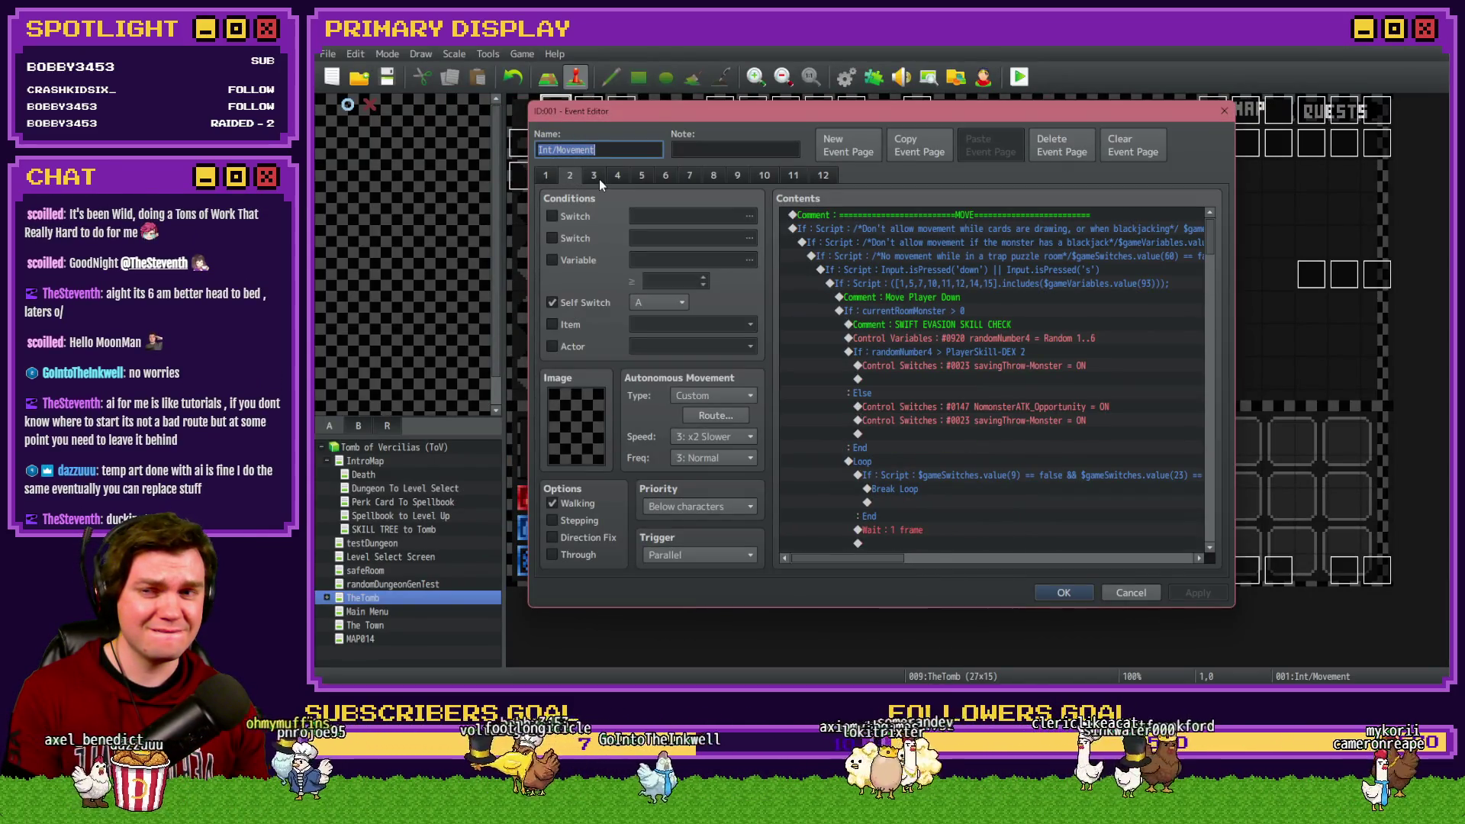
pyautogui.click(598, 179)
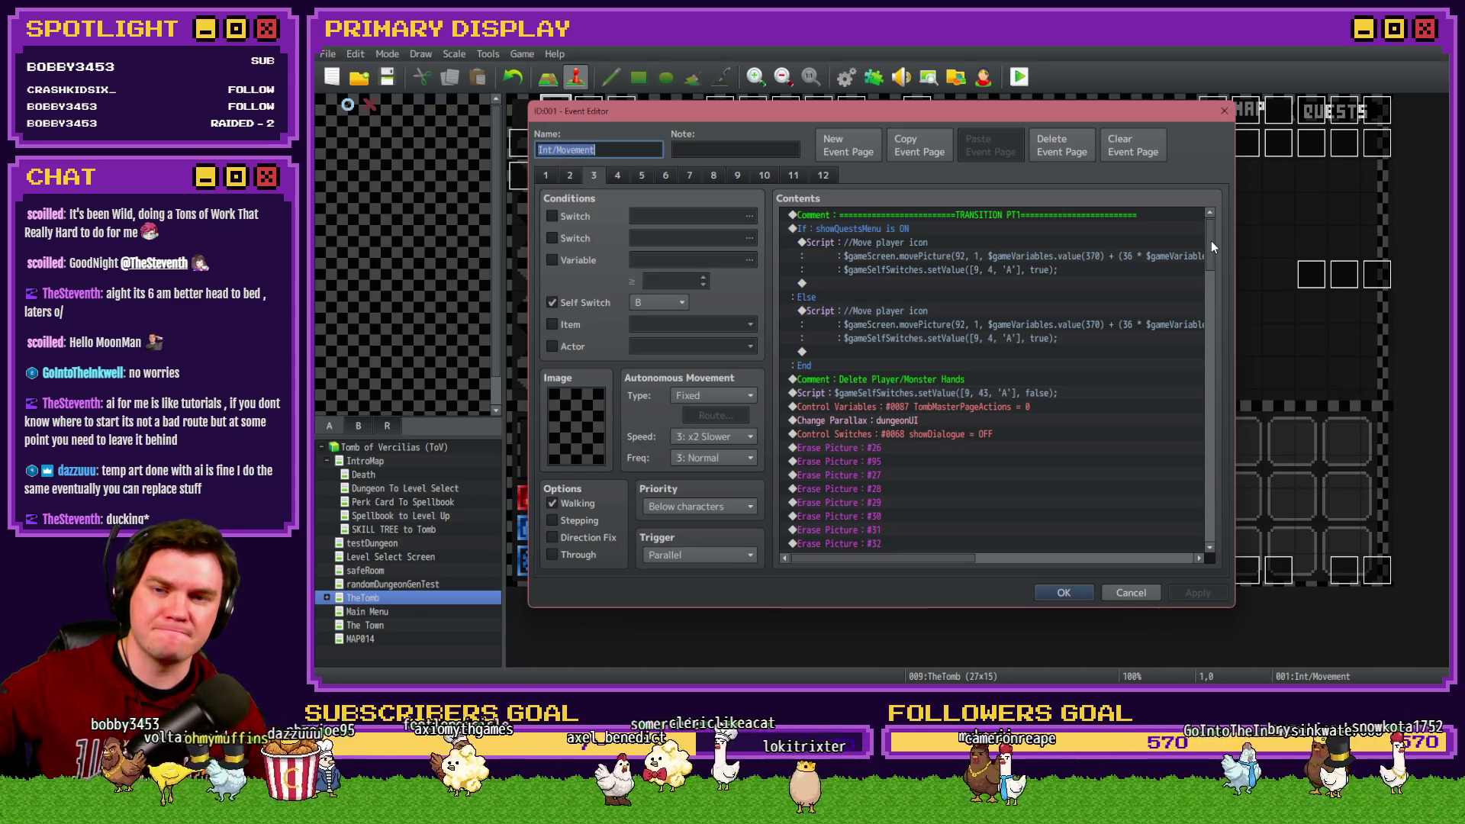
pyautogui.moveTo(1210, 242); pyautogui.dragTo(1204, 360)
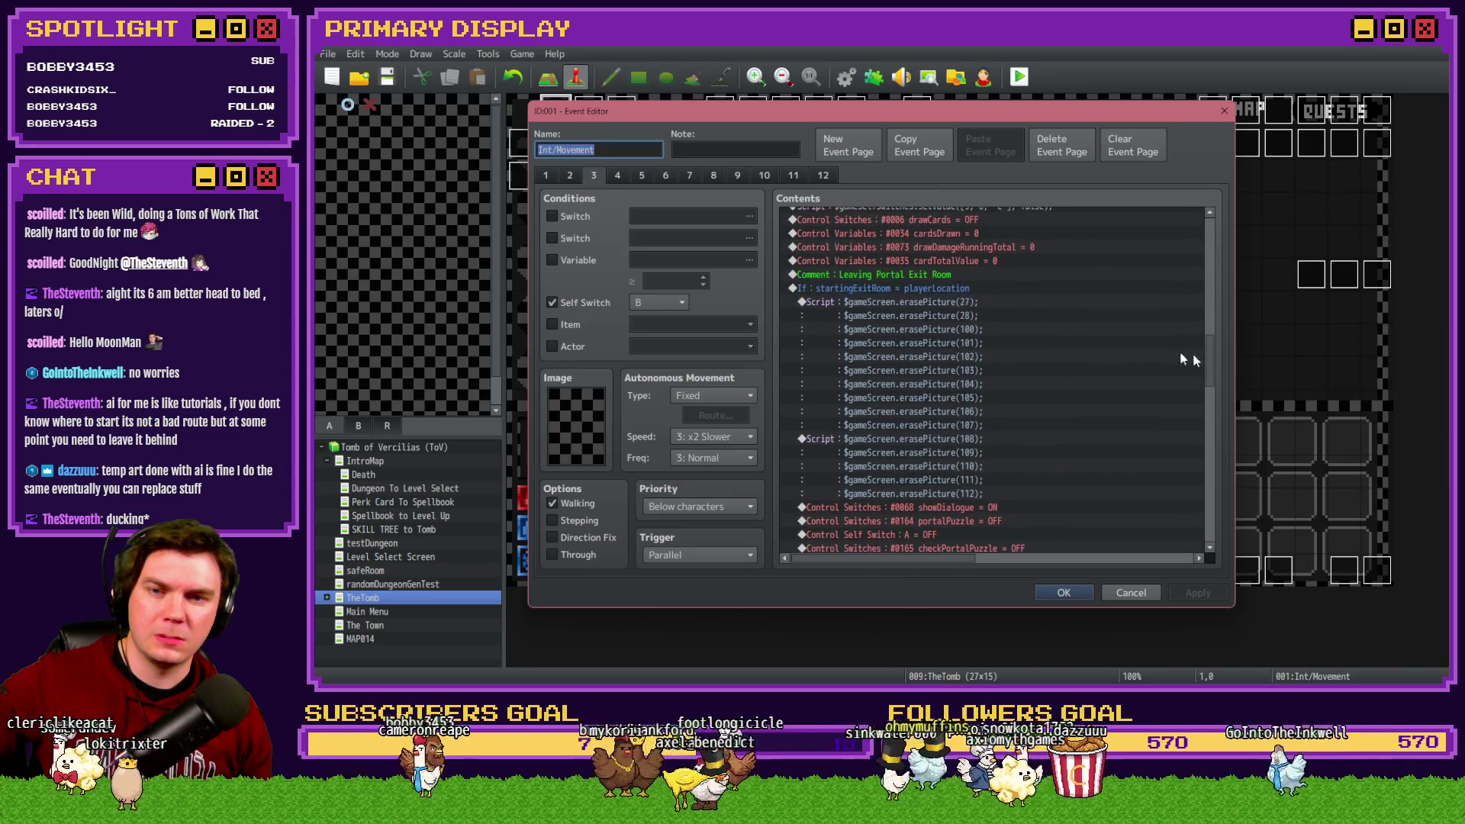
# Step: Delete Exit Event Processing from the branch, save the event, and start a playtest
pyautogui.moveTo(950, 267); pyautogui.dragTo(946, 295)
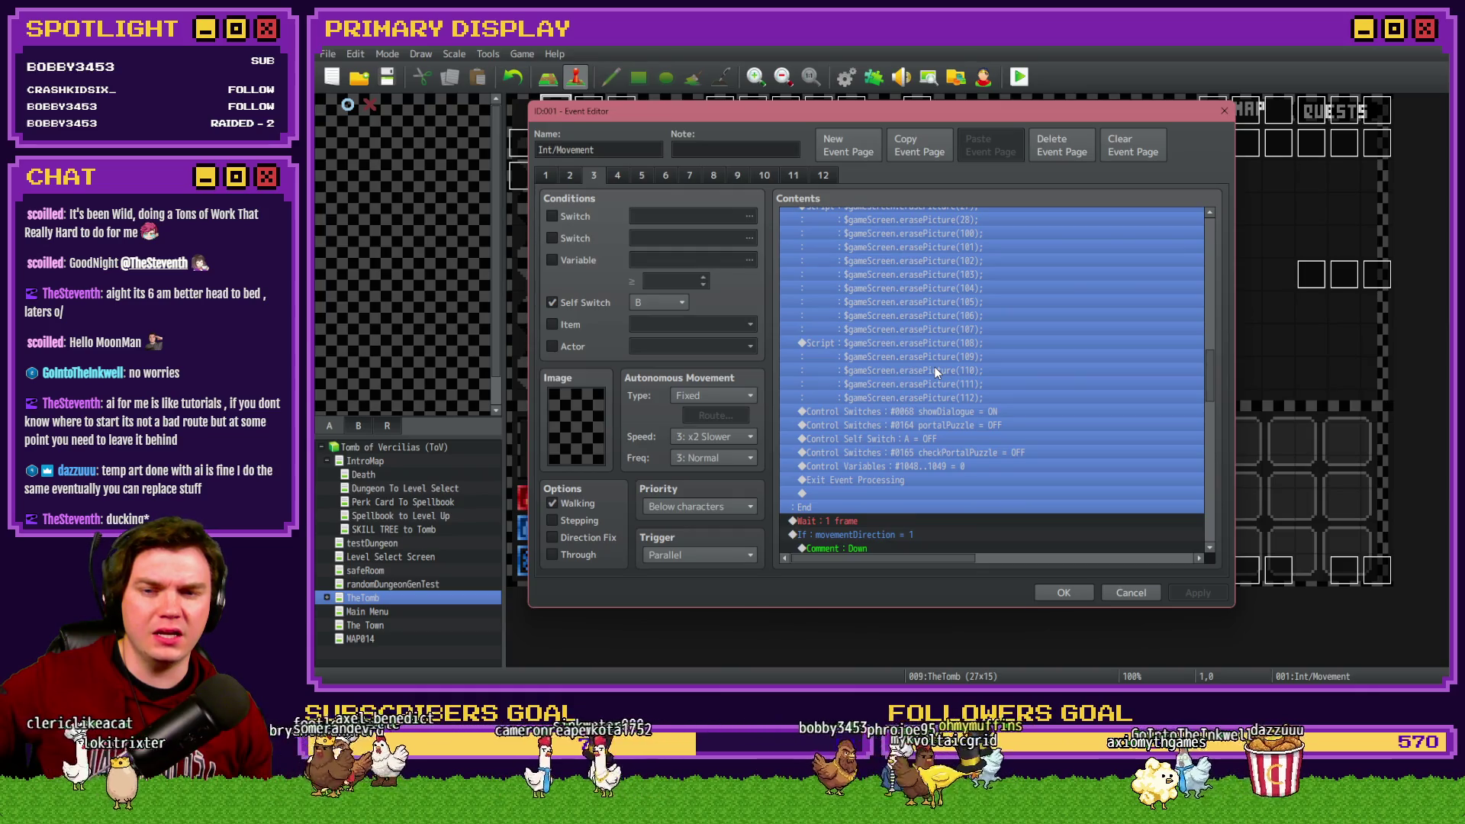
pyautogui.scroll(-3, 934, 366)
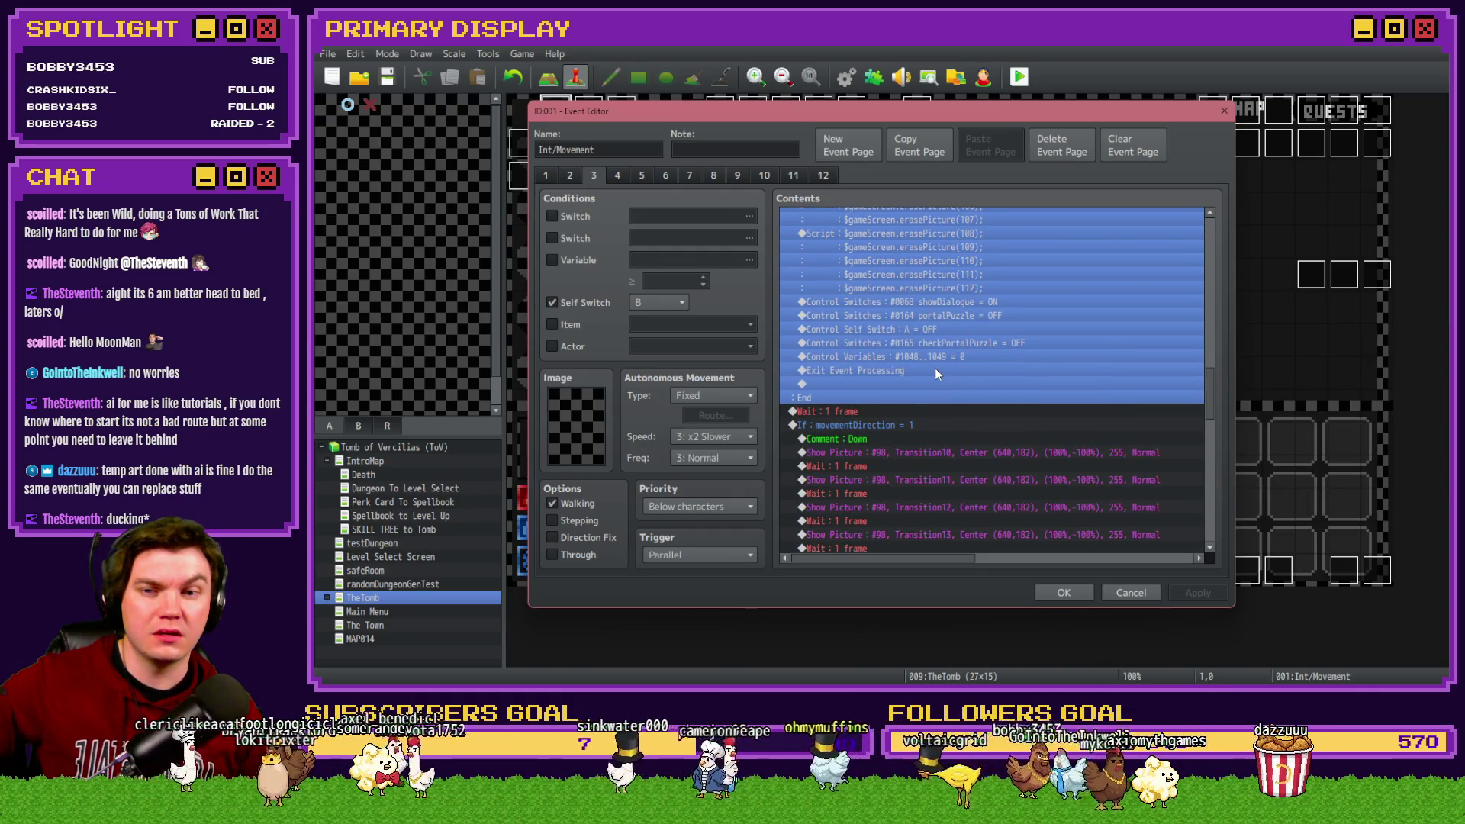
pyautogui.click(959, 329)
pyautogui.click(960, 342)
pyautogui.click(960, 356)
pyautogui.click(939, 370)
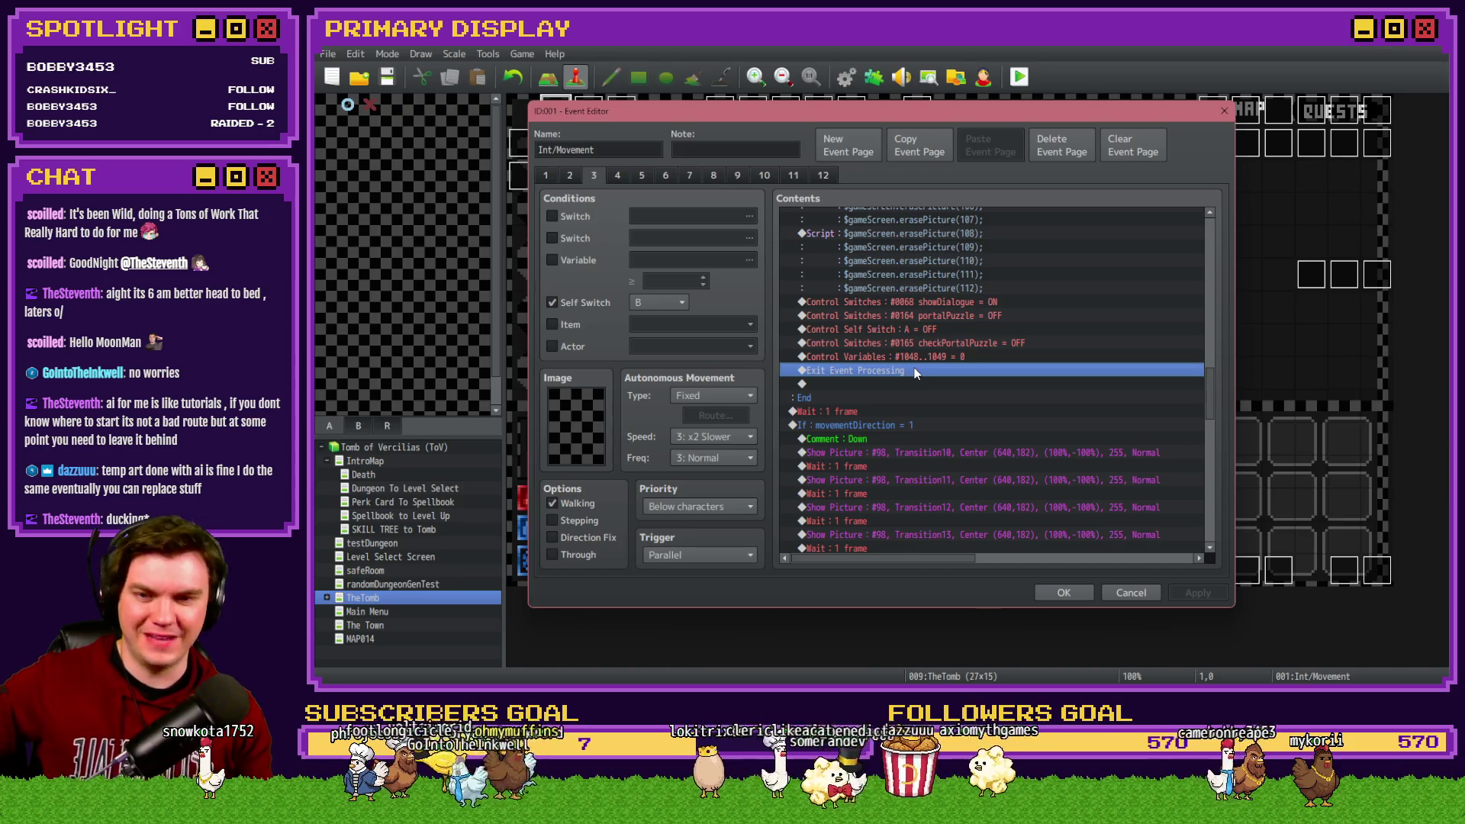
pyautogui.press('Delete')
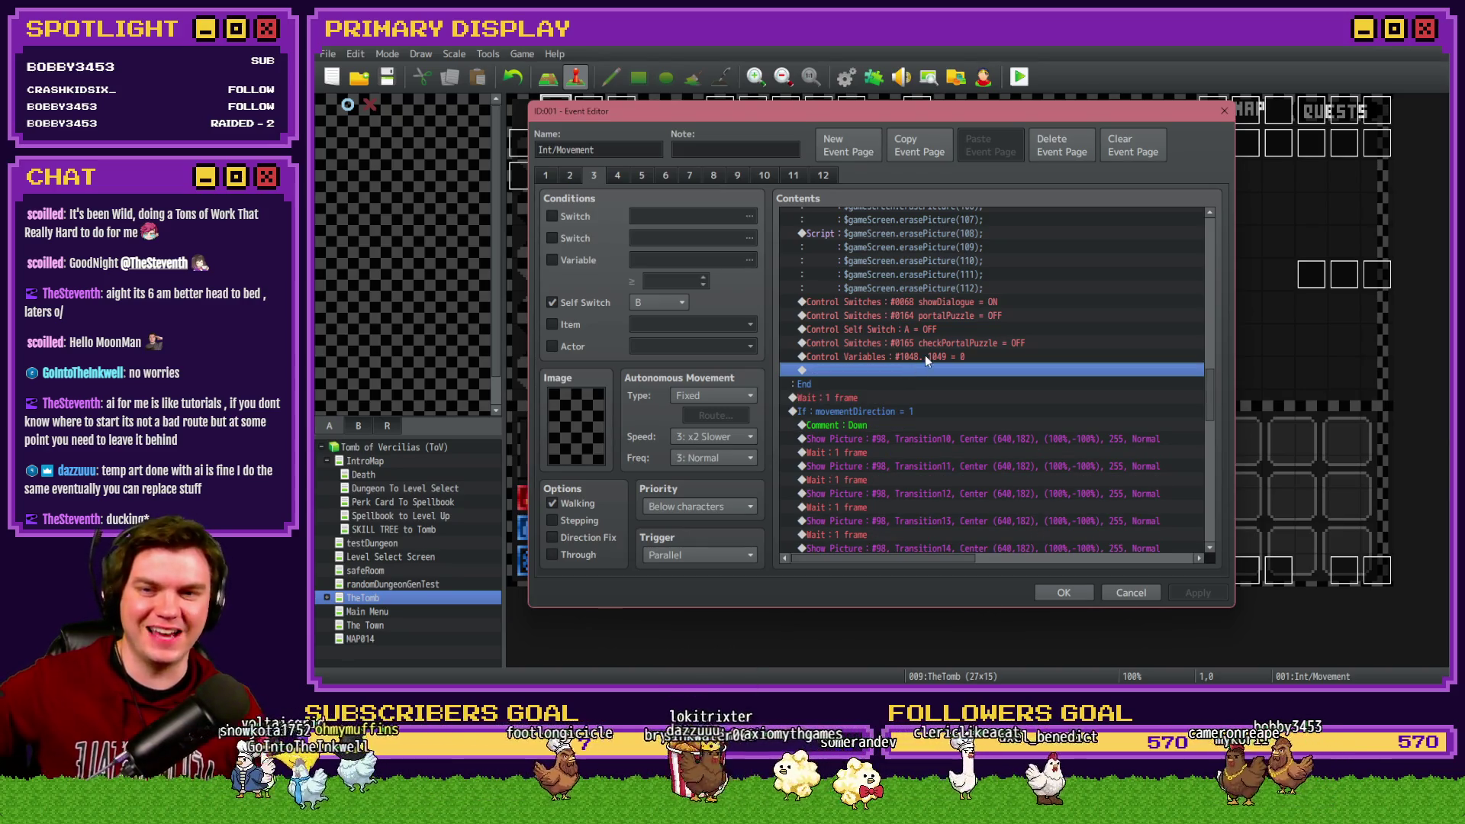
pyautogui.click(1054, 591)
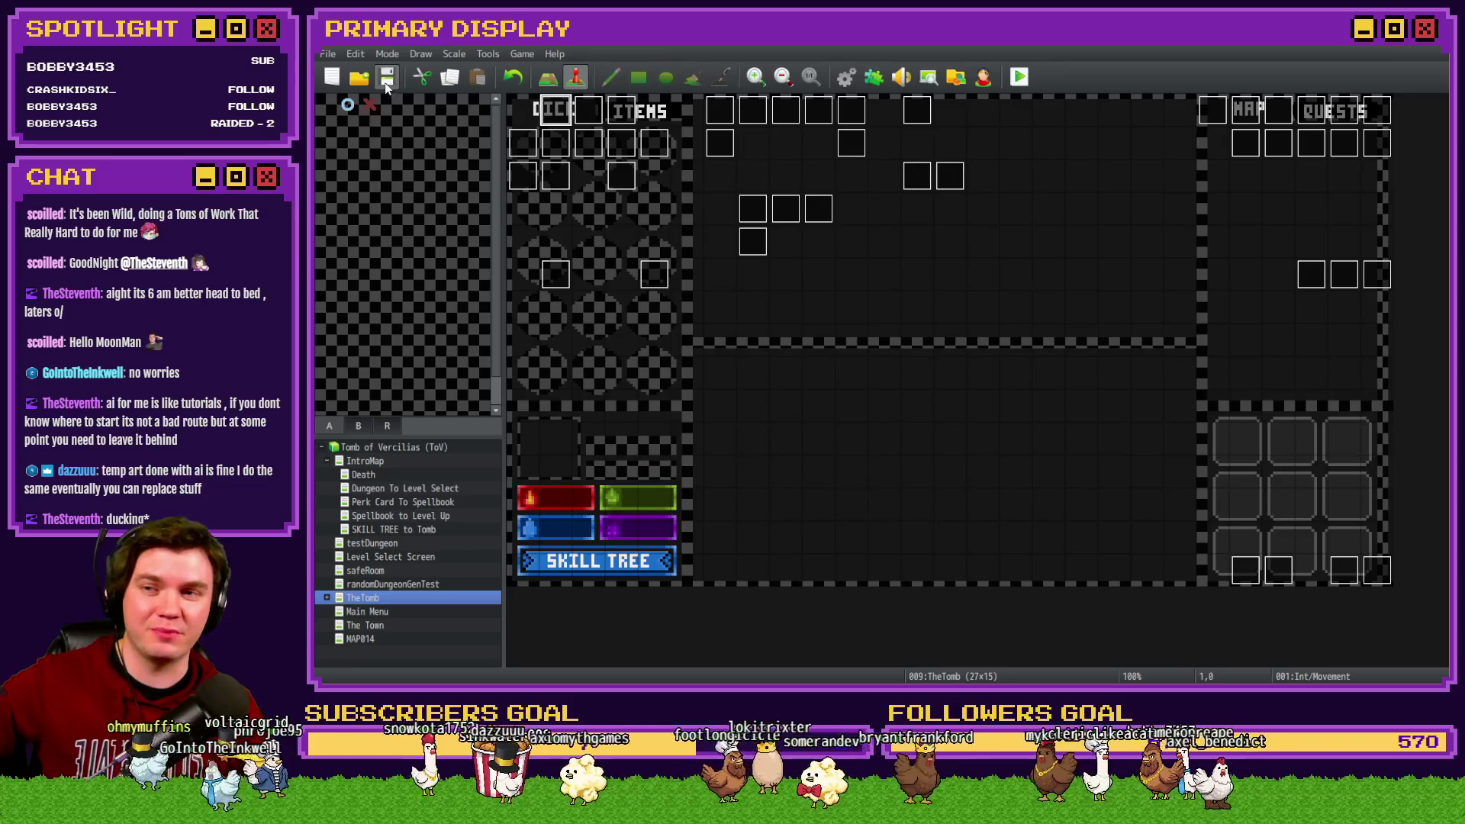
pyautogui.click(1020, 77)
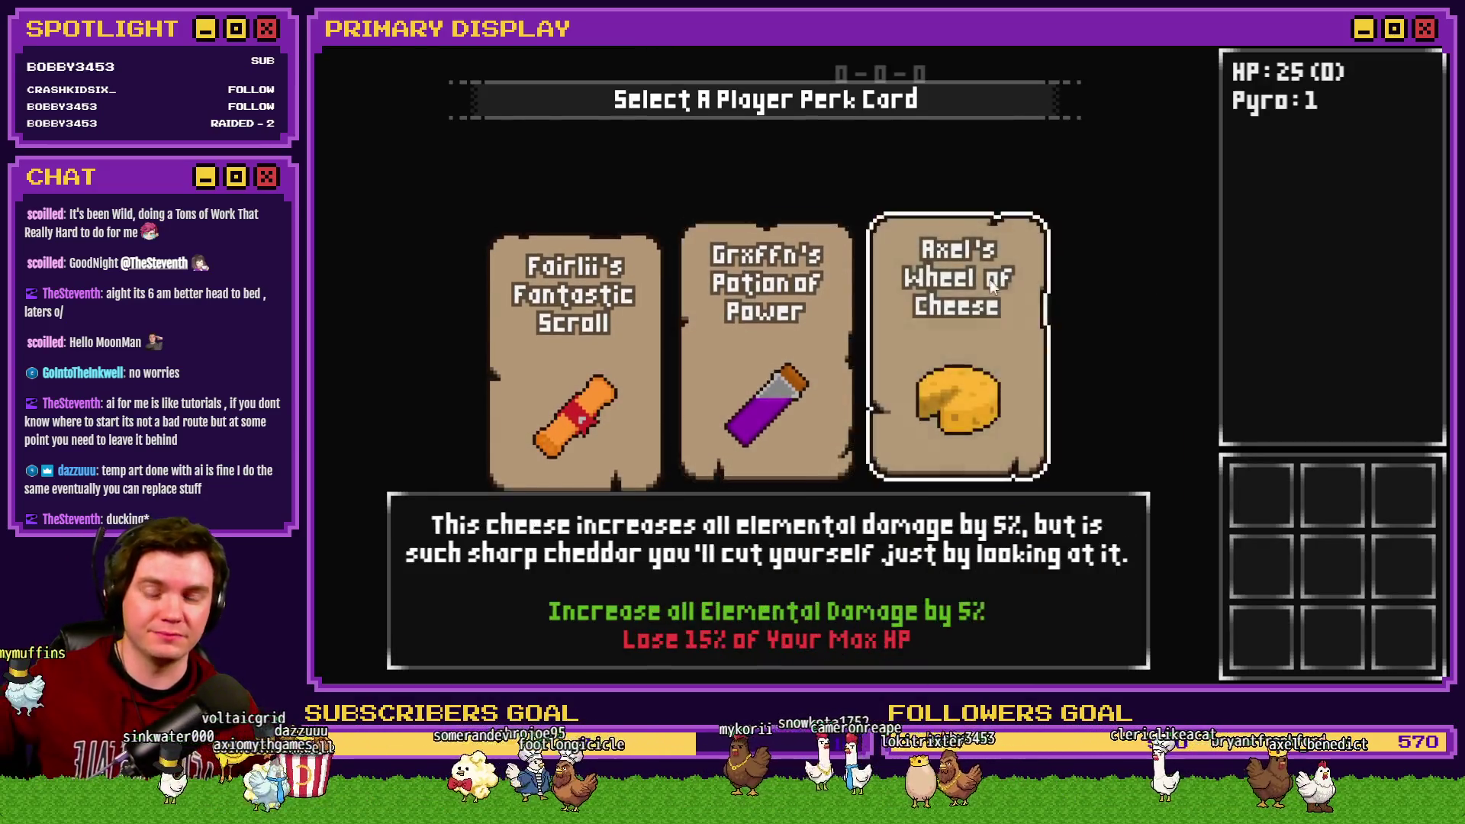
pyautogui.click(990, 279)
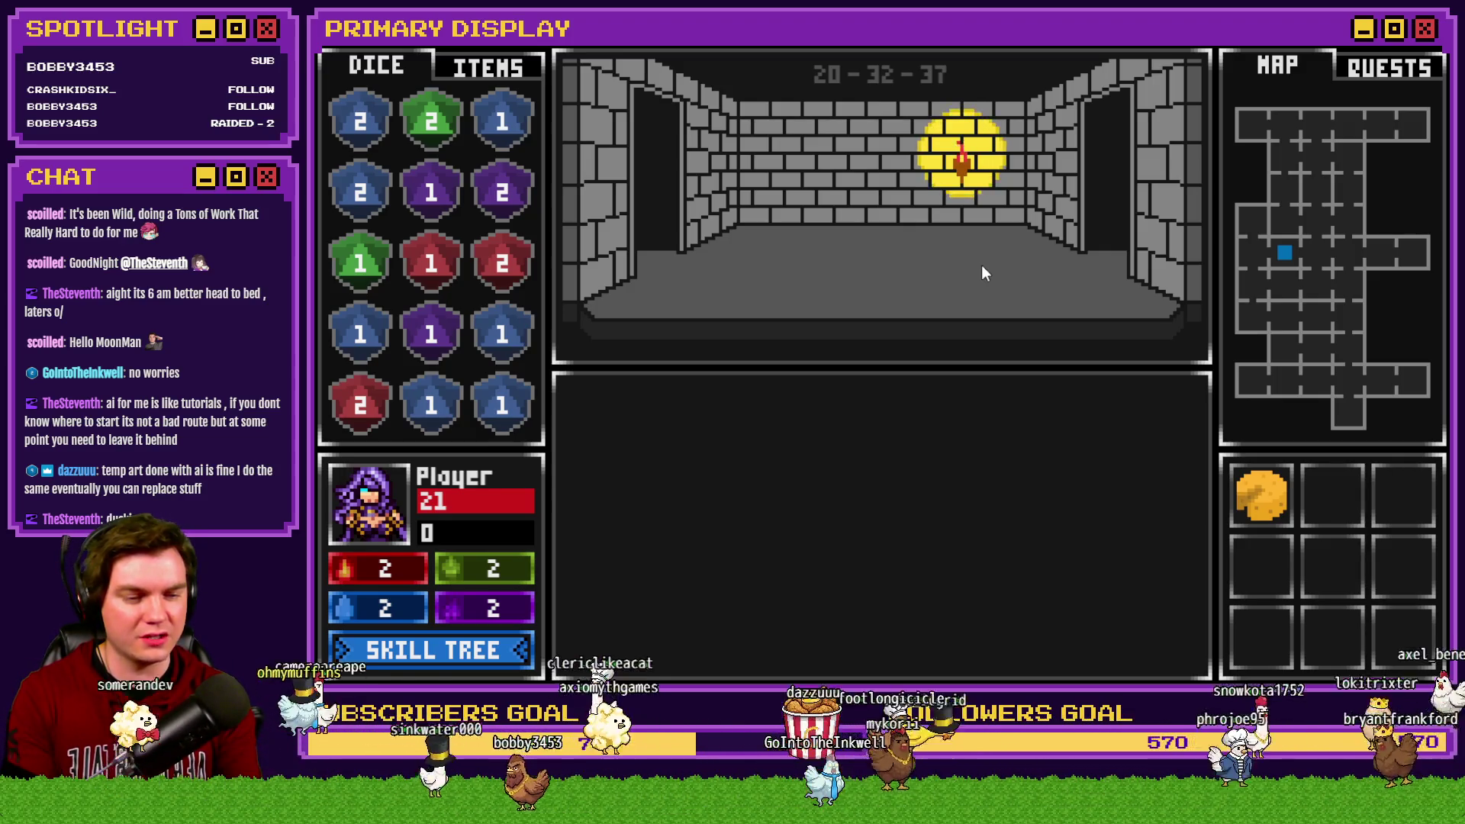
pyautogui.click(966, 249)
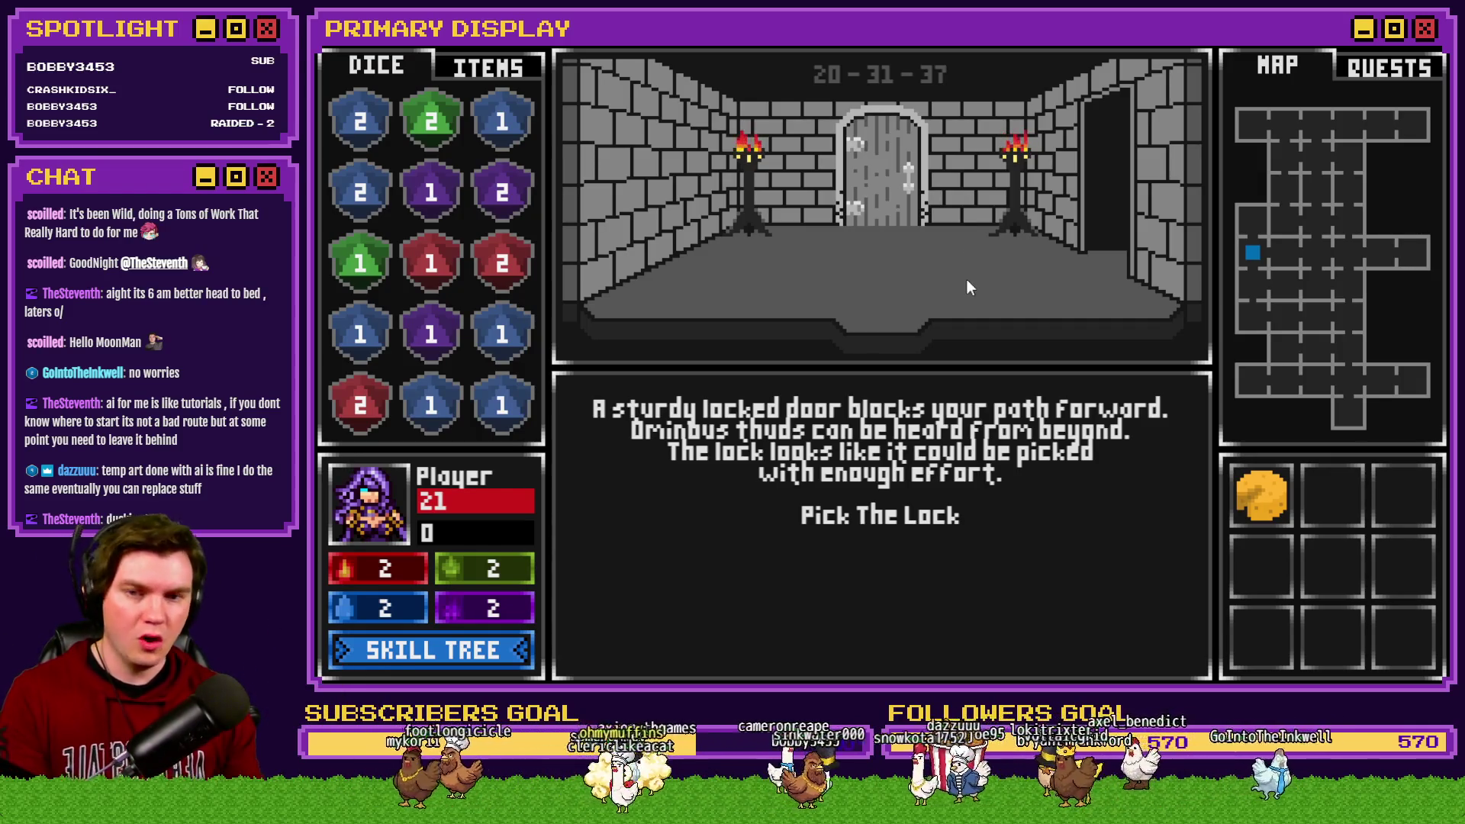
pyautogui.click(889, 512)
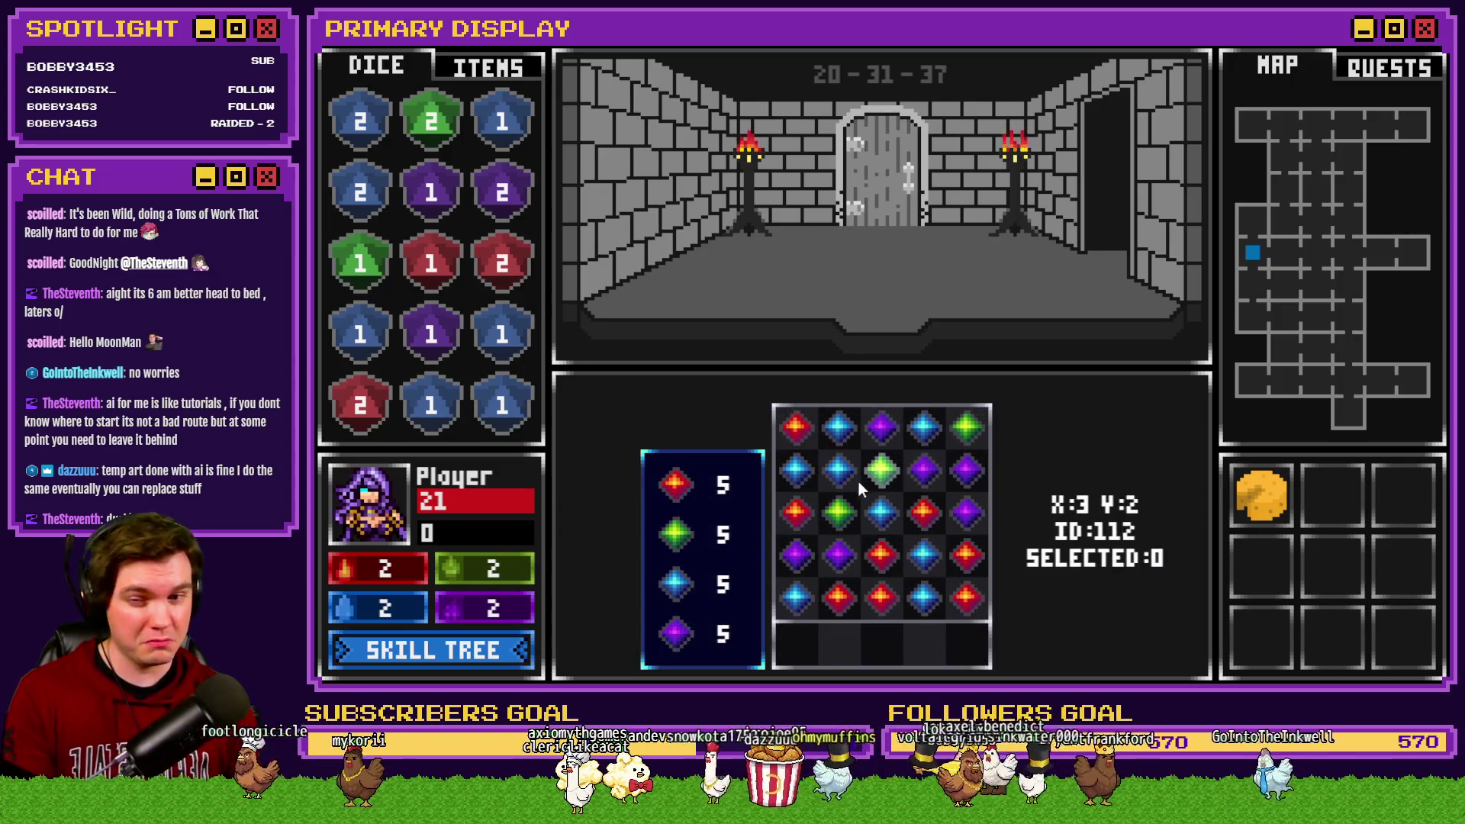
pyautogui.click(890, 595)
pyautogui.click(847, 515)
pyautogui.click(928, 484)
pyautogui.click(963, 571)
pyautogui.click(922, 572)
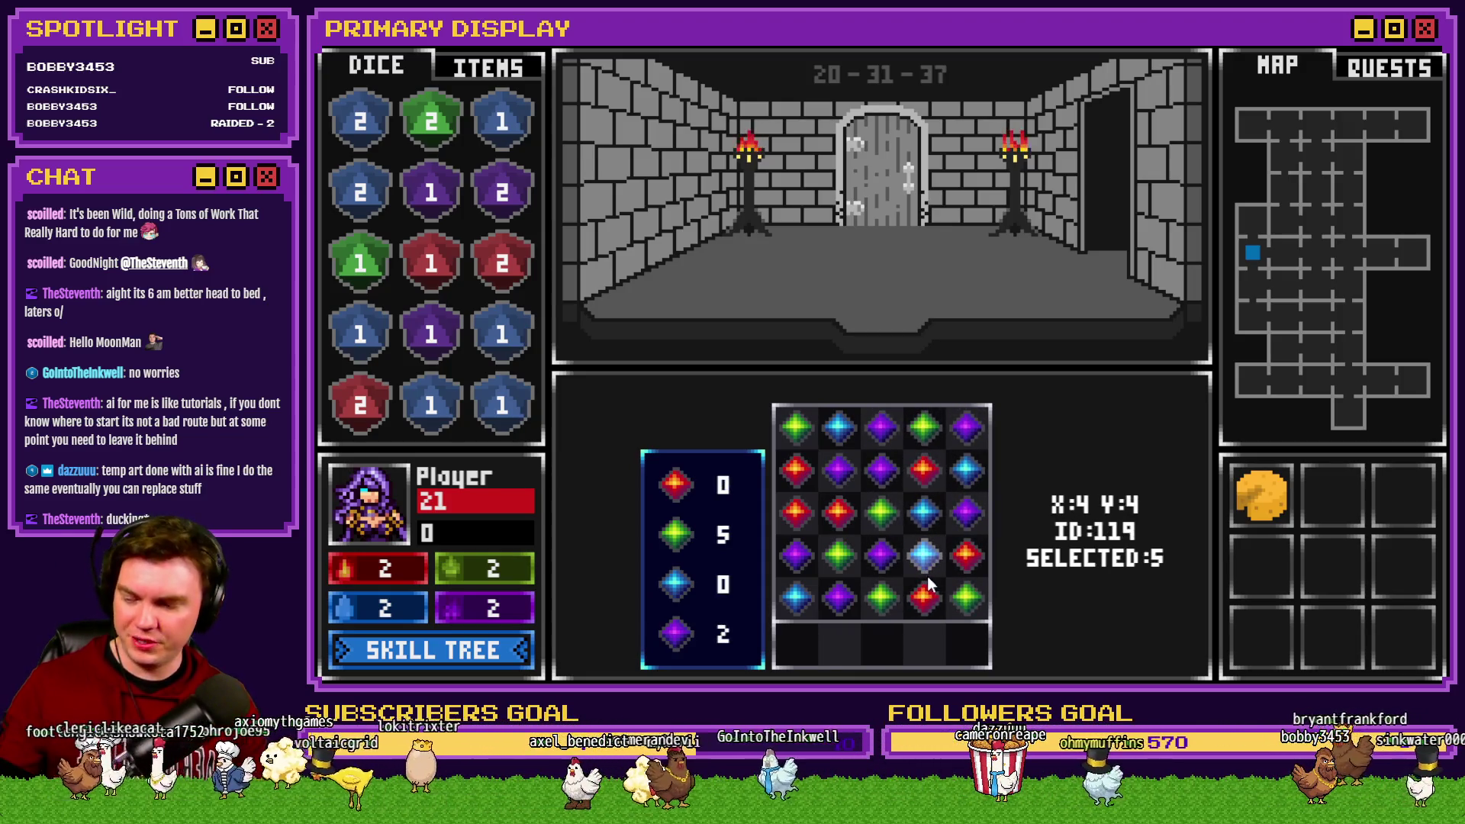
pyautogui.click(890, 482)
pyautogui.click(839, 427)
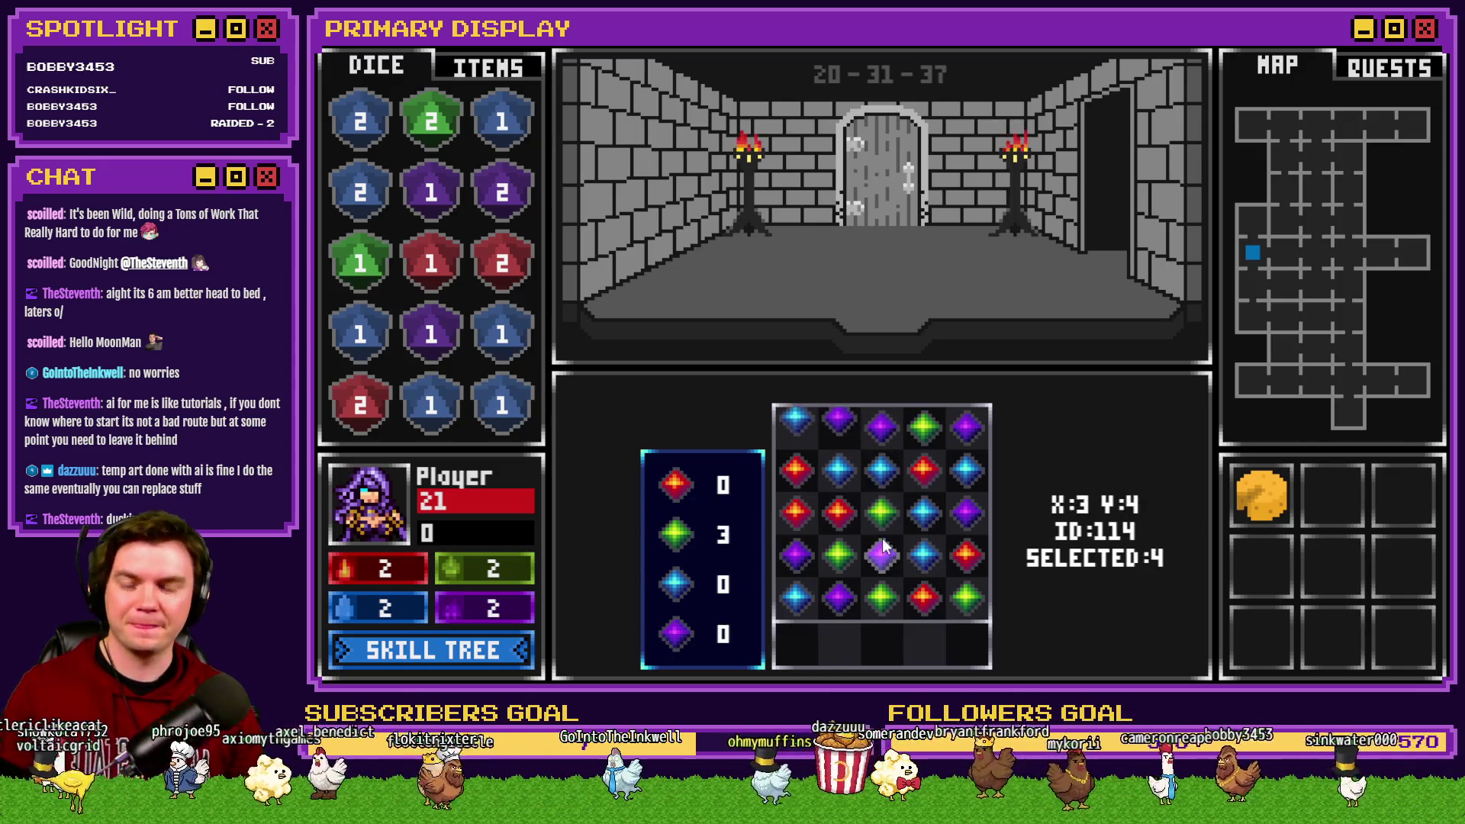
pyautogui.click(928, 519)
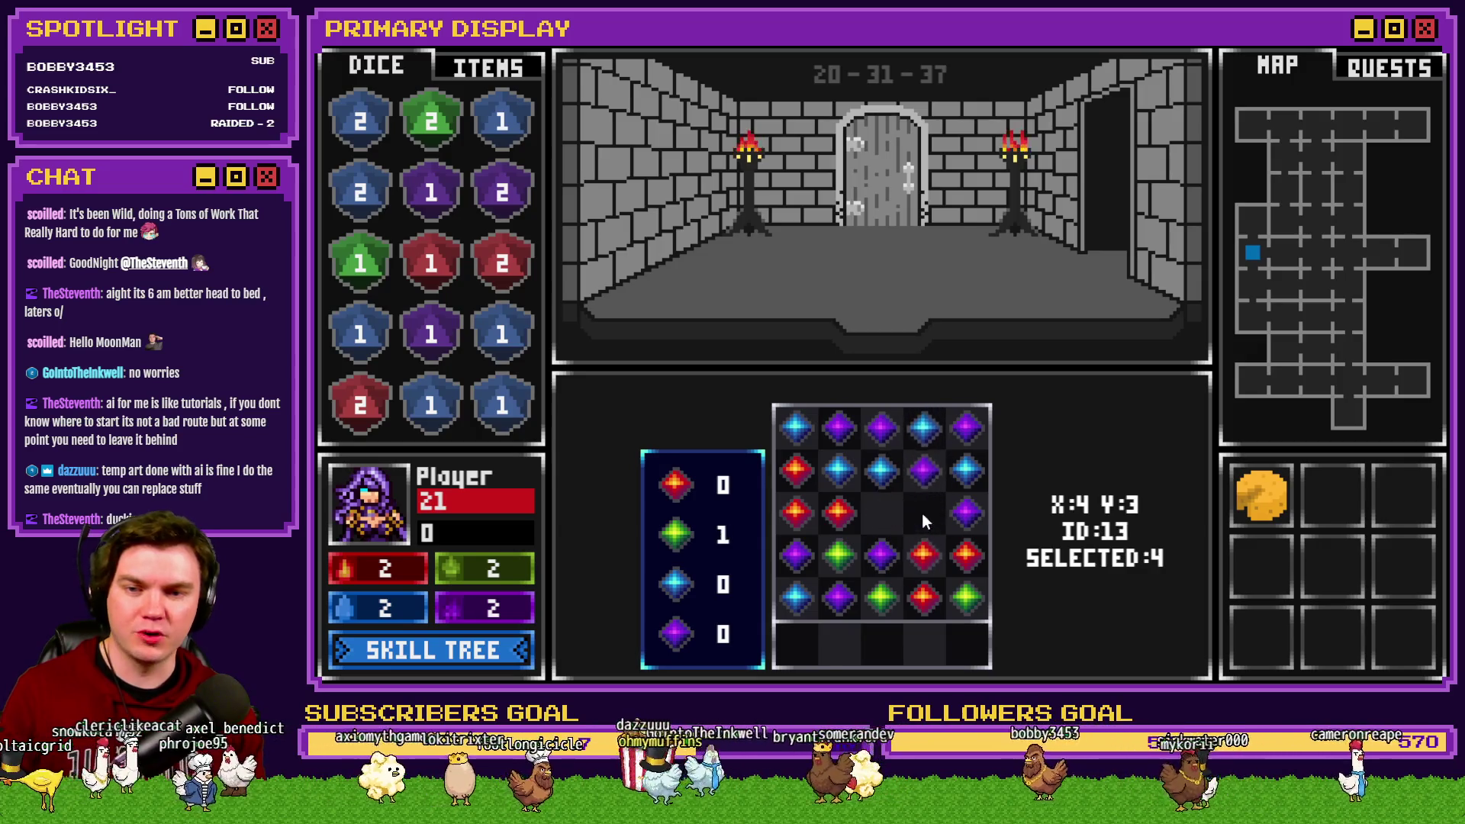
pyautogui.click(907, 484)
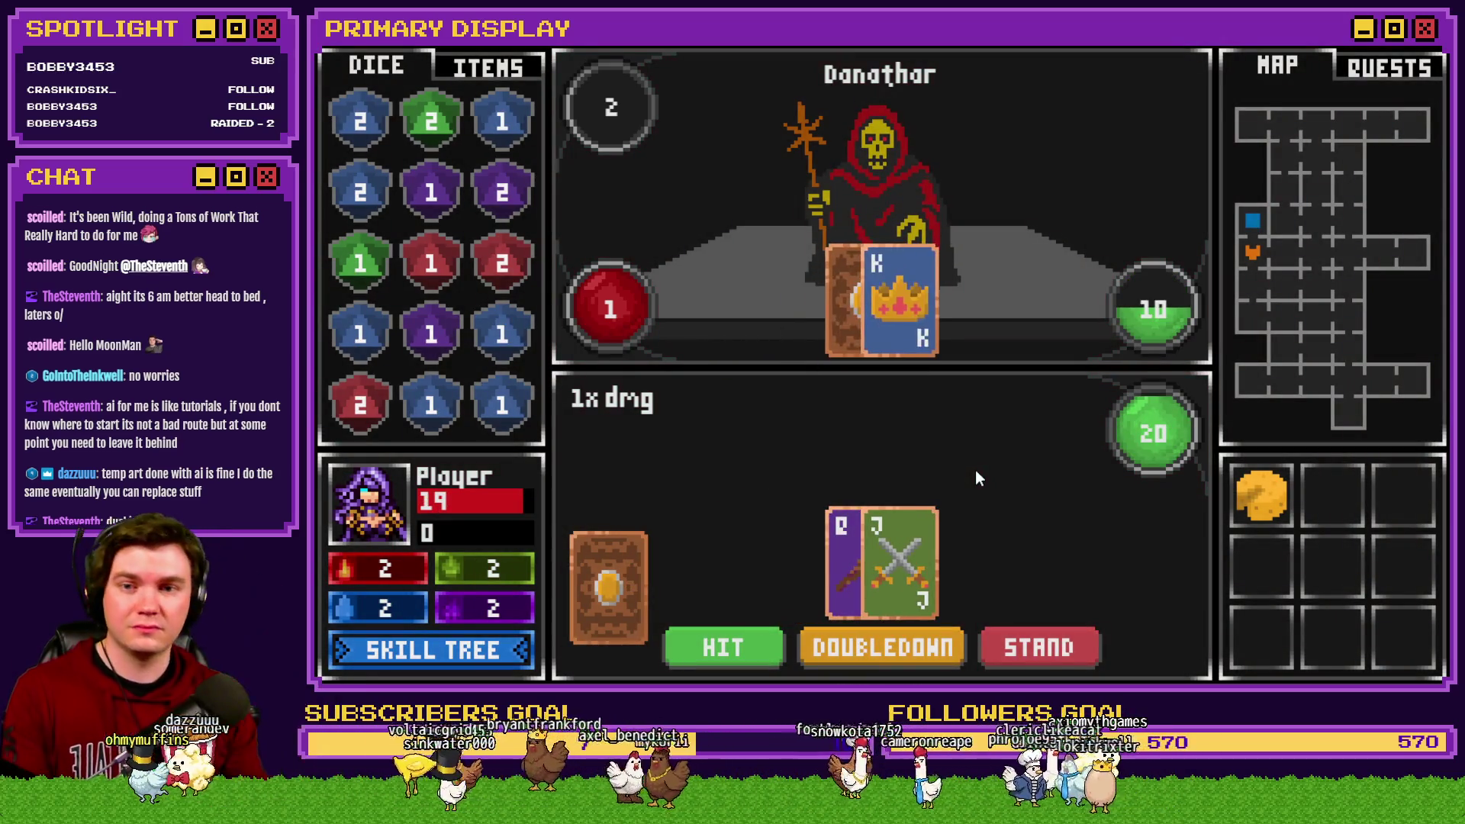
pyautogui.click(1067, 647)
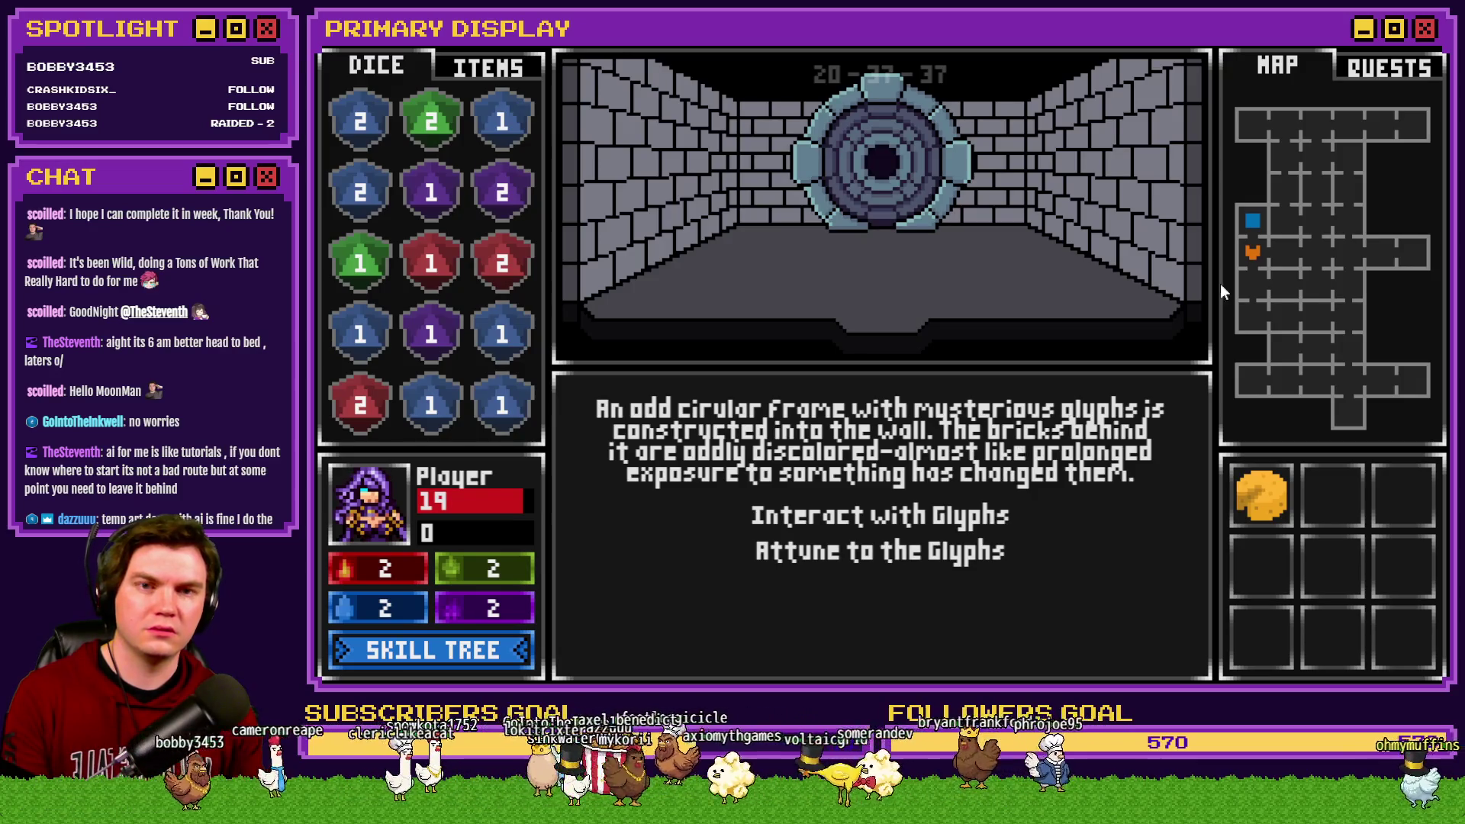
pyautogui.hotkey('alt', 'F4')
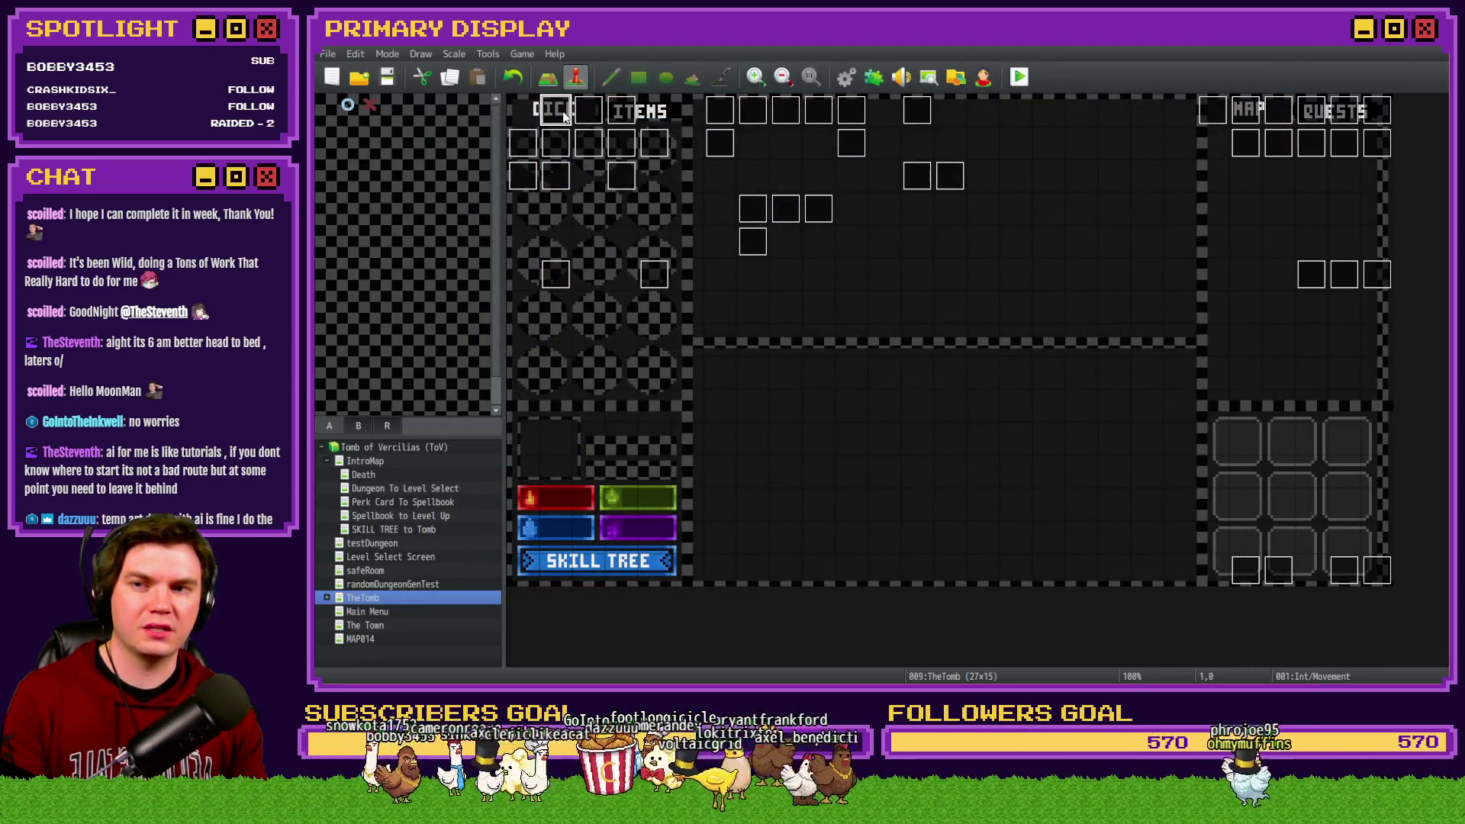
# Step: Delete Control Self Switch A = OFF from Int/Movement page 3's portal-exit branch and save
pyautogui.doubleClick(565, 116)
pyautogui.click(594, 177)
pyautogui.scroll(-15, 978, 418)
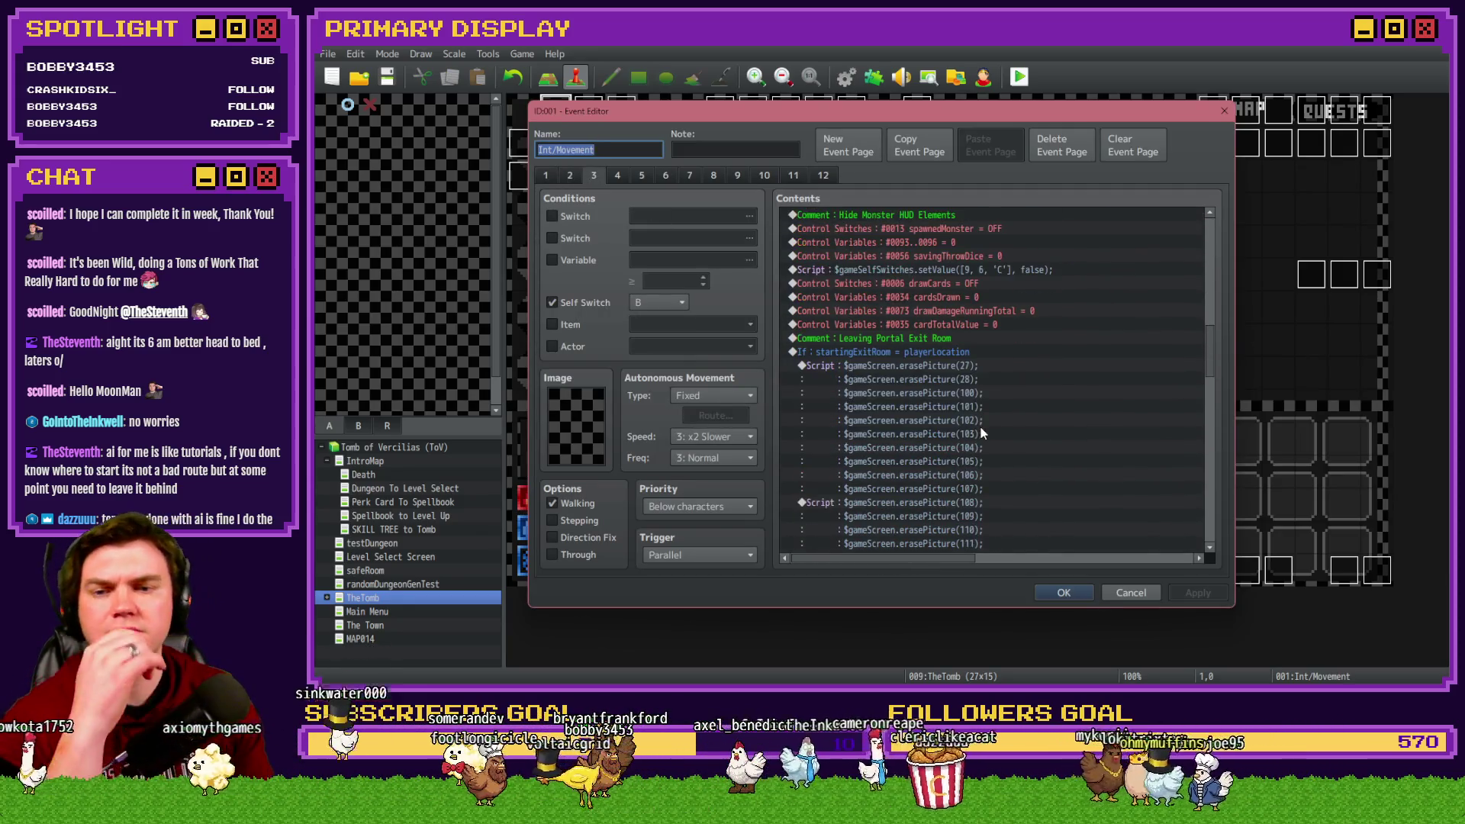
pyautogui.scroll(-3, 980, 431)
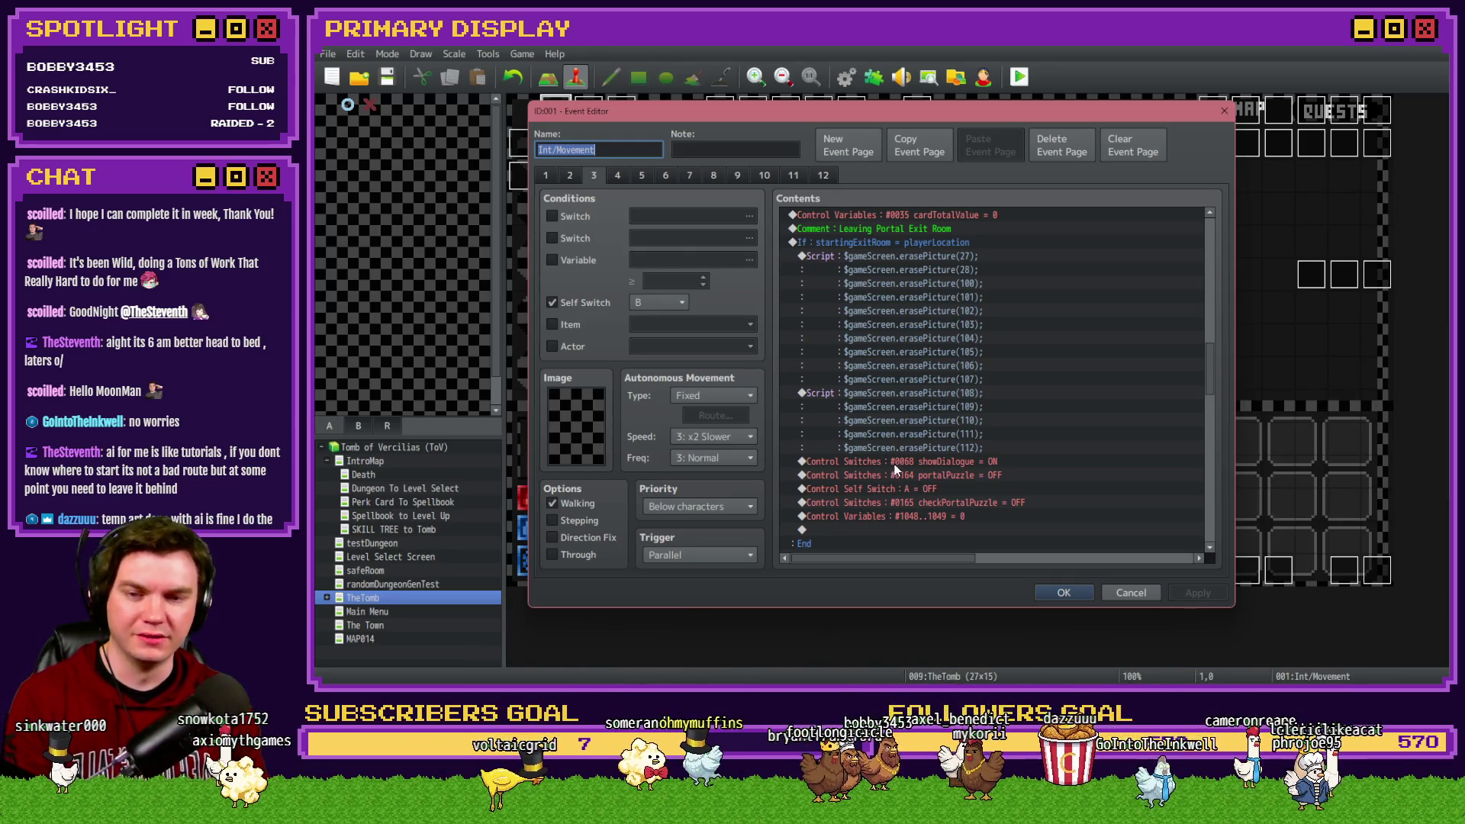
pyautogui.click(900, 489)
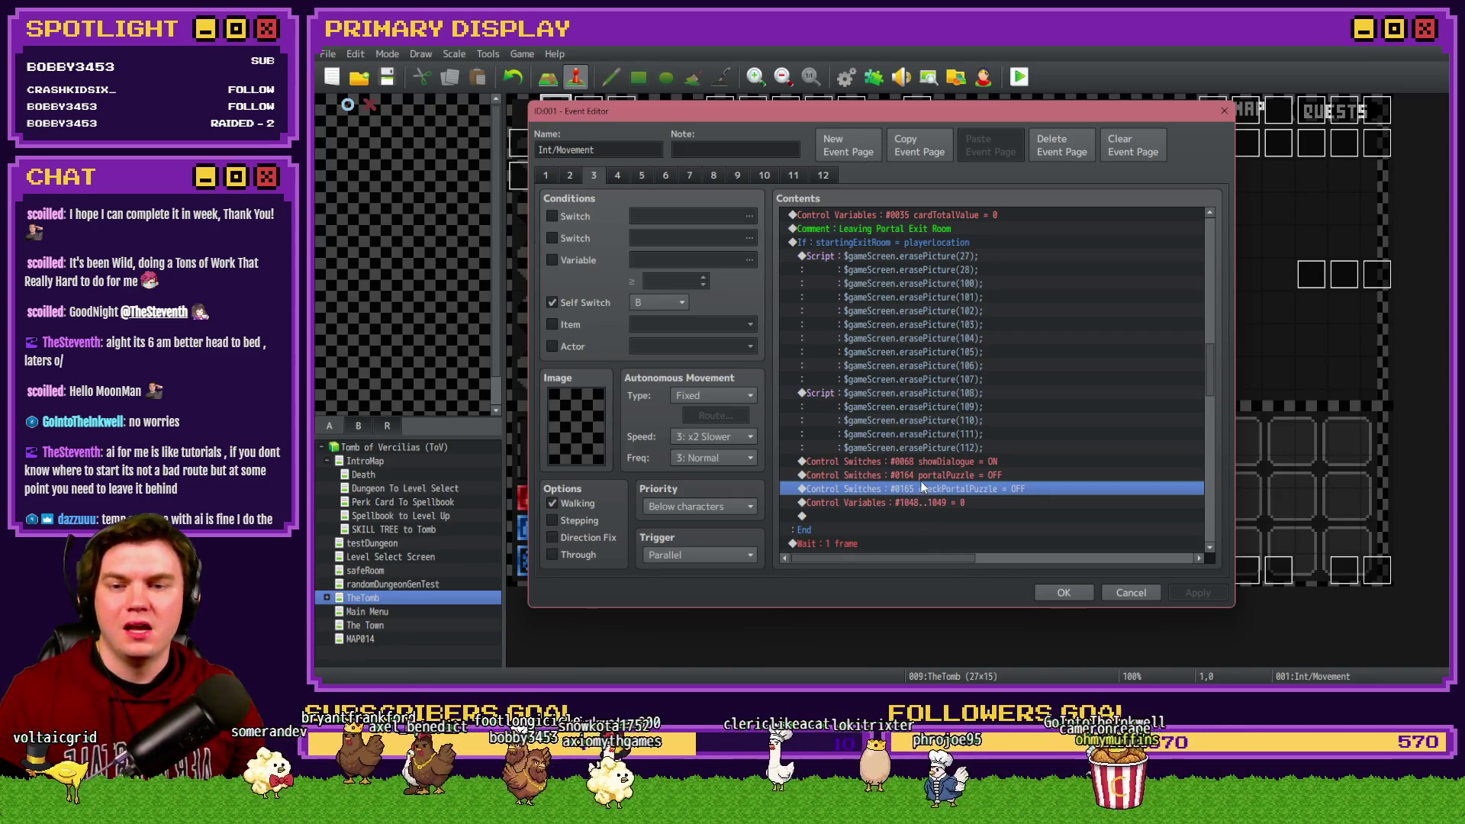
pyautogui.press('Delete')
pyautogui.click(941, 488)
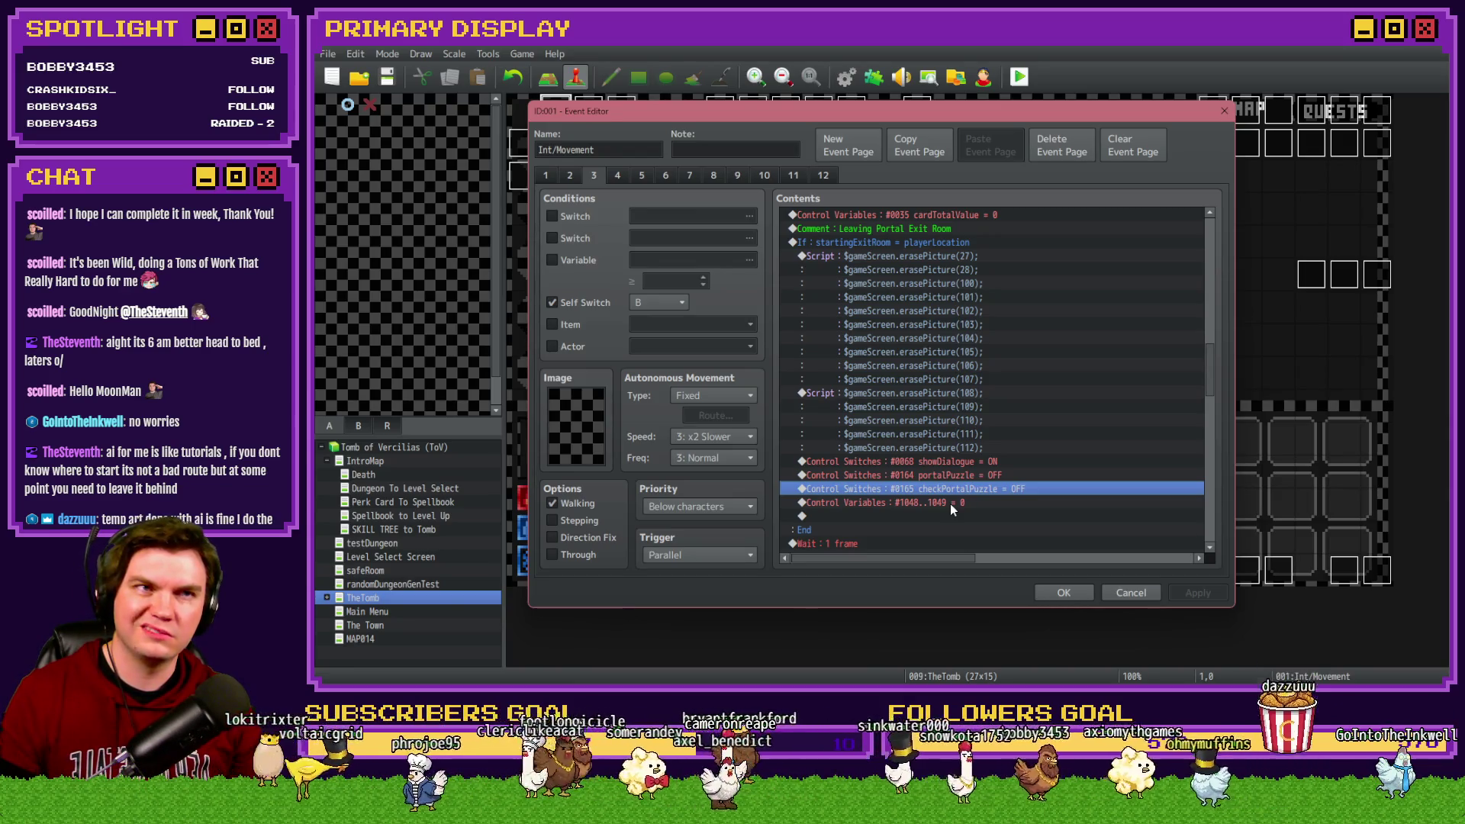
pyautogui.click(1077, 598)
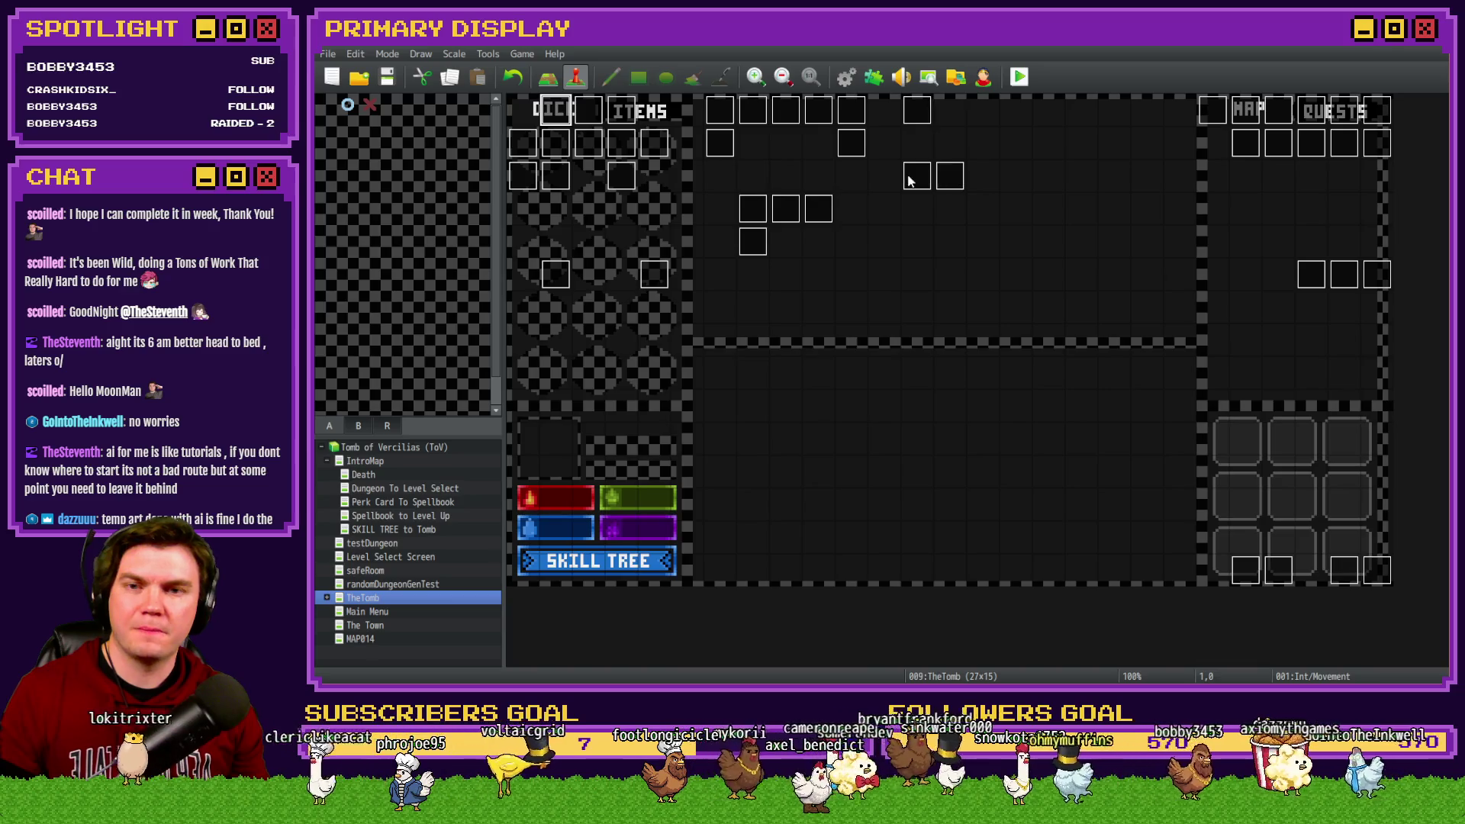
pyautogui.doubleClick(909, 180)
# Step: Review the portalPuzzle = OFF command on the portalPuzzle event's page 2 without changes
pyautogui.click(566, 176)
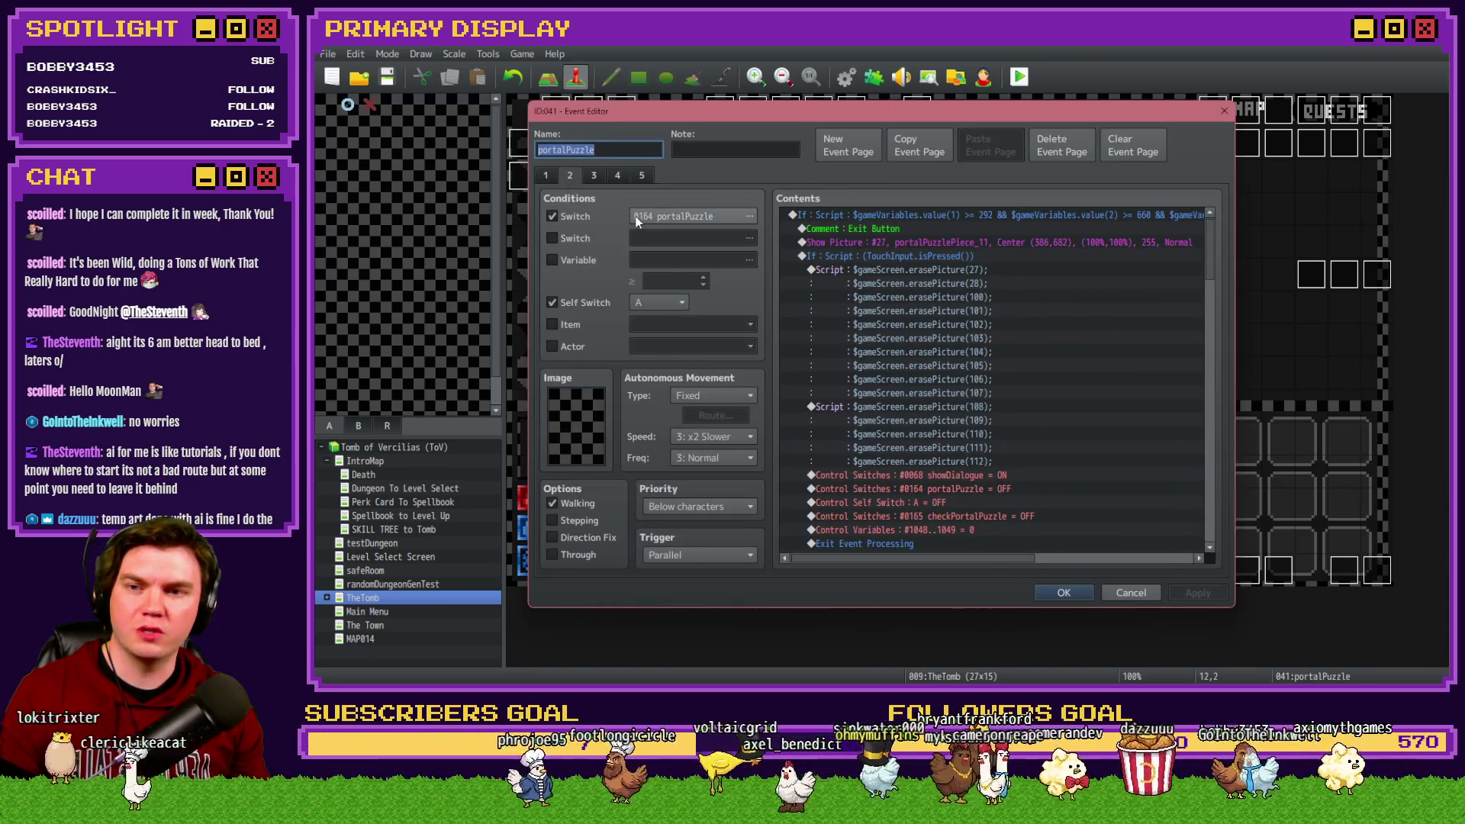
pyautogui.scroll(-1, 926, 421)
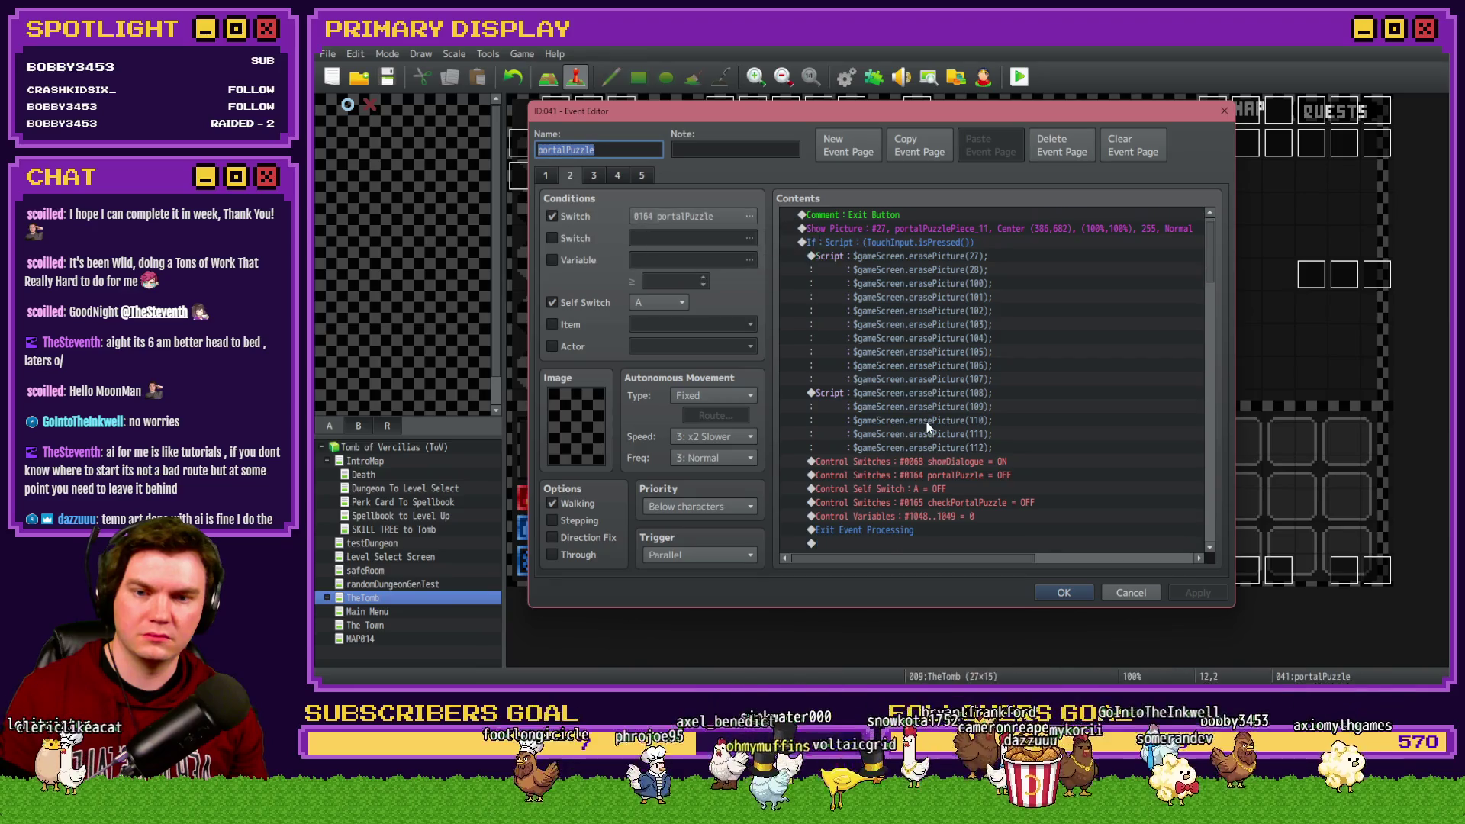
pyautogui.click(968, 478)
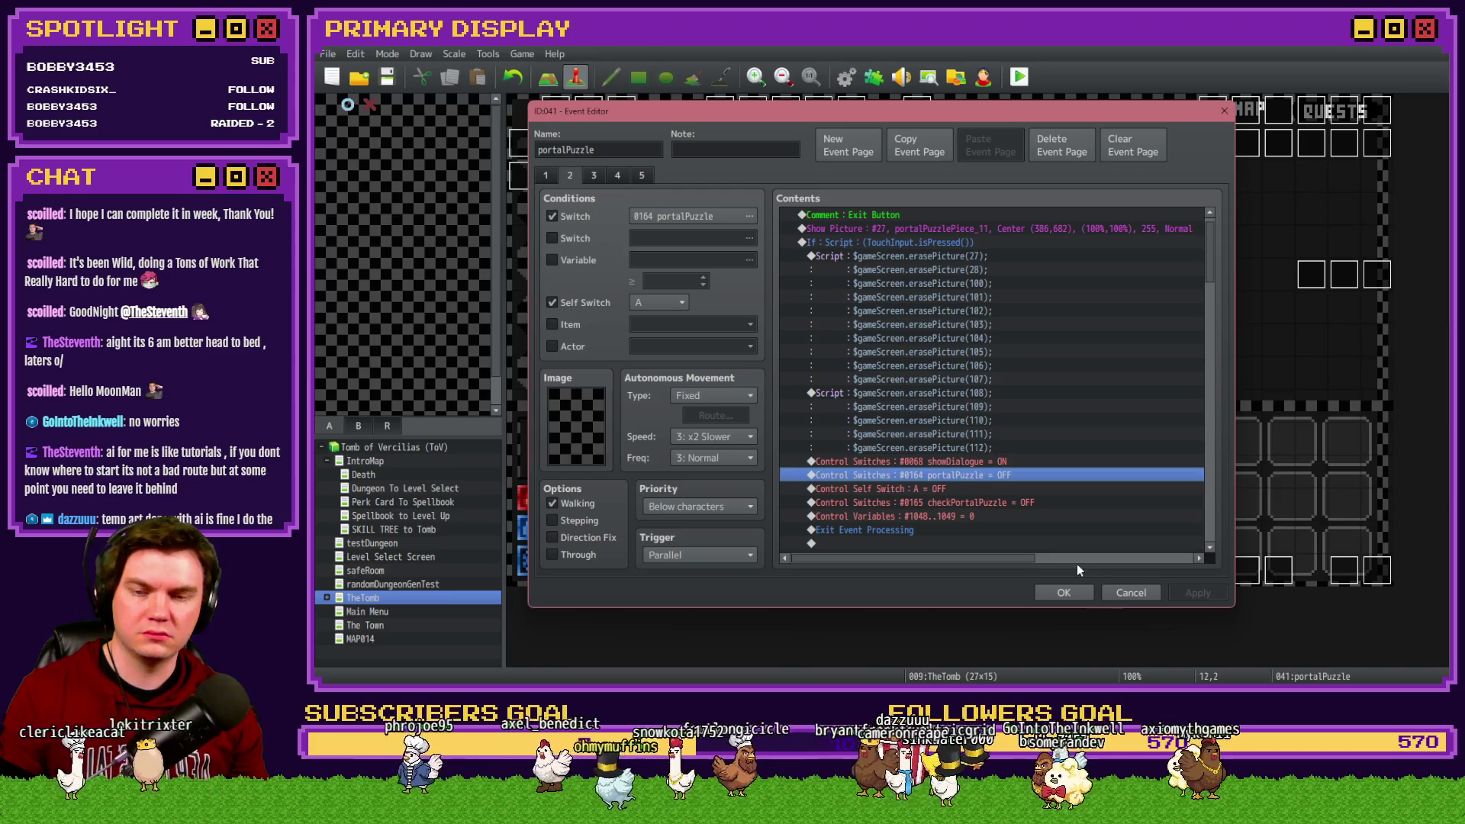
pyautogui.click(1118, 594)
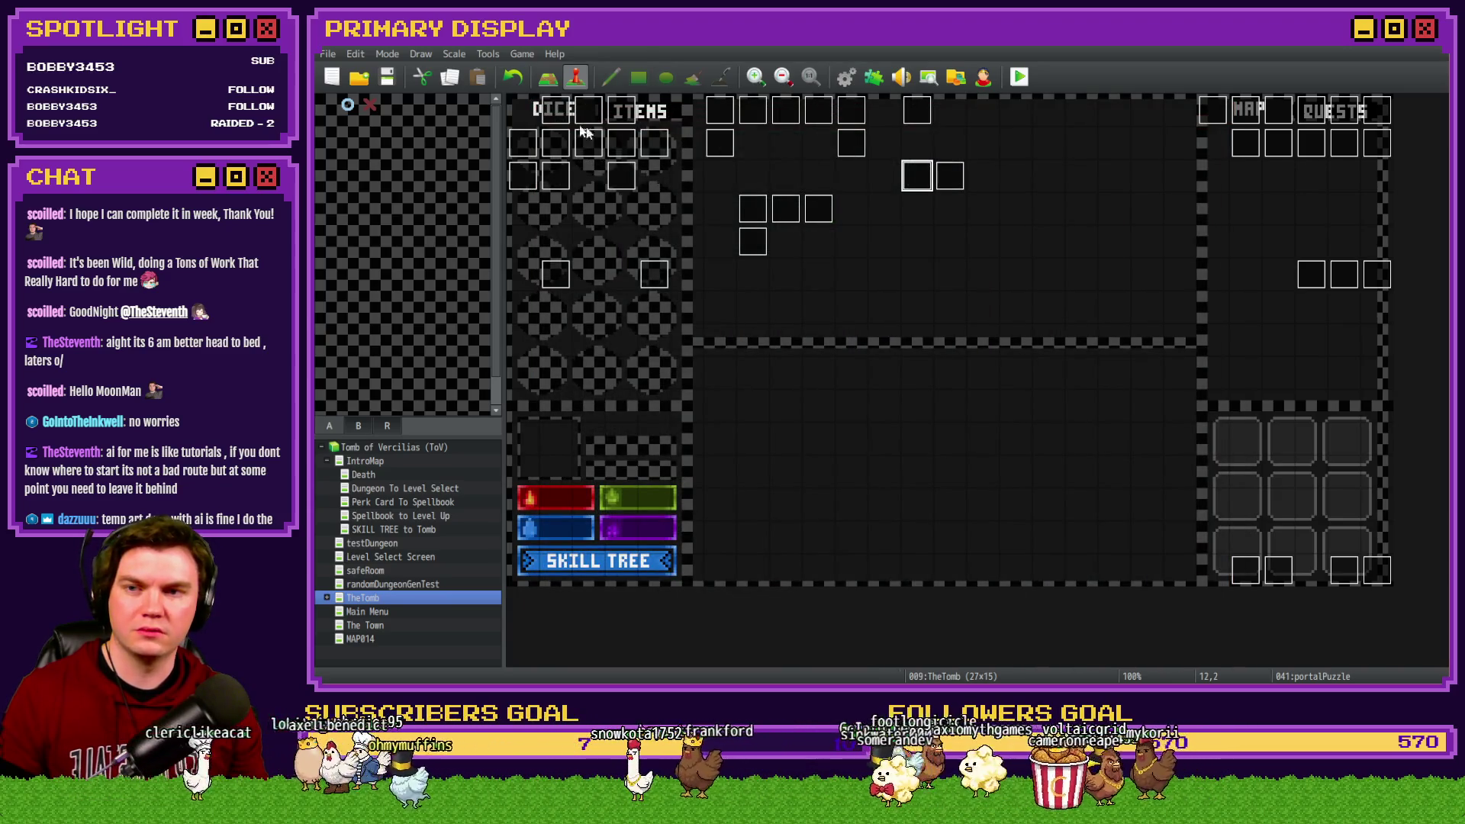
# Step: Move Int/Movement page 3's portalPuzzle OFF command below the Control Variables #1048..1049 reset
pyautogui.doubleClick(552, 122)
pyautogui.click(601, 175)
pyautogui.scroll(-10, 963, 391)
pyautogui.scroll(-2, 969, 394)
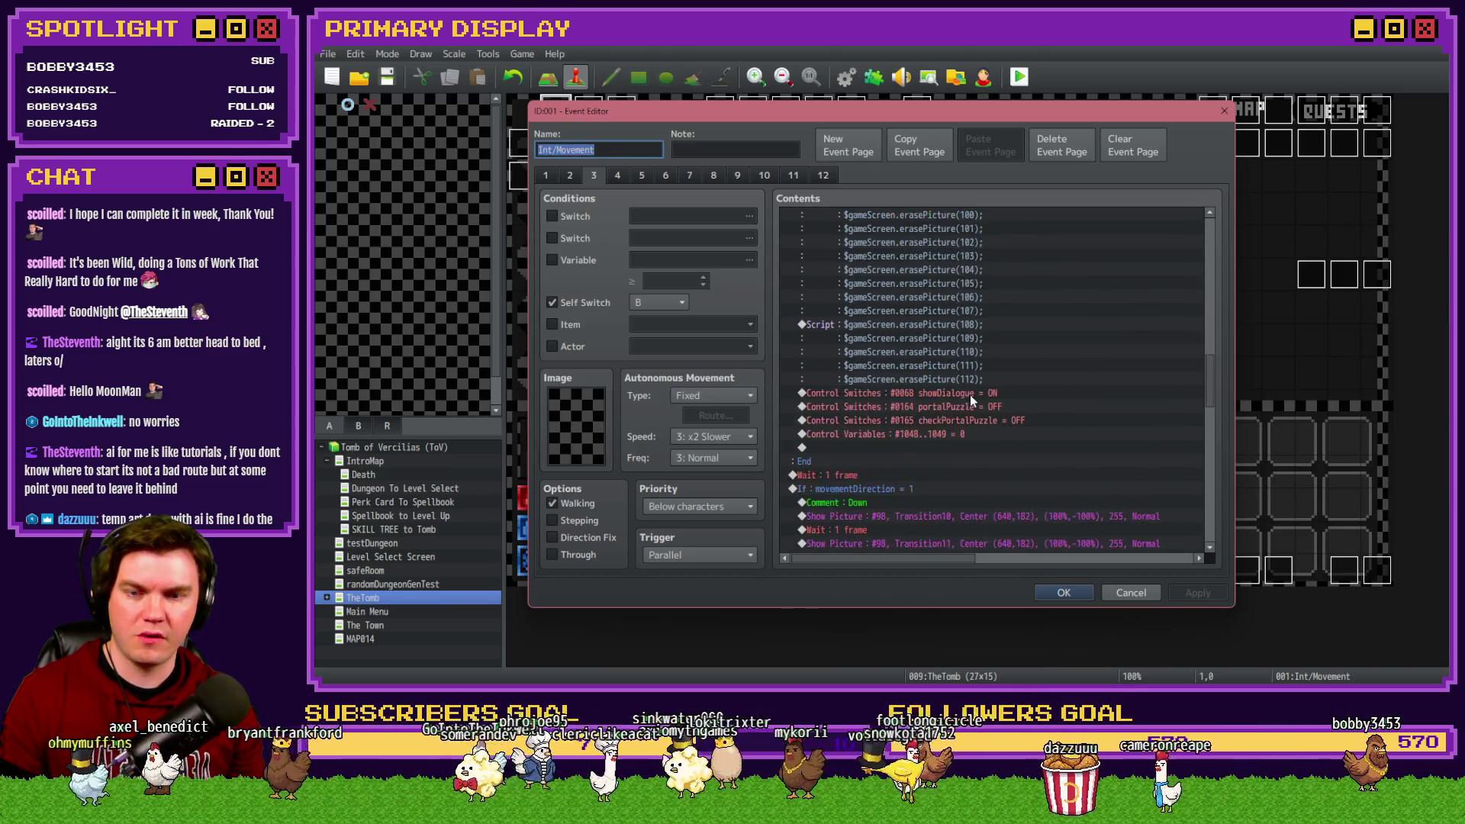
pyautogui.click(980, 476)
pyautogui.hotkey('ctrl', 'x')
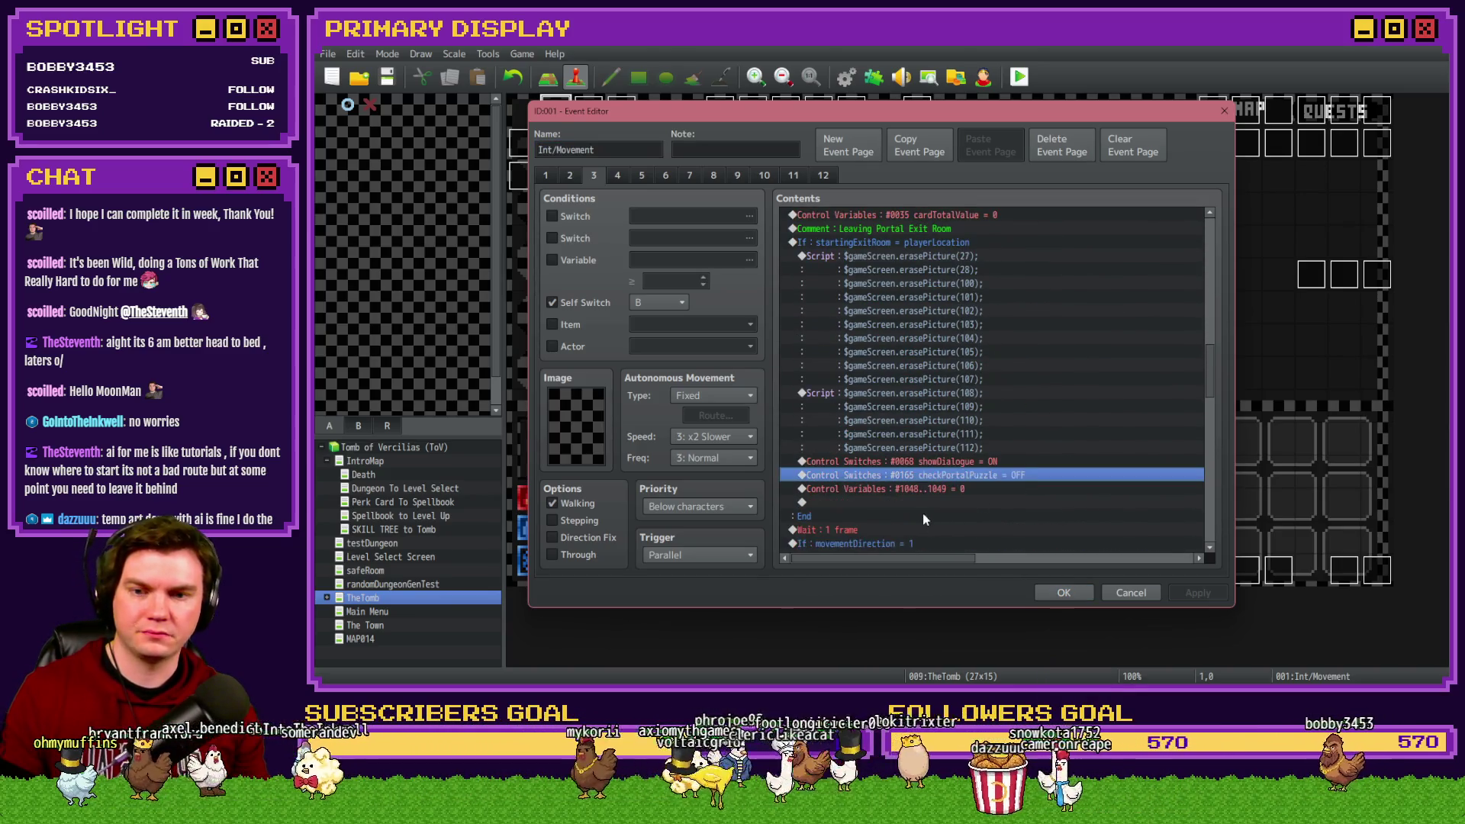
pyautogui.click(931, 502)
pyautogui.hotkey('ctrl', 'v')
pyautogui.click(936, 502)
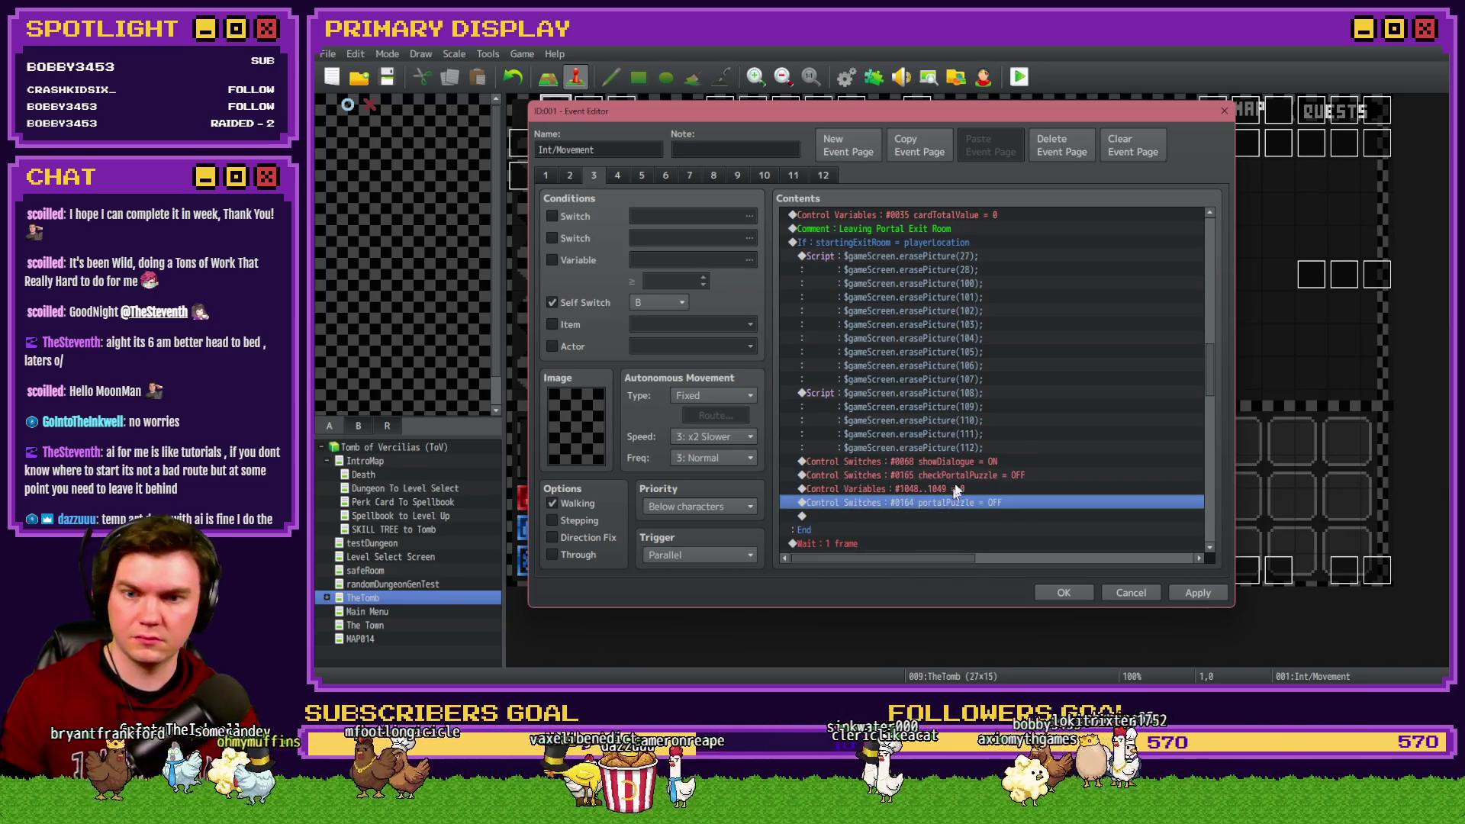
pyautogui.moveTo(944, 516)
pyautogui.mouseDown()
pyautogui.moveTo(931, 469)
pyautogui.moveTo(950, 222)
pyautogui.moveTo(954, 269)
pyautogui.mouseUp()
pyautogui.doubleClick(954, 268)
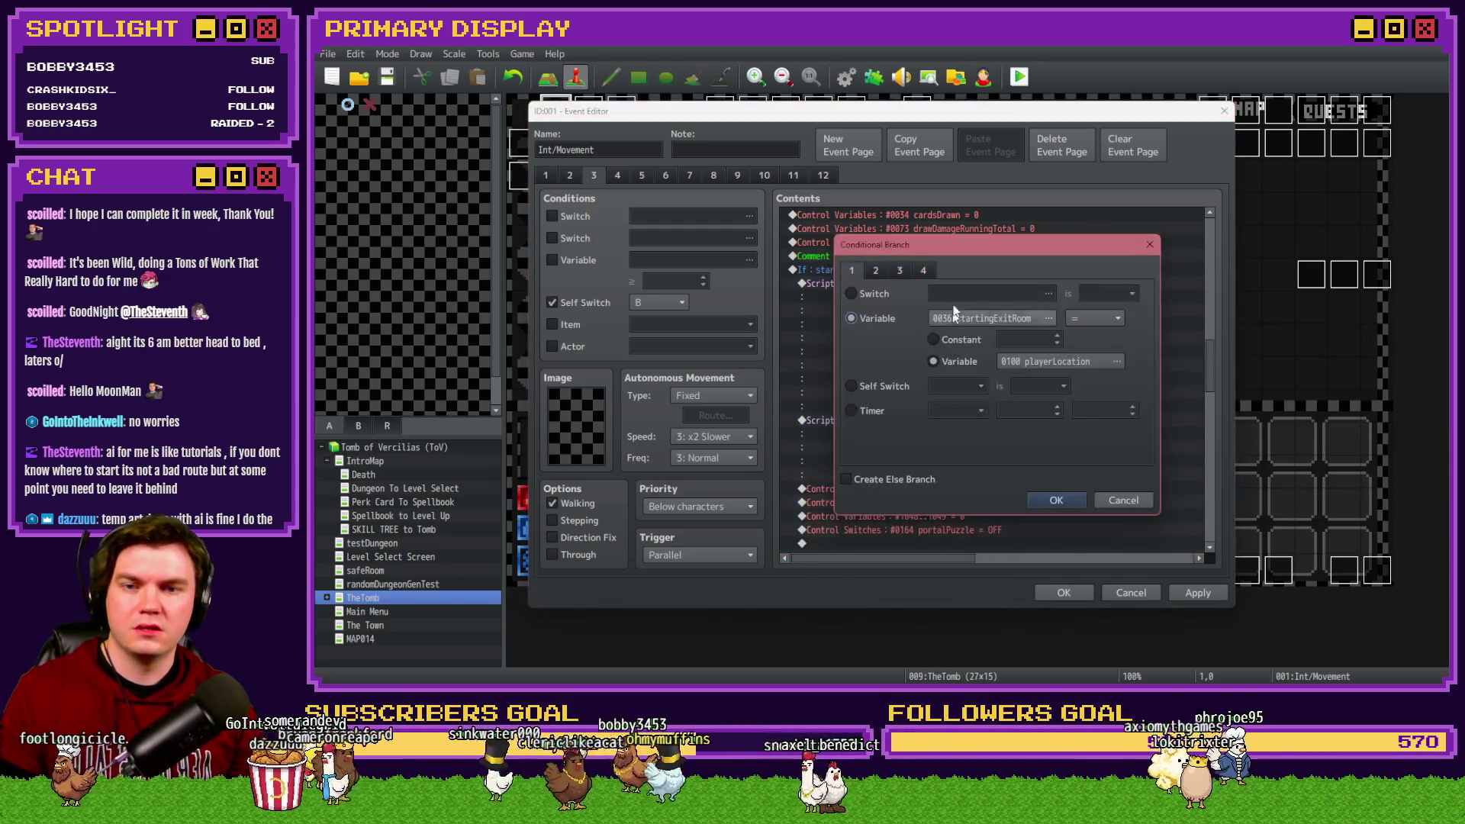
# Step: Make the exit-room branch a Script condition comparing variable 100 to a copied variable lookup
pyautogui.click(929, 272)
pyautogui.click(878, 447)
pyautogui.write('$gameVariables.value(0')
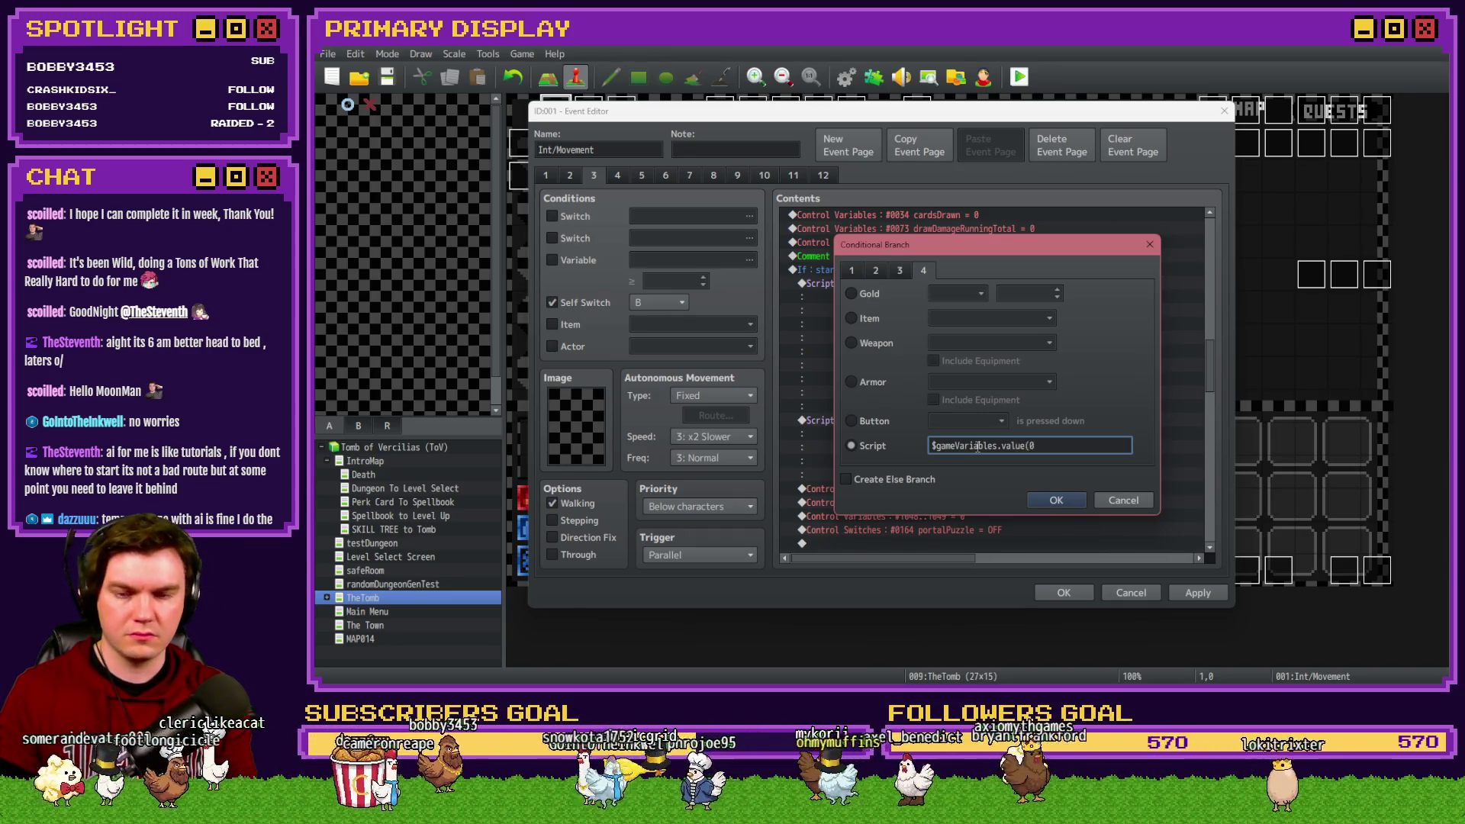
pyautogui.write('1')
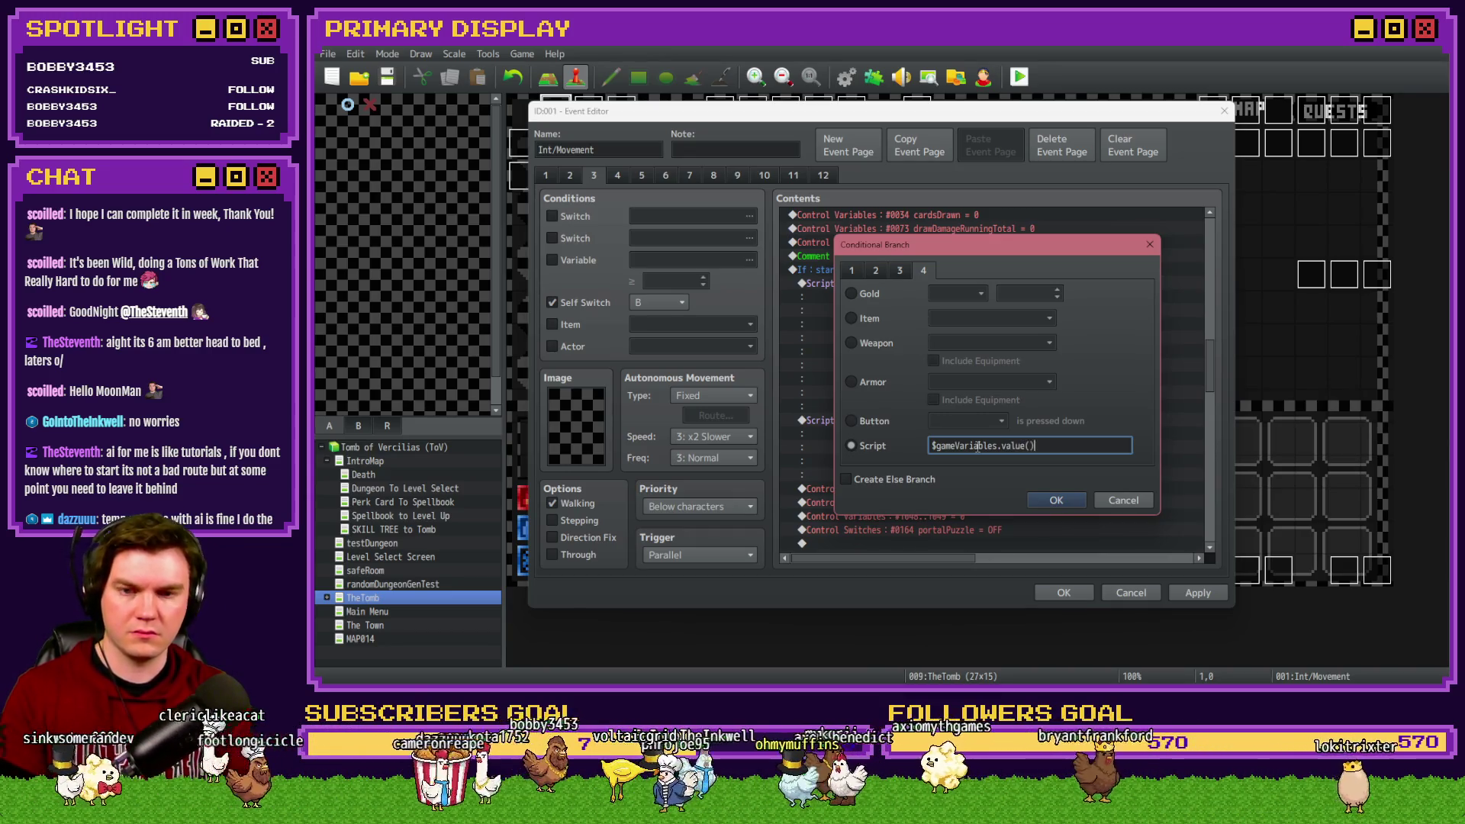
pyautogui.write('00) ')
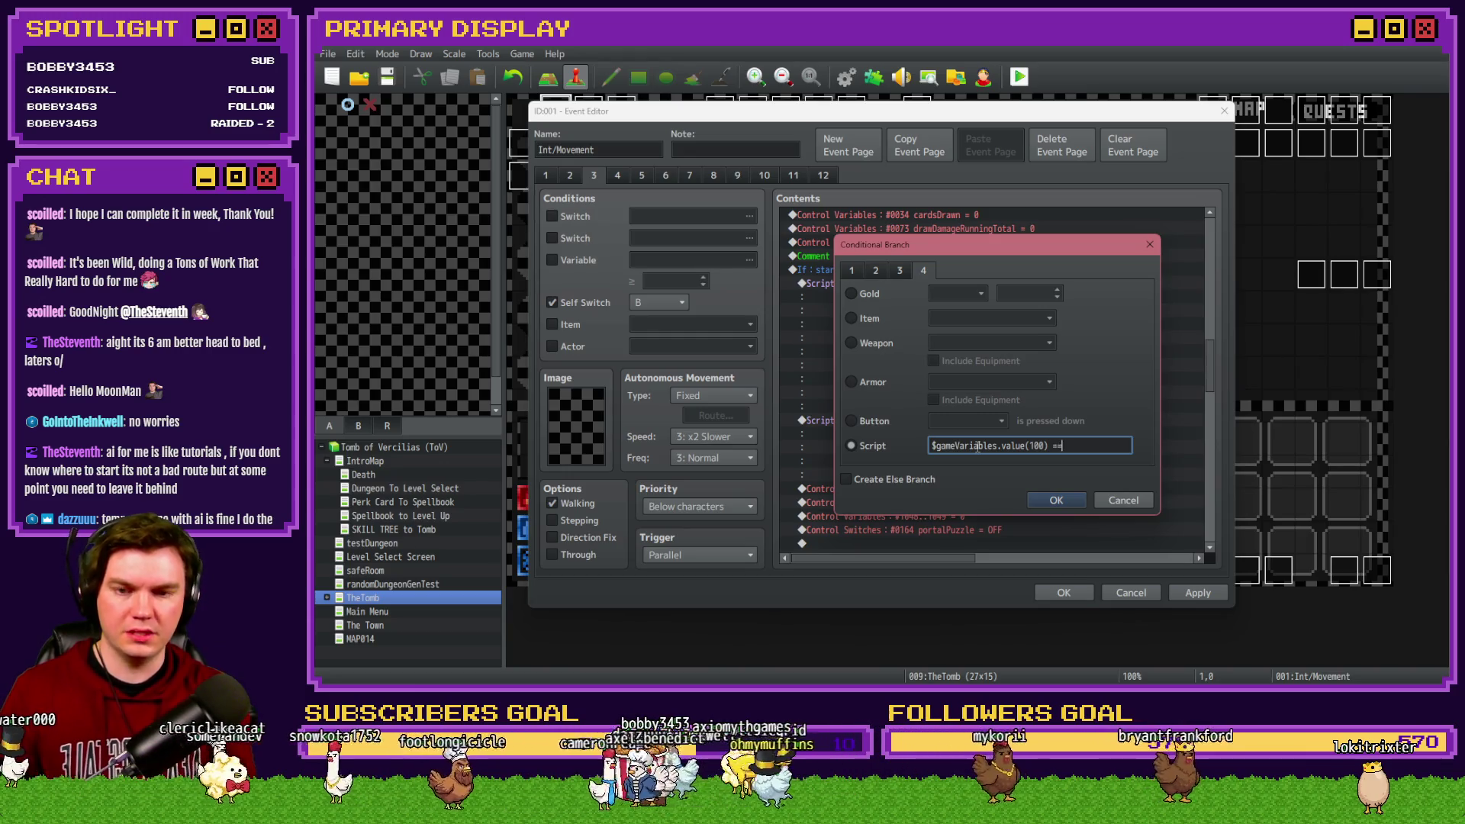
pyautogui.write('=')
pyautogui.press('Left')
pyautogui.press('Left')
pyautogui.press('Left')
pyautogui.hotkey('shift', 'Home')
pyautogui.hotkey('ctrl', 'c')
pyautogui.press('End')
pyautogui.hotkey('ctrl', 'v')
pyautogui.press('BackSpace')
pyautogui.press('BackSpace')
pyautogui.press('BackSpace')
# Step: Finish the script to require value(36) && $gameSwitches.value(164) === true, and confirm
pyautogui.write('36')
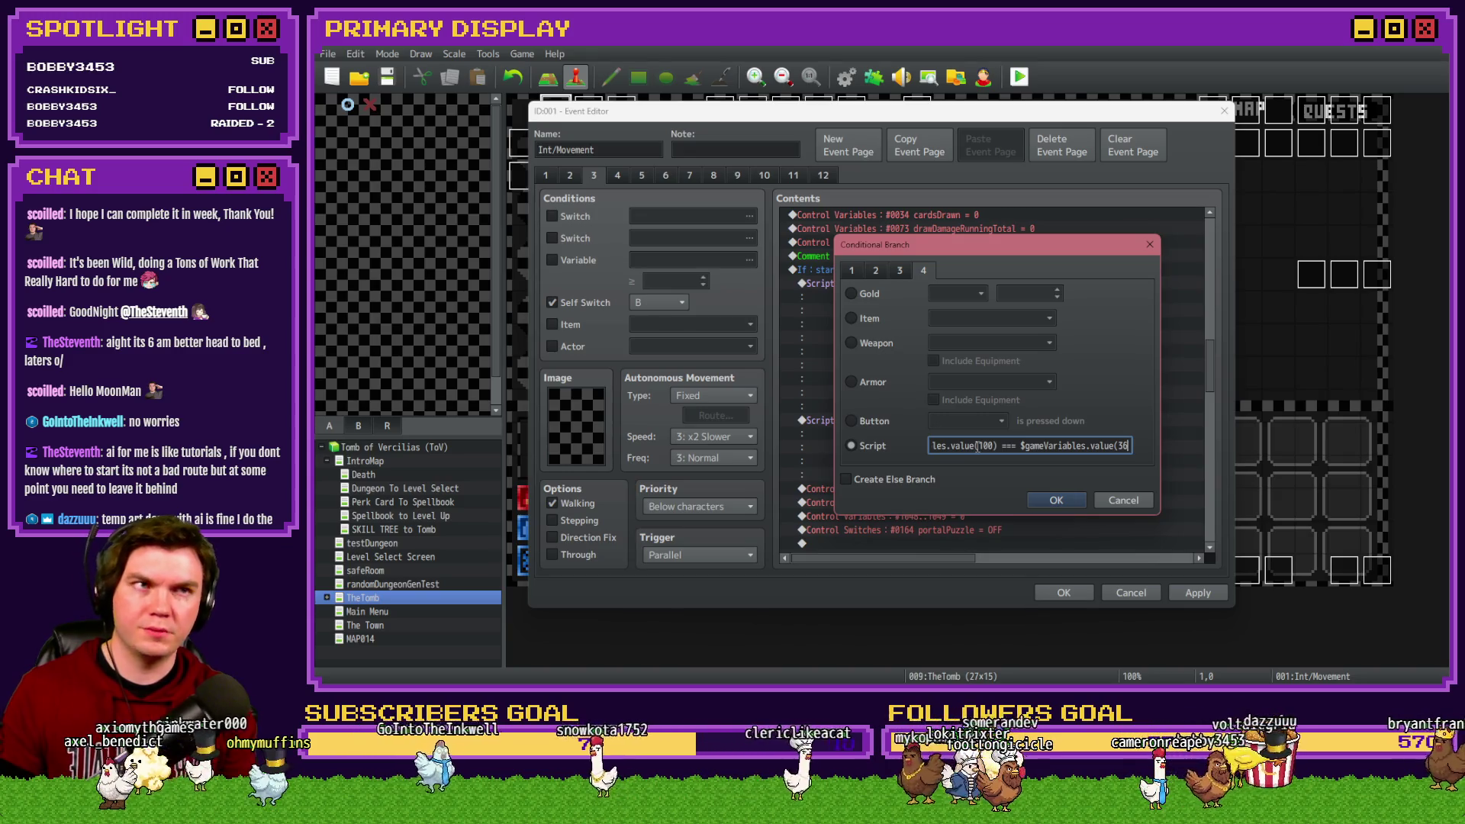
pyautogui.write(')')
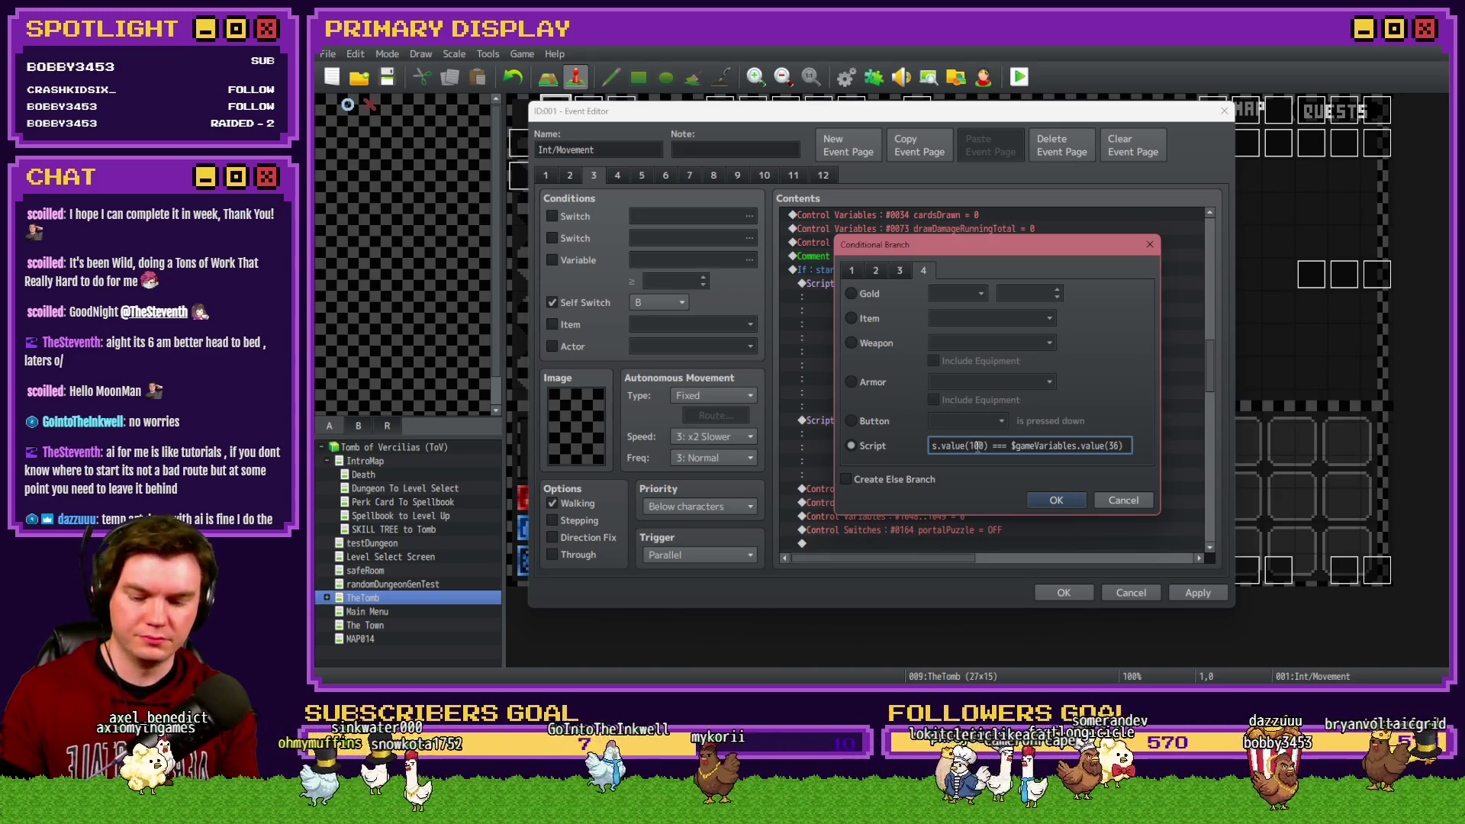
pyautogui.write(' && $')
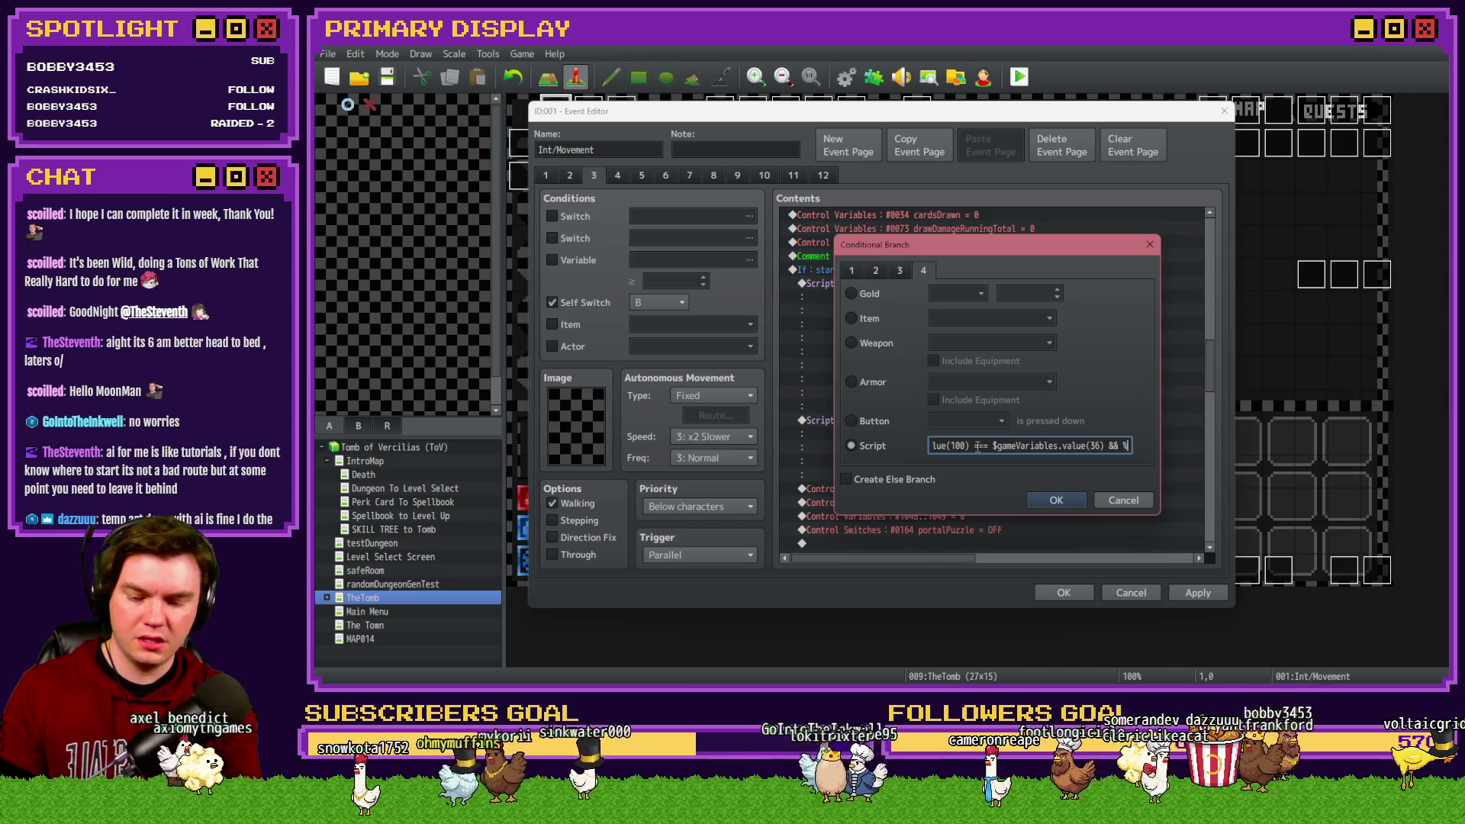
pyautogui.write('gameS')
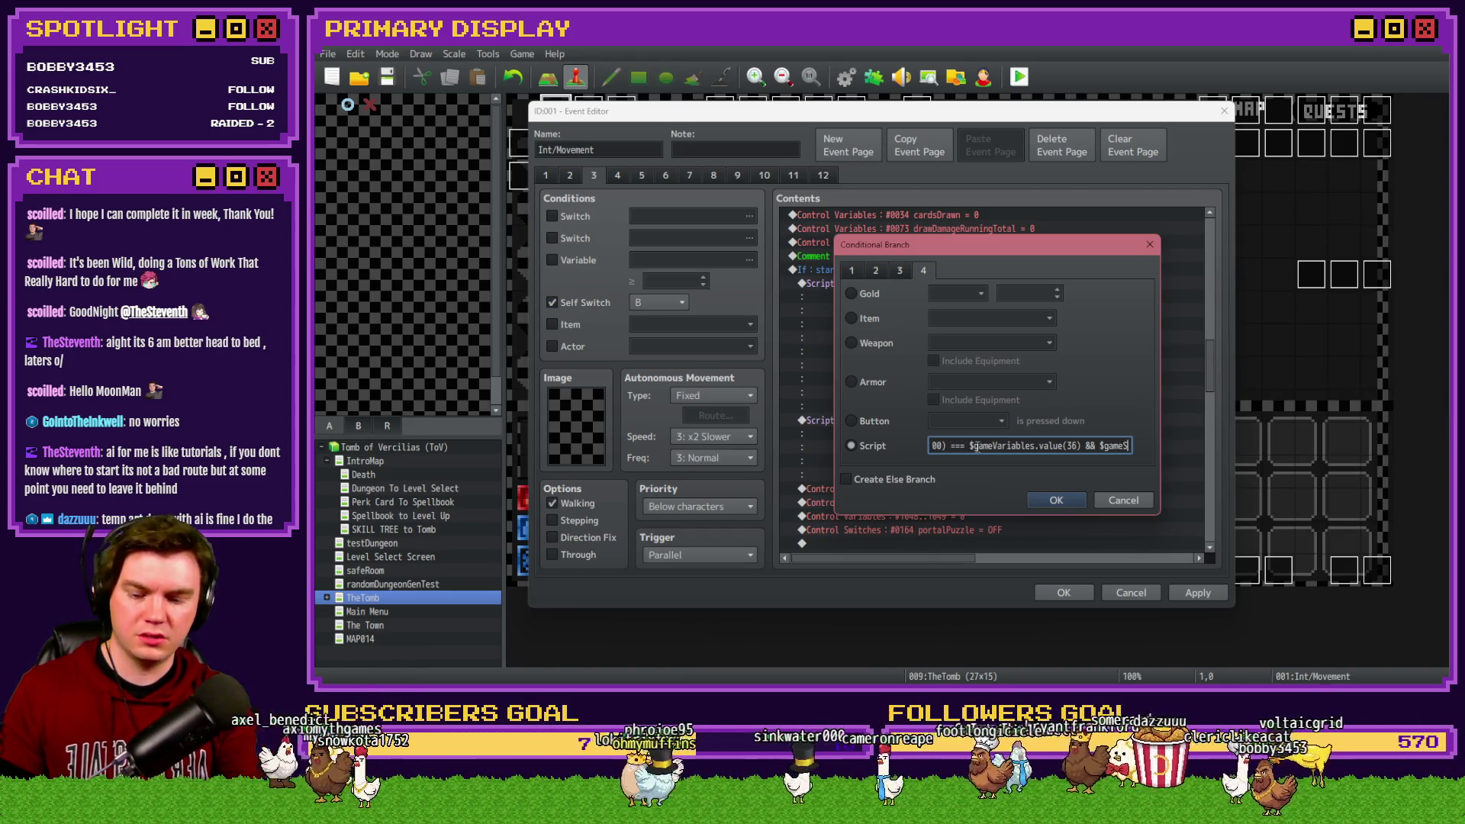
pyautogui.write('witches.value')
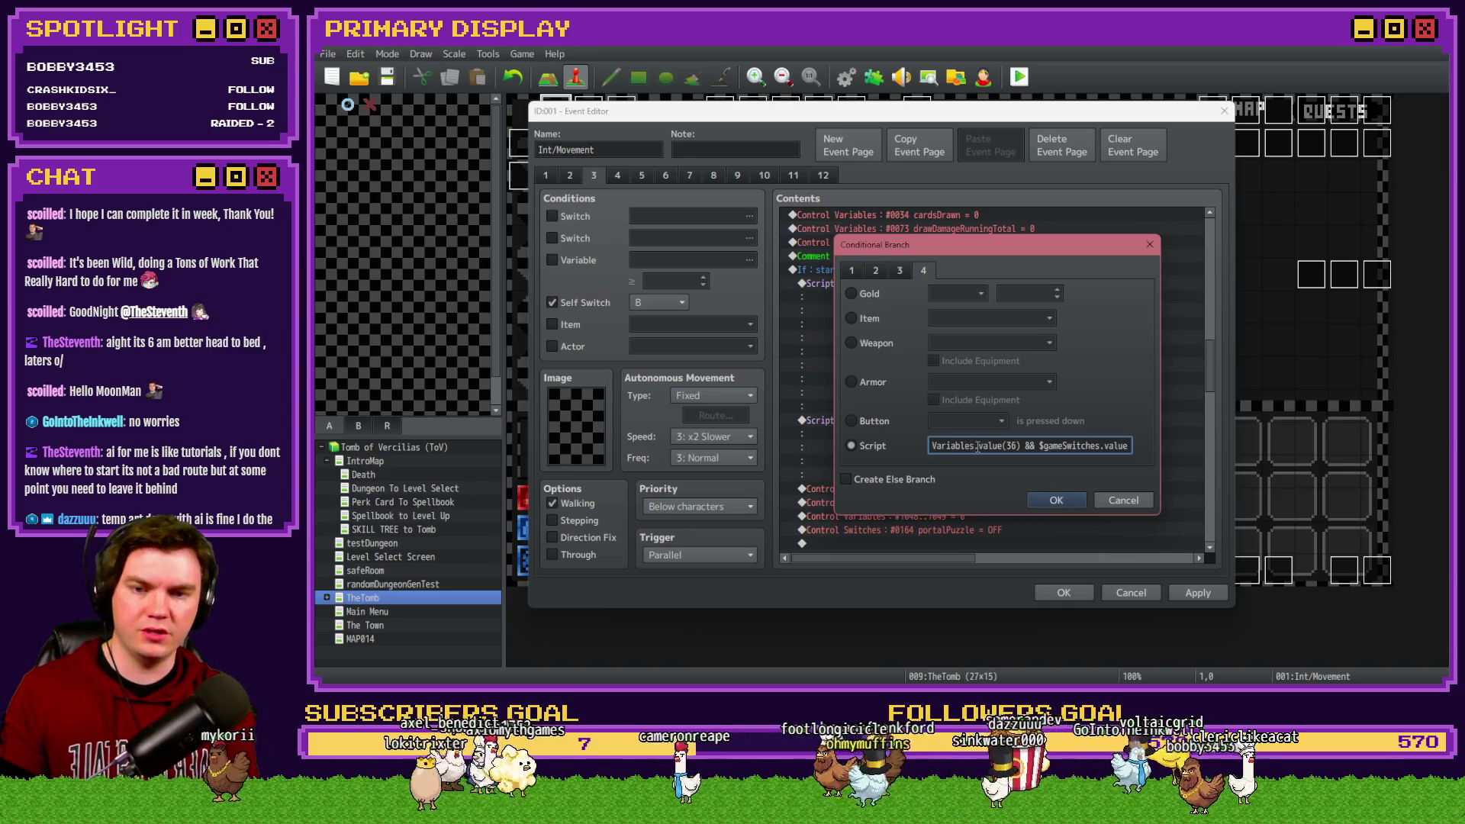
pyautogui.write('()')
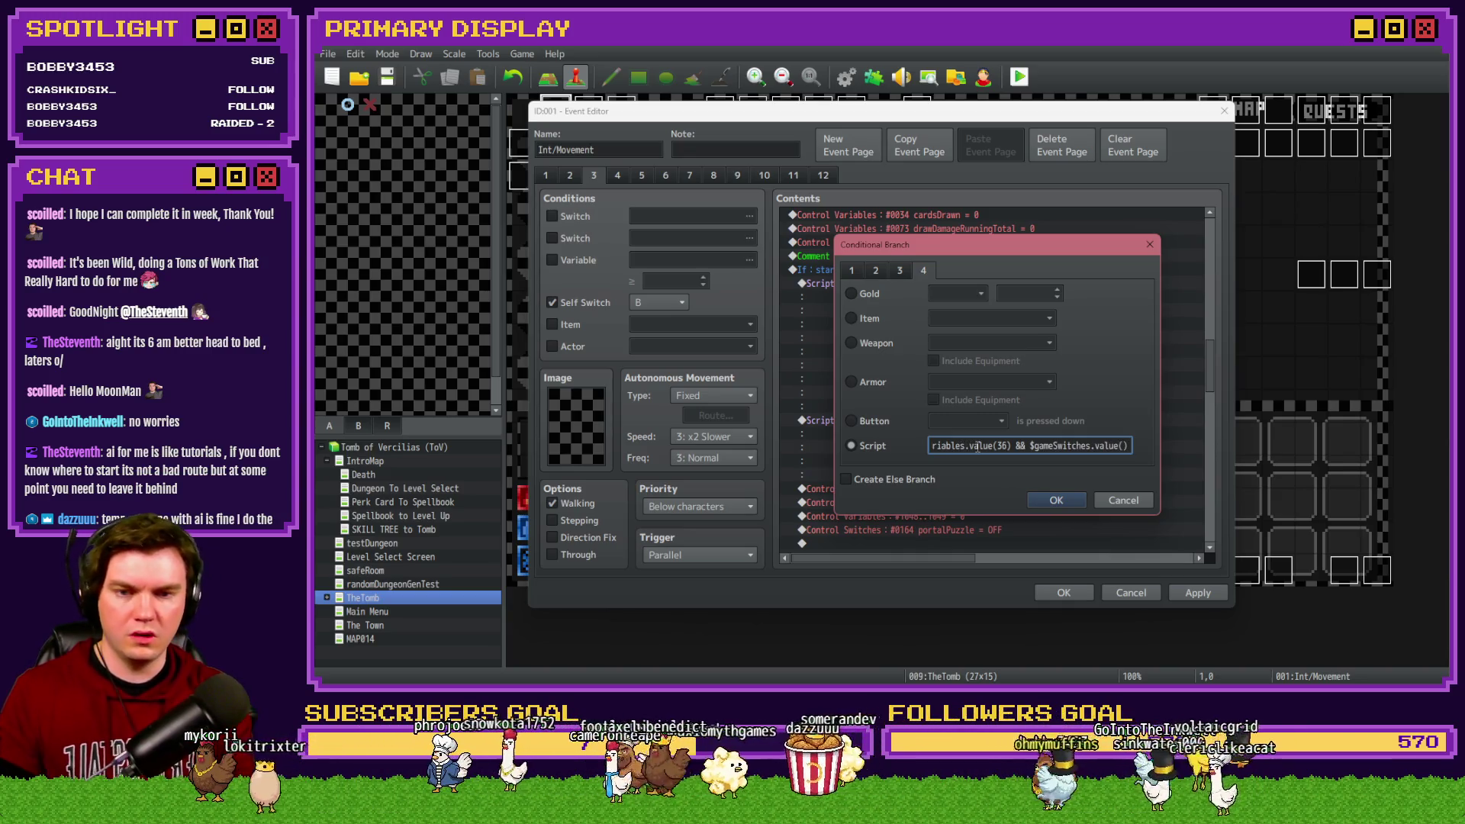
pyautogui.write('64')
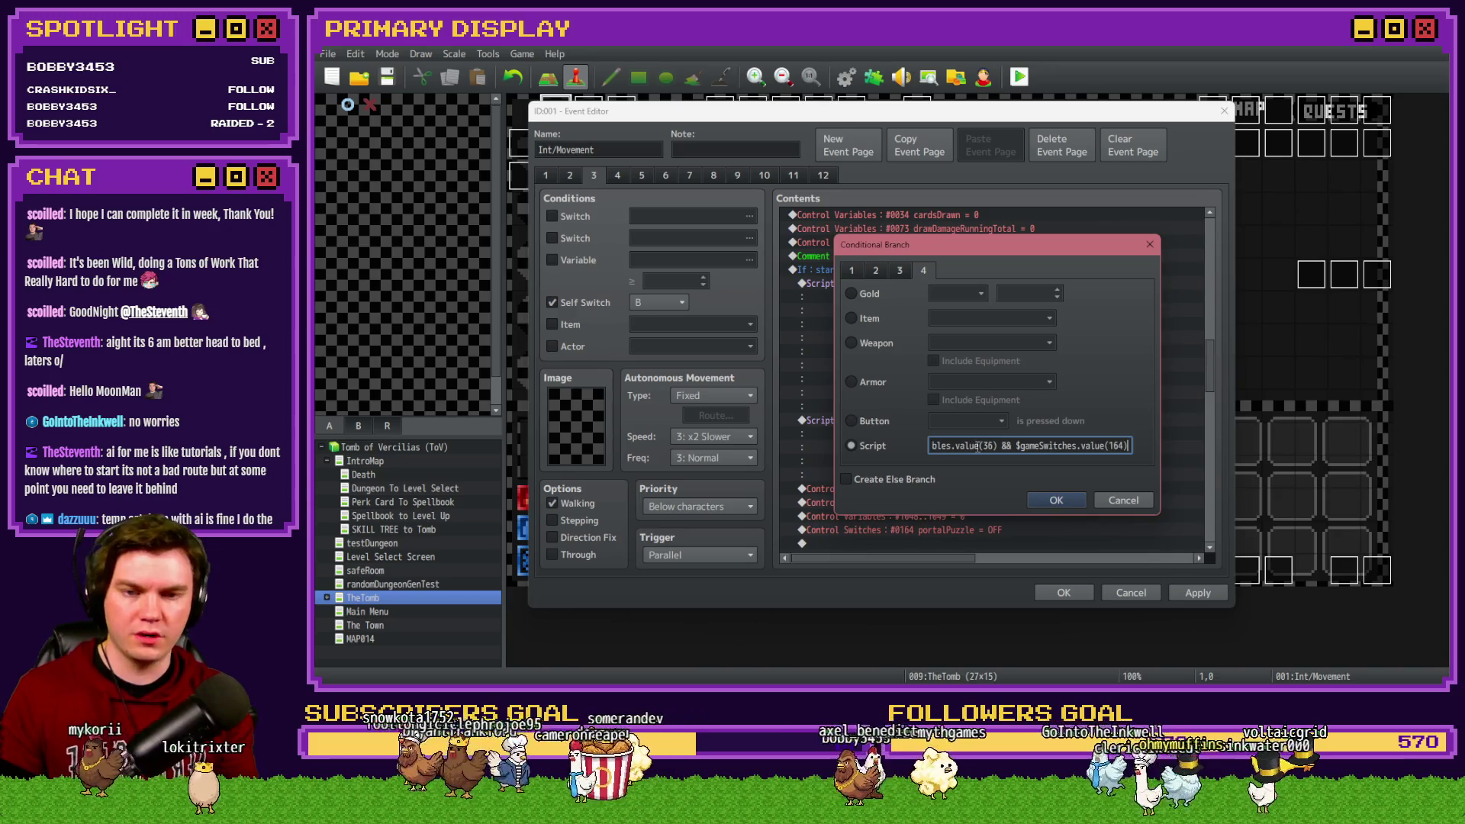
pyautogui.write(' ===')
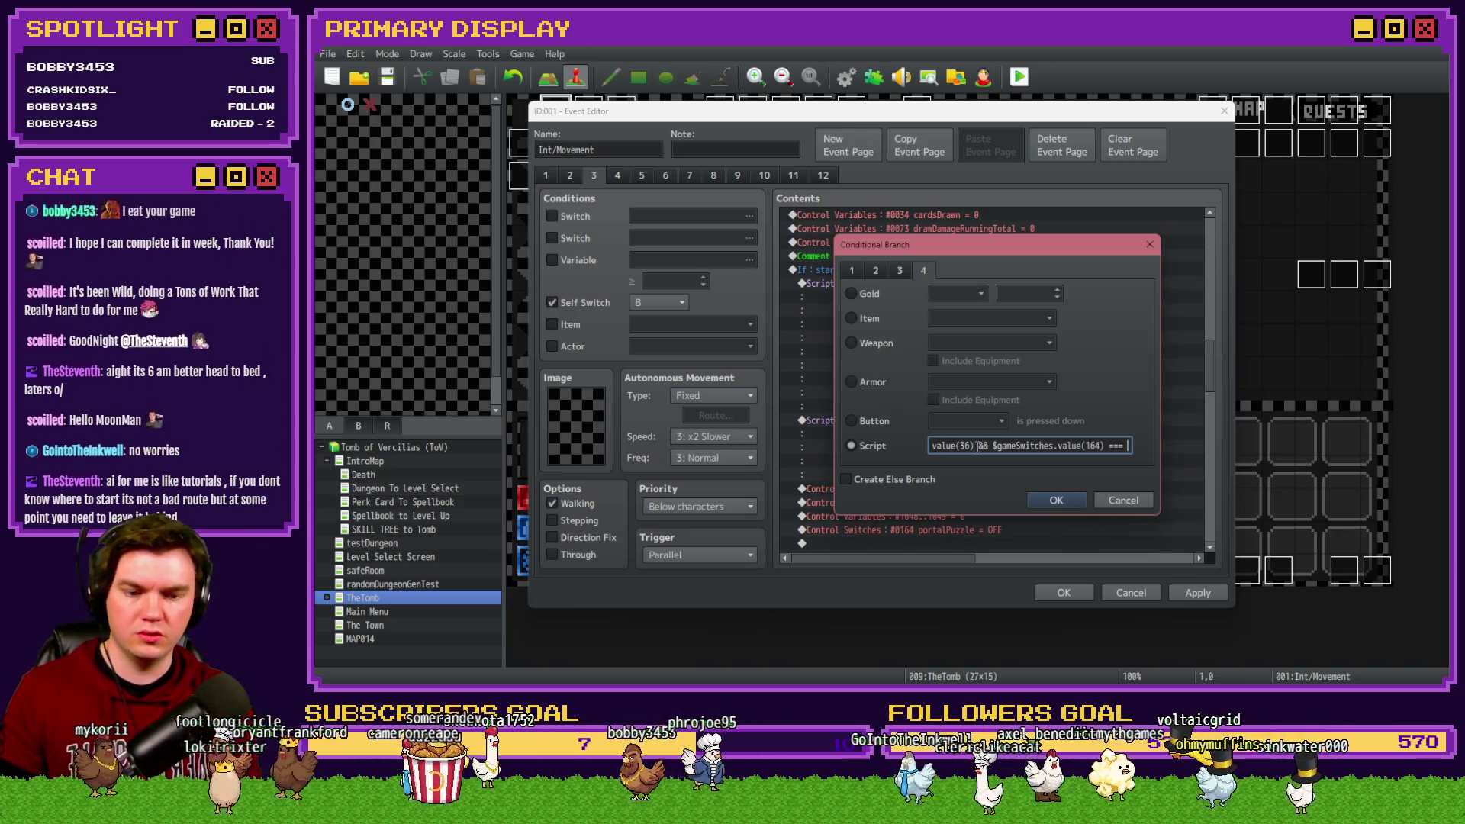
pyautogui.write(' true')
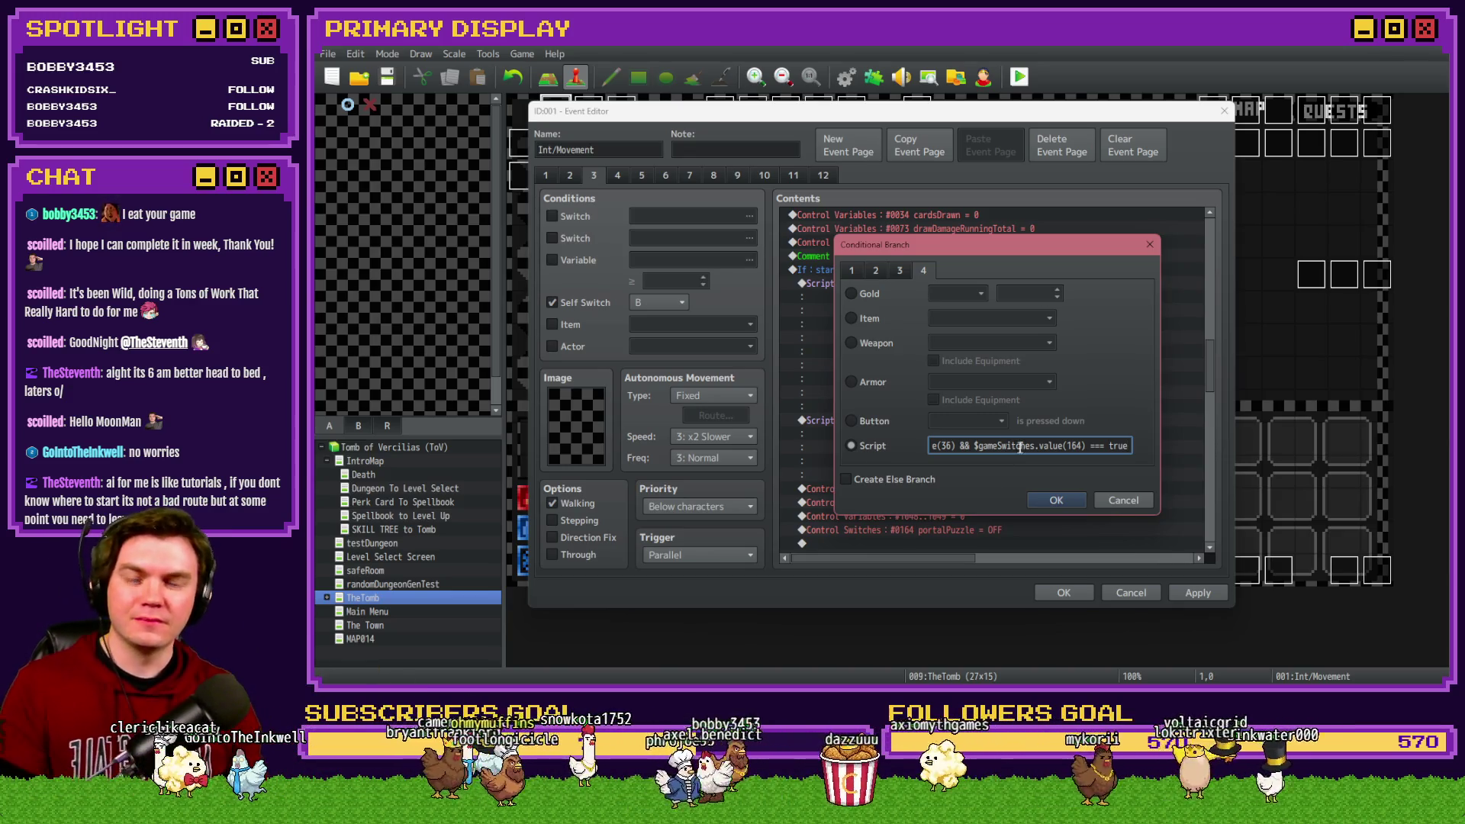
pyautogui.press('Home')
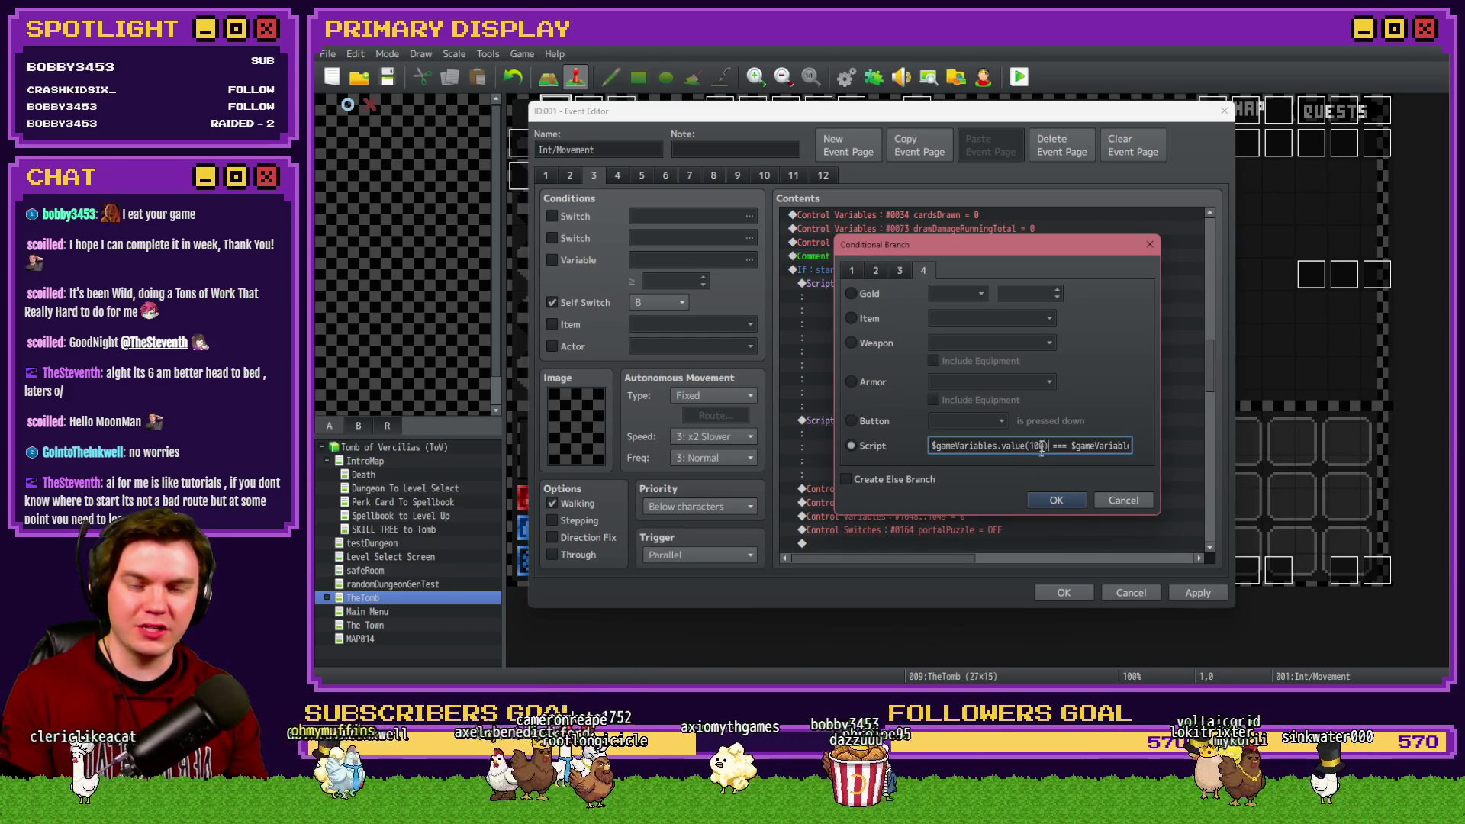
pyautogui.press('Right')
pyautogui.press('Right')
pyautogui.press('Right')
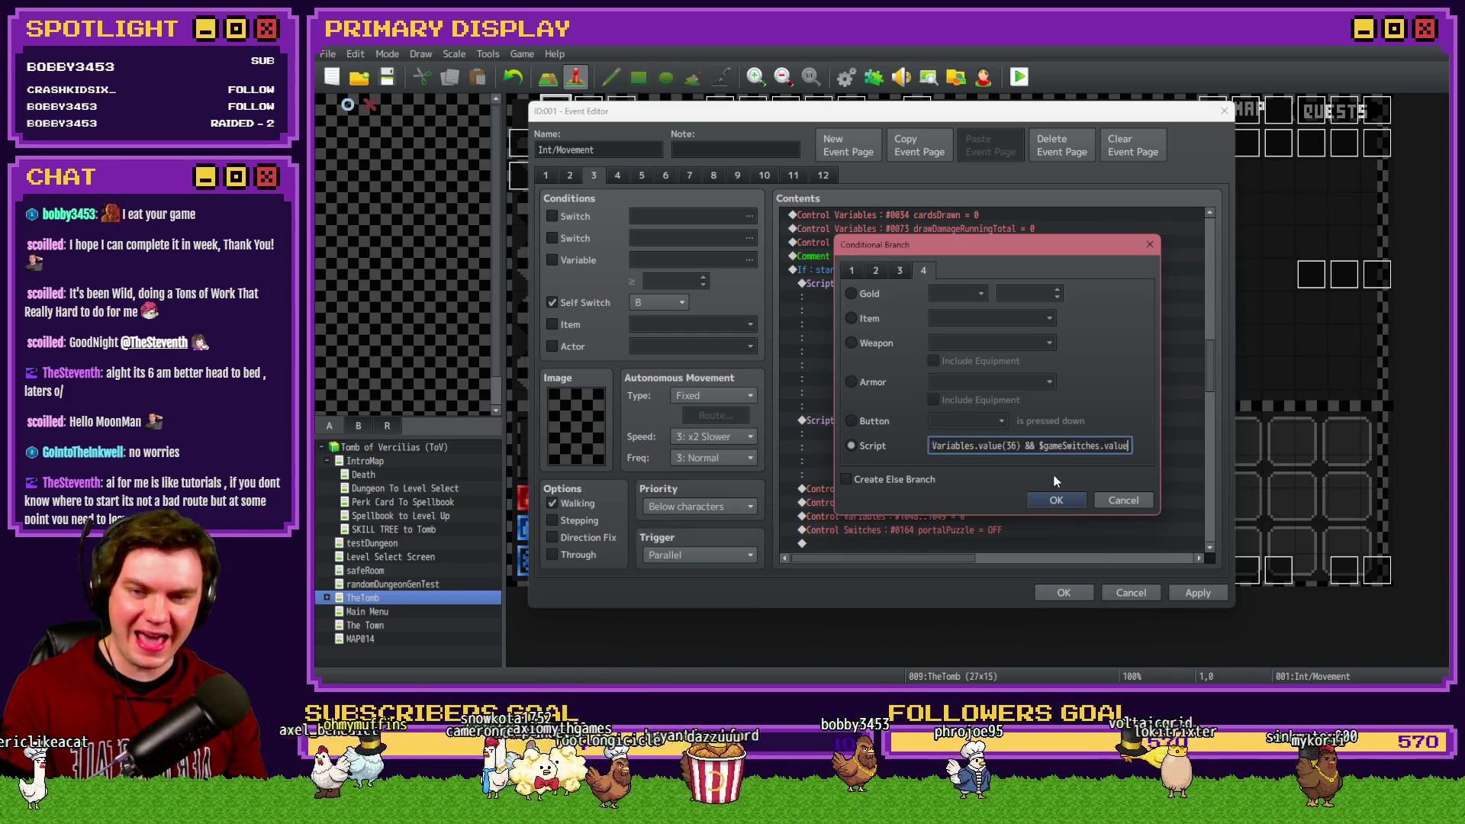
pyautogui.click(1095, 450)
pyautogui.write('=== true')
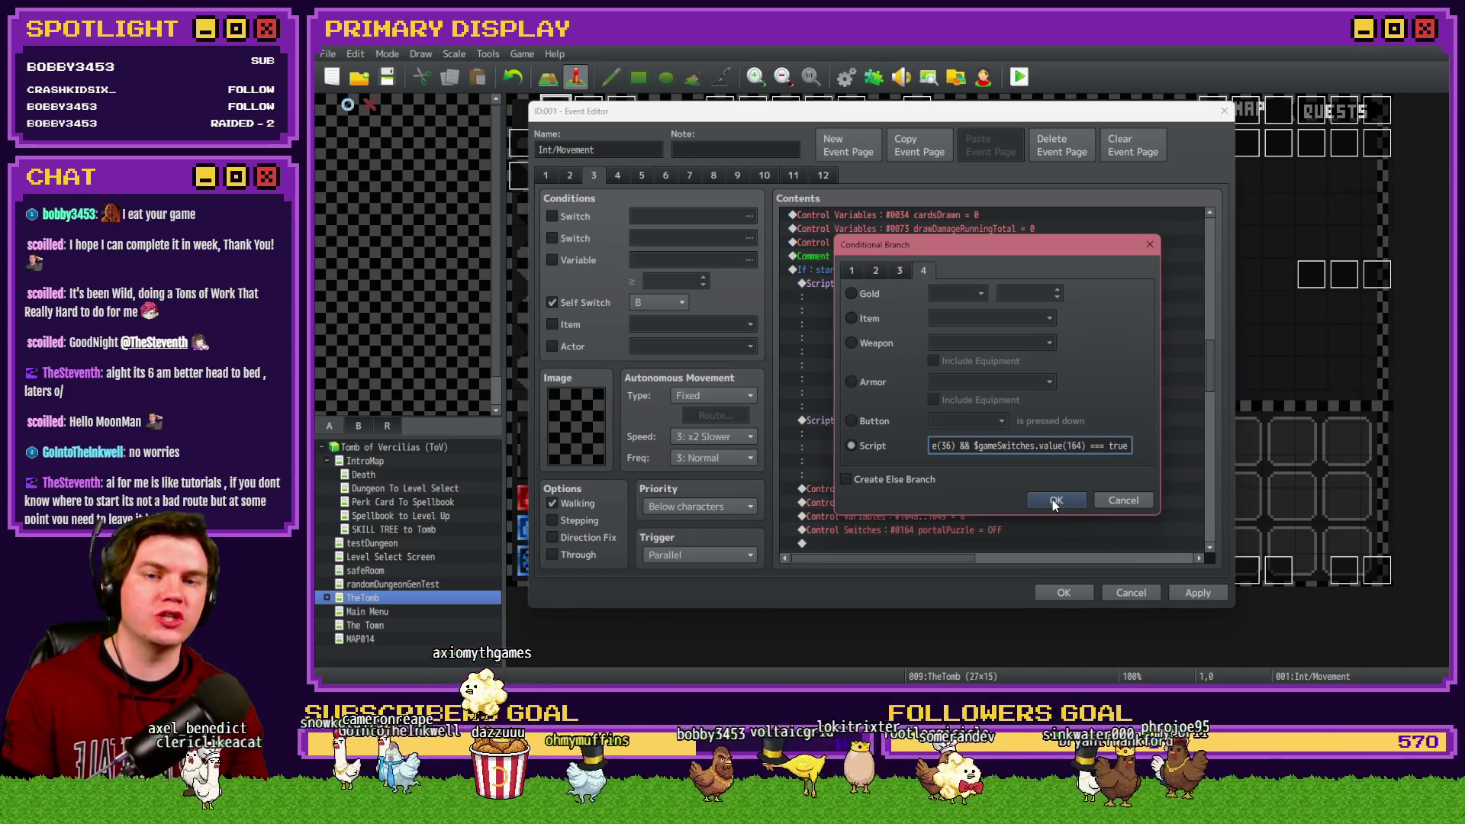
pyautogui.click(1053, 501)
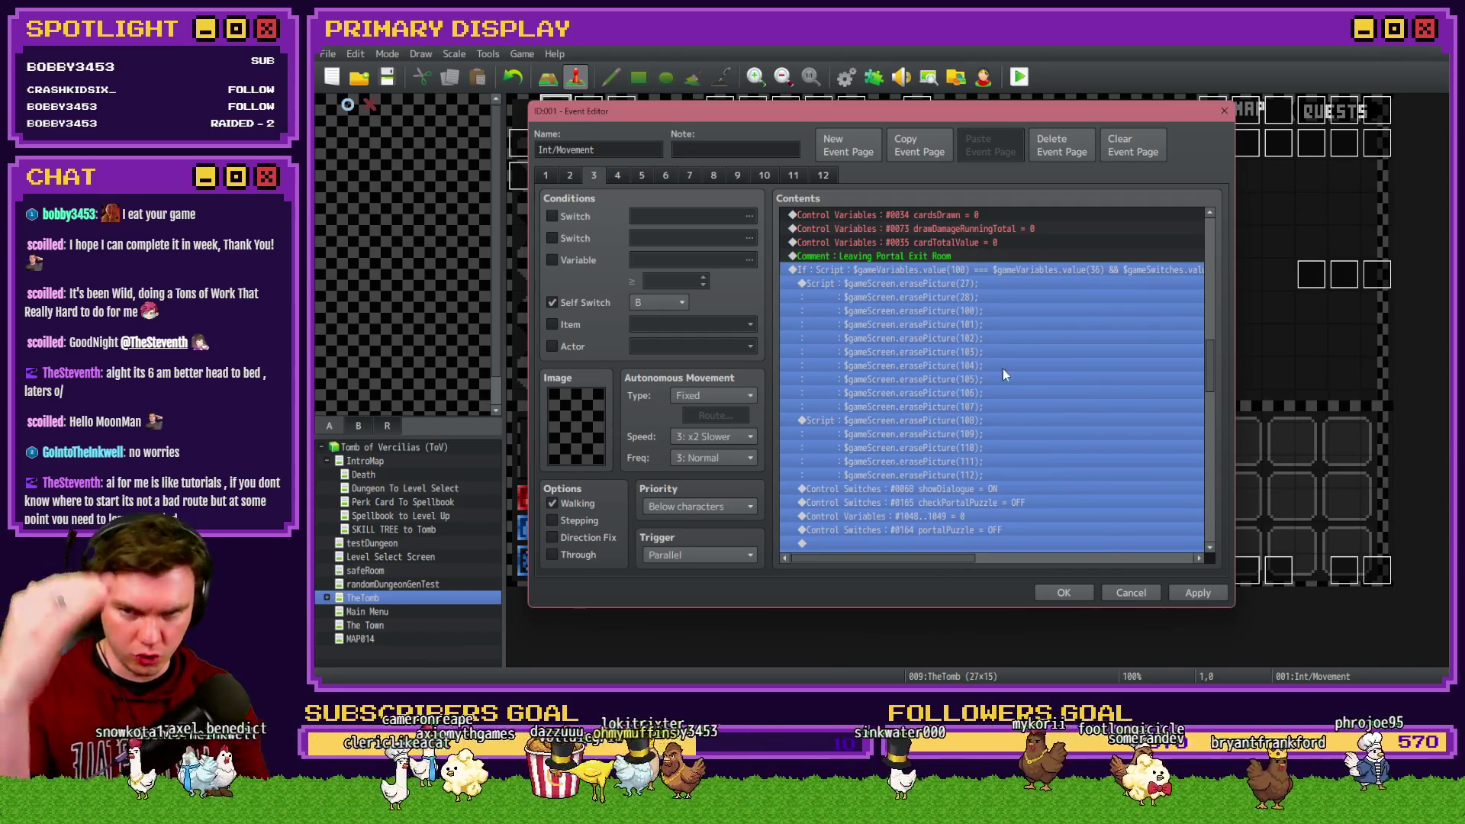
# Step: Delete the Control Switches #0068 showDialogue = ON command and save the event
pyautogui.click(1004, 370)
pyautogui.click(988, 490)
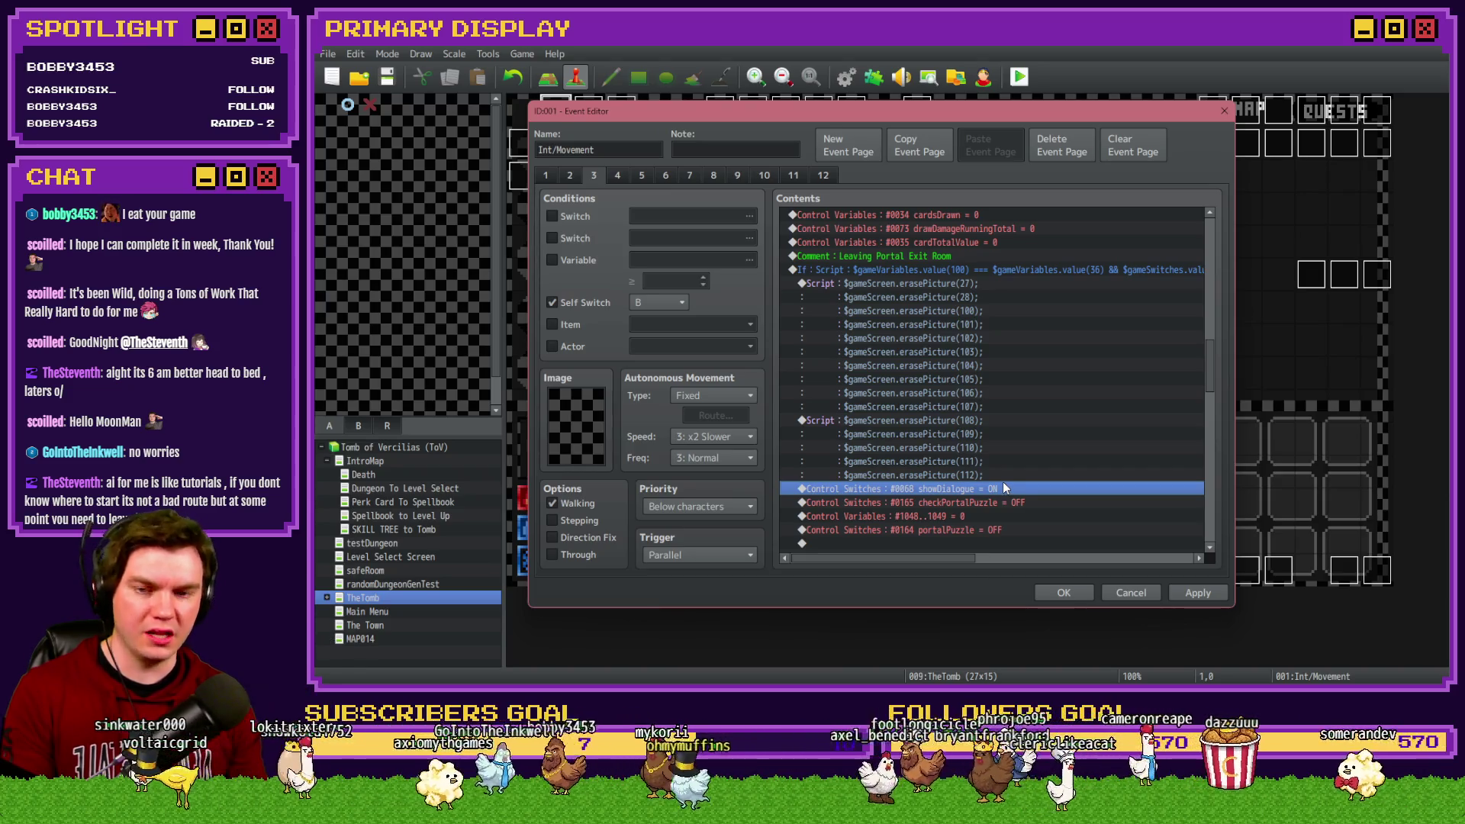
pyautogui.press('Delete')
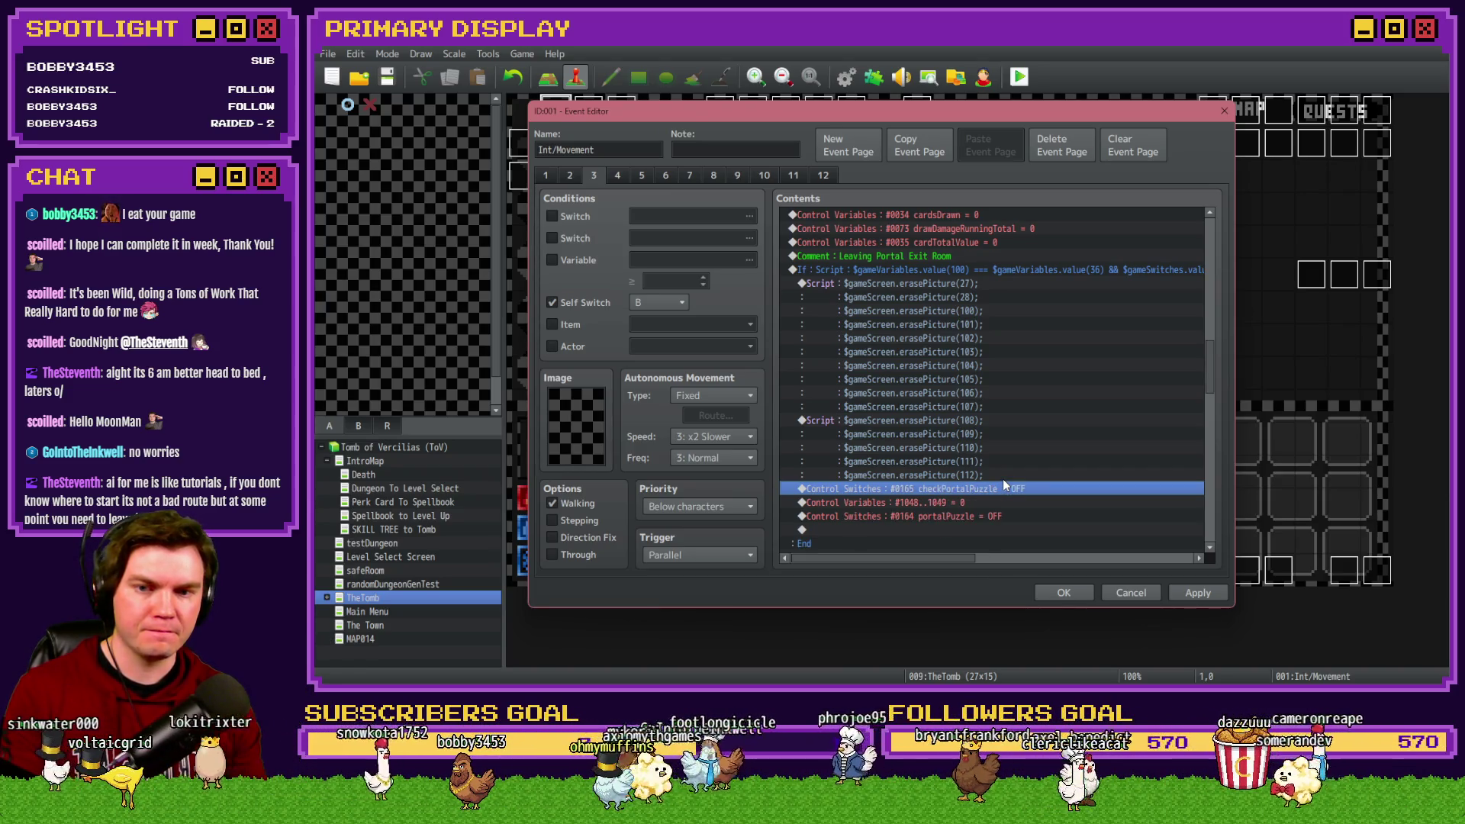
pyautogui.click(1009, 501)
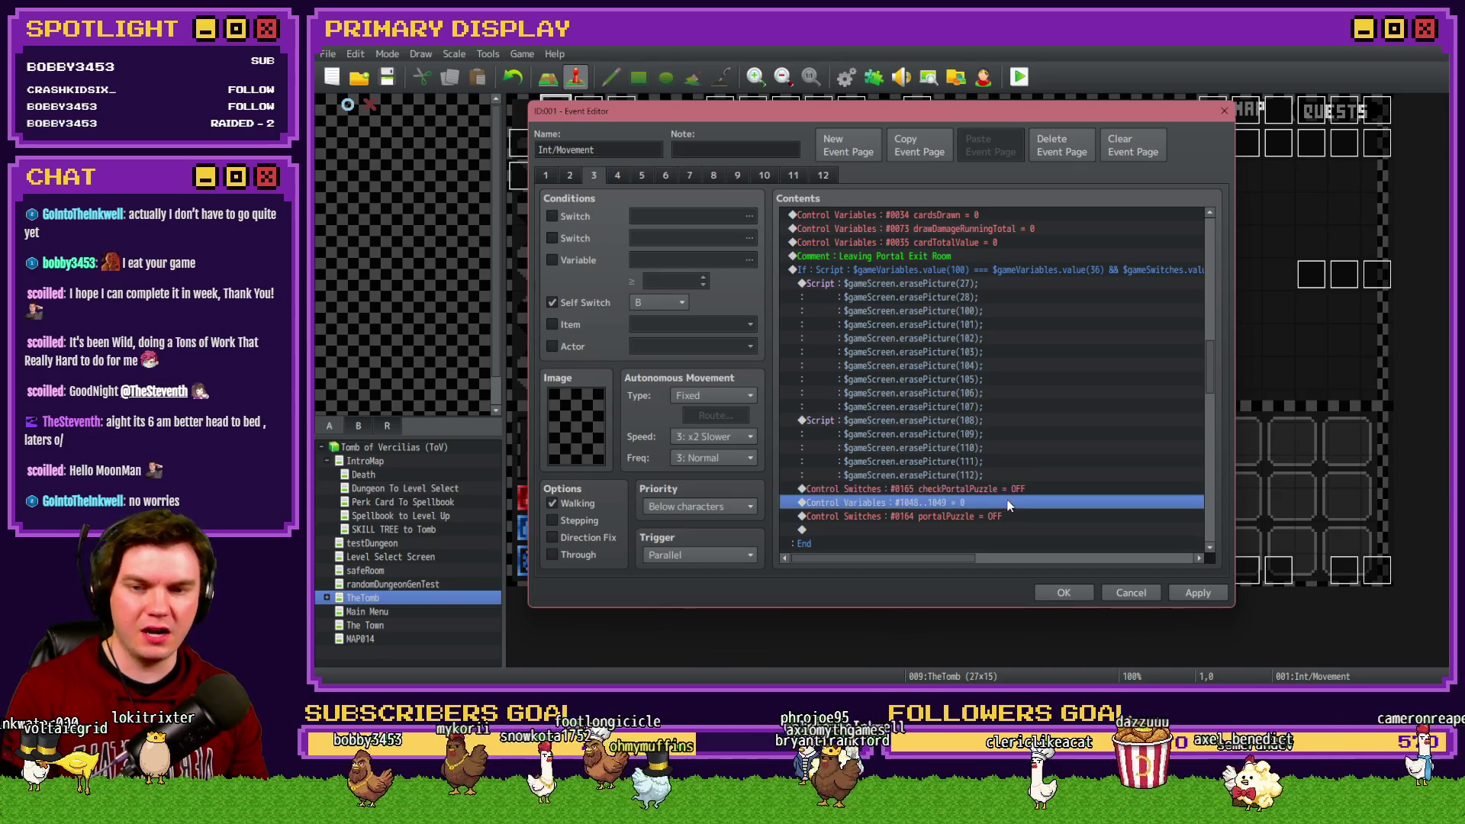
pyautogui.click(1011, 518)
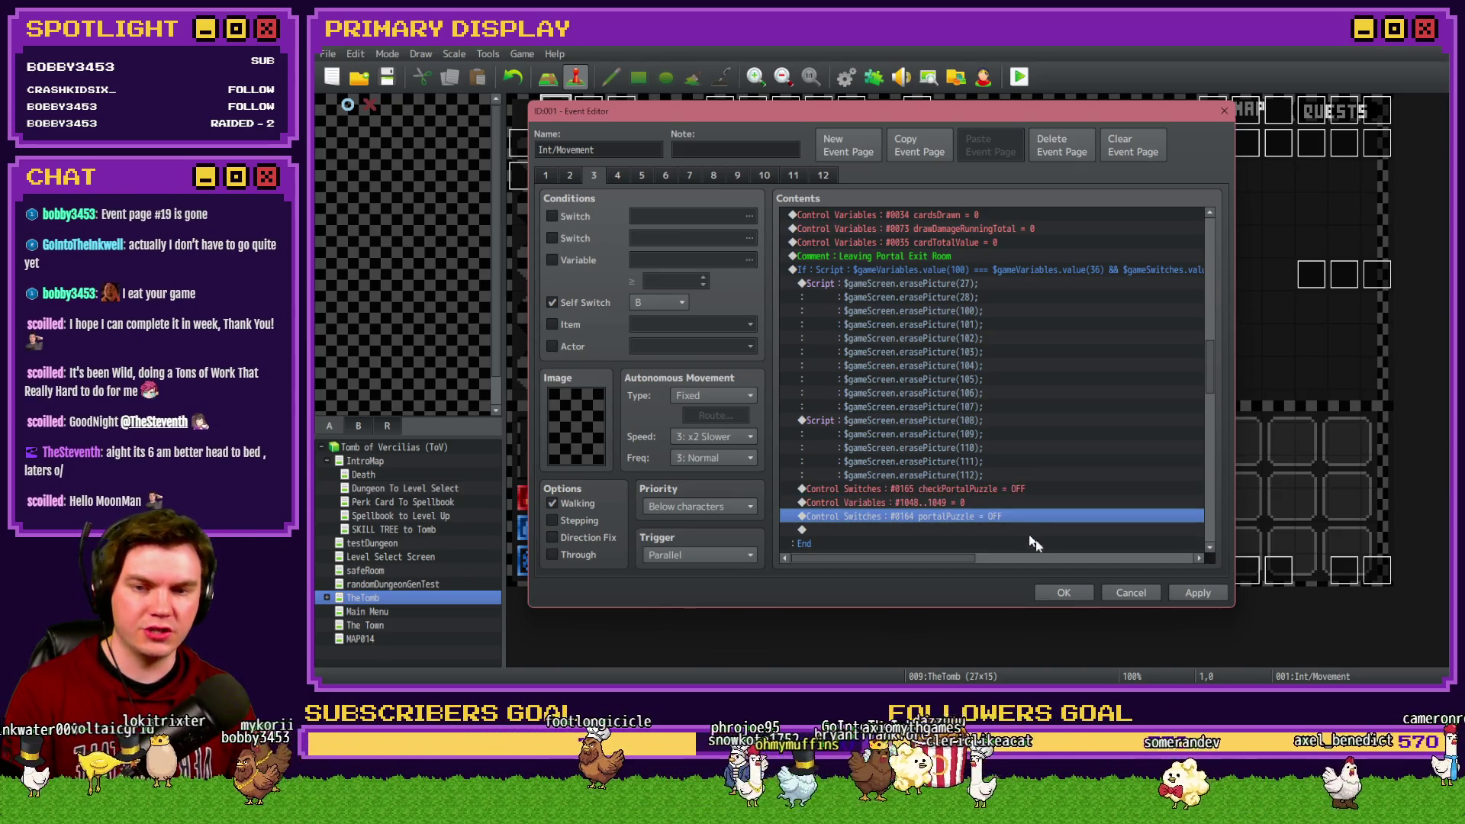
pyautogui.click(1198, 593)
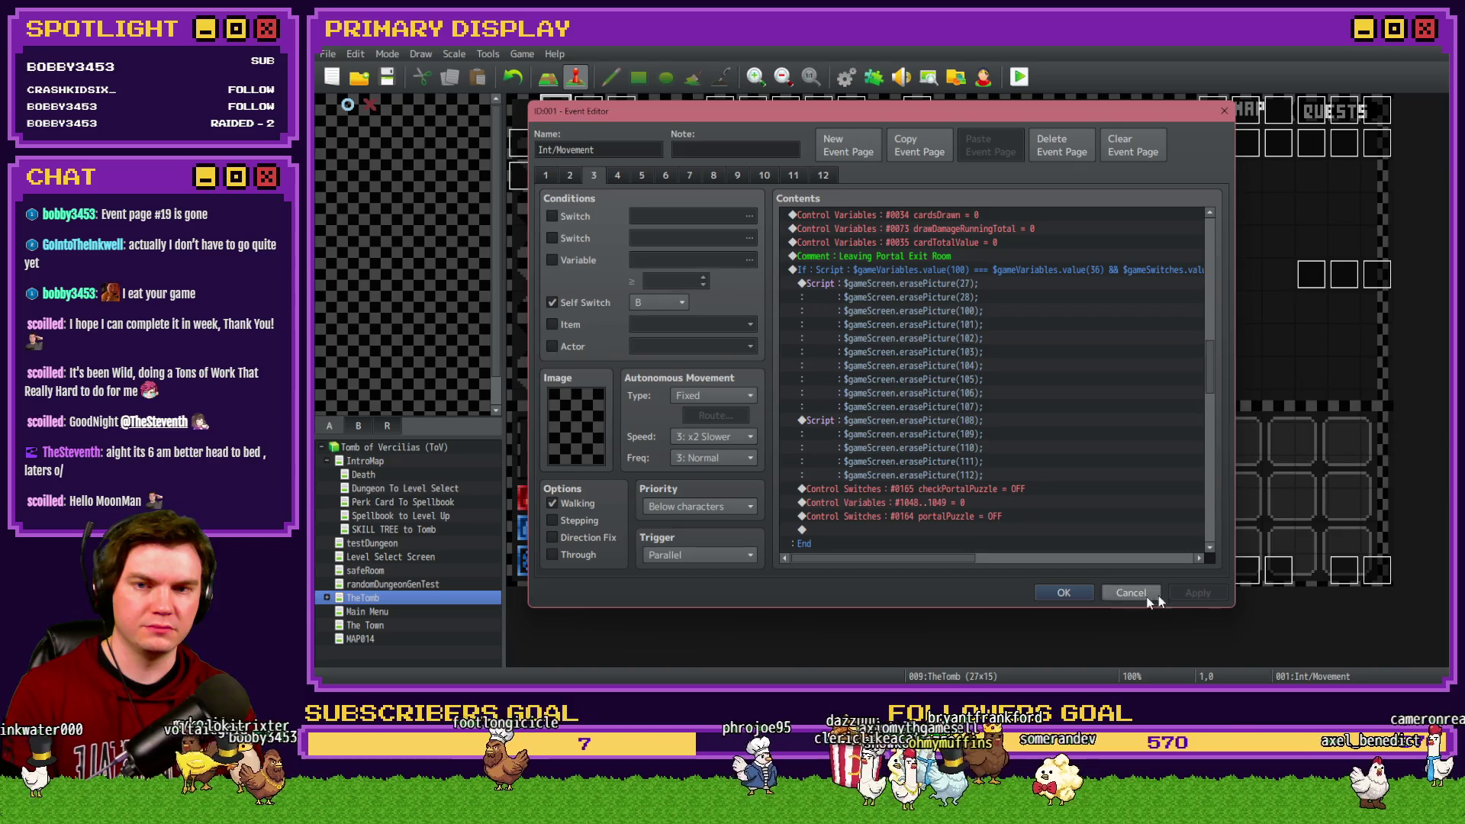
pyautogui.click(1071, 593)
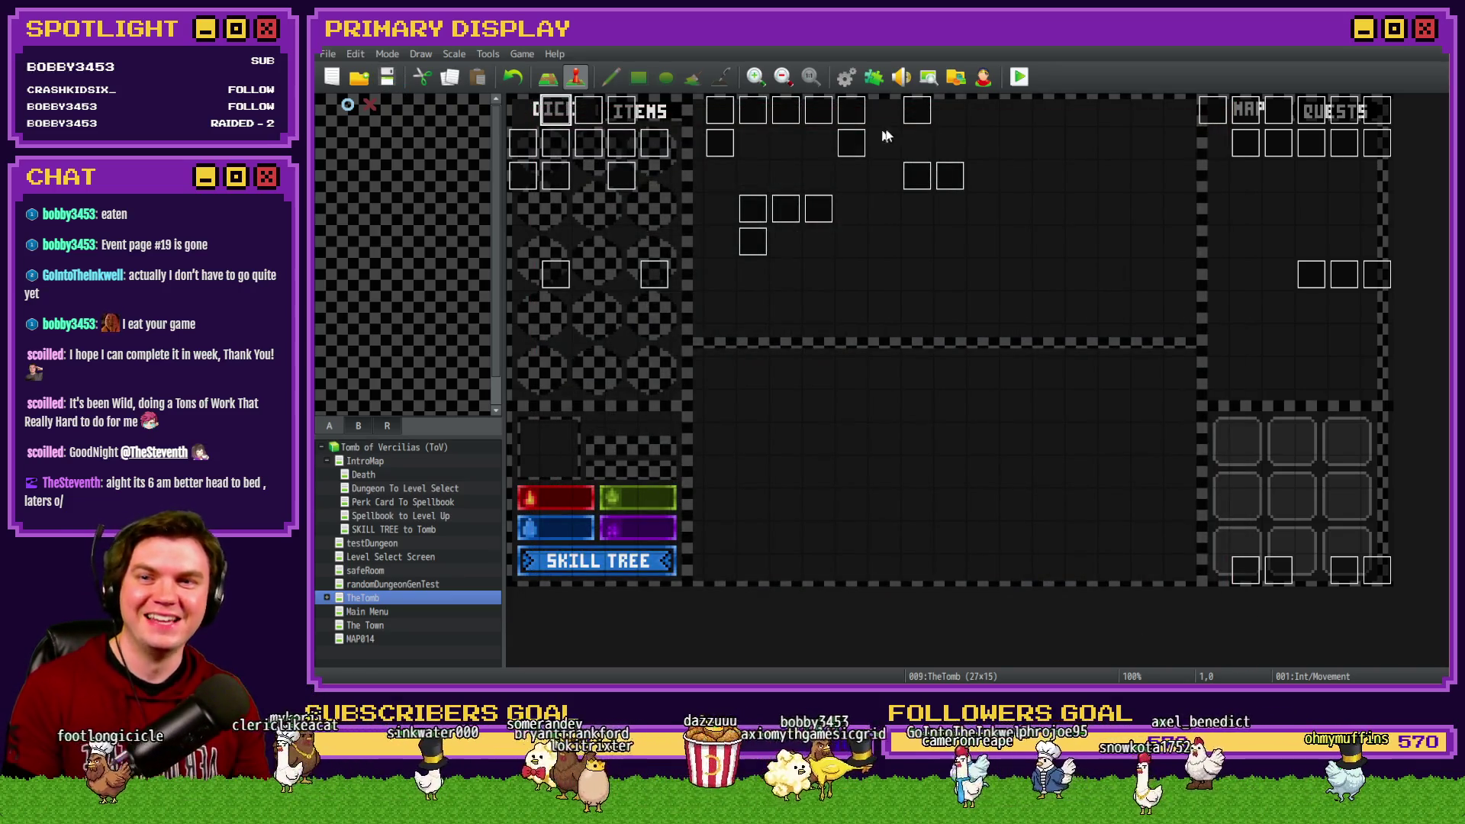
# Step: Start a playtest and take the Mathra's Ale Soaked Gauntlet perk
pyautogui.click(1020, 77)
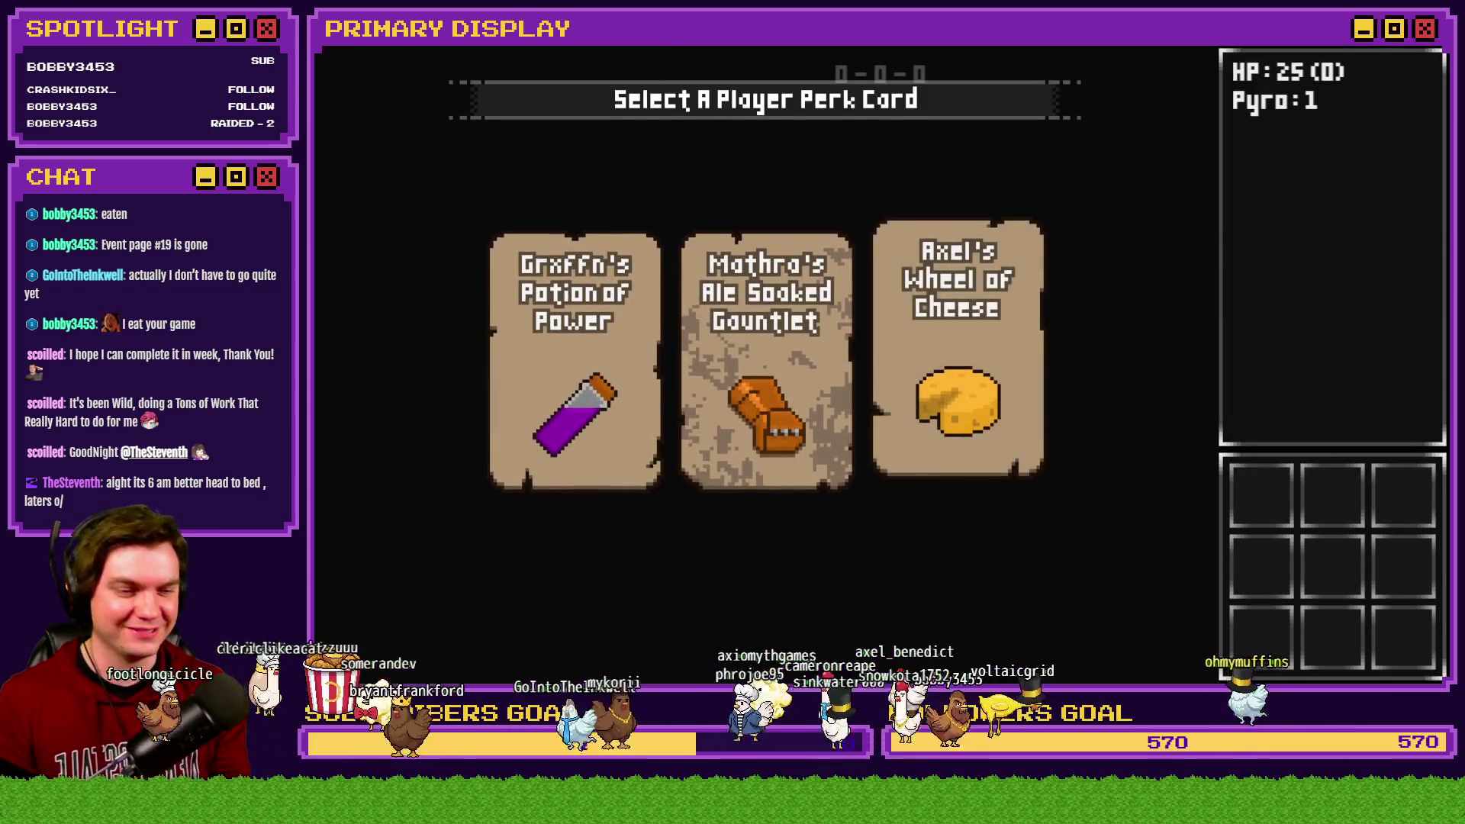
pyautogui.click(804, 279)
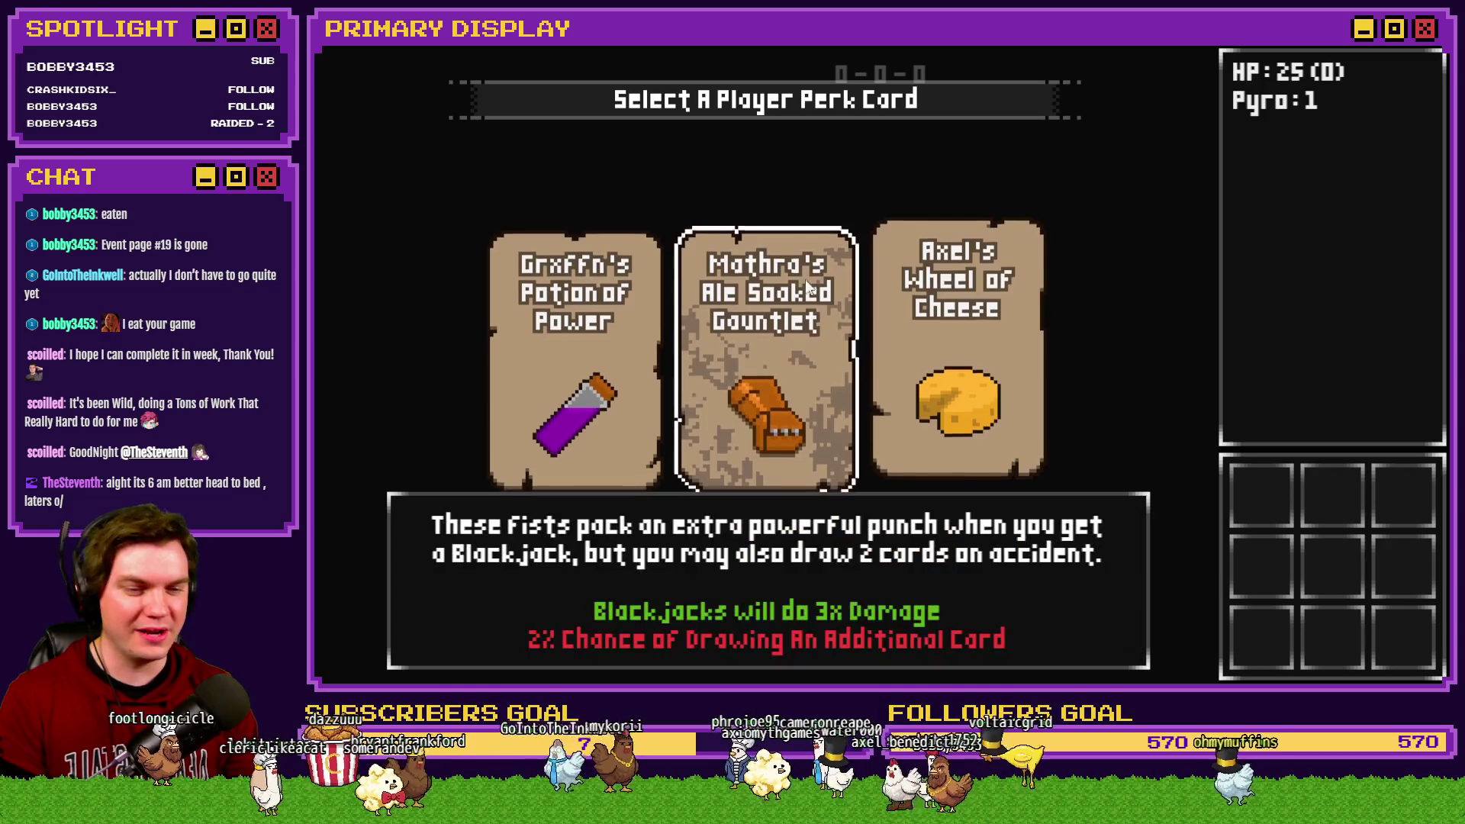
pyautogui.click(816, 336)
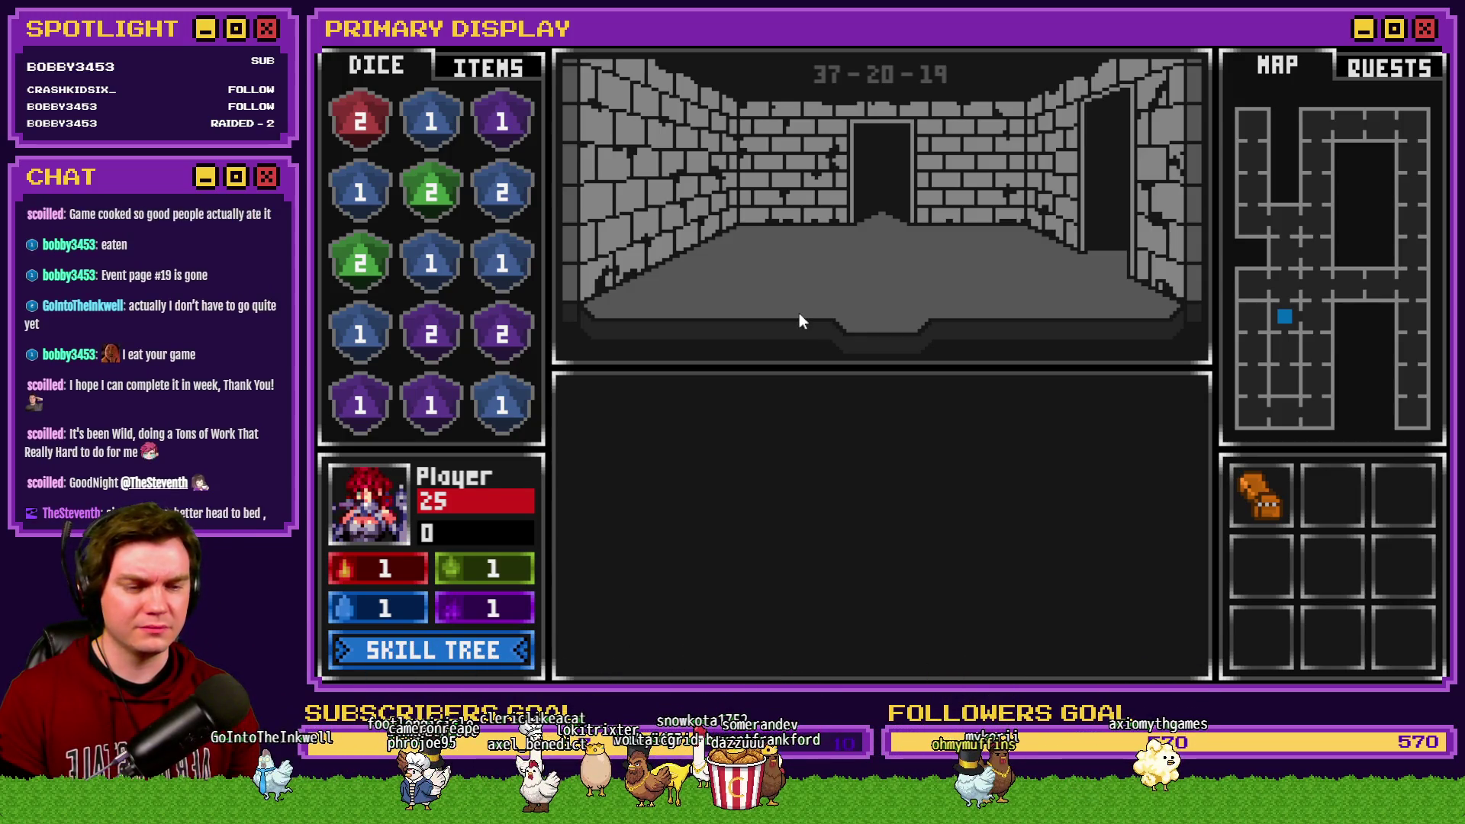
# Step: Walk through the dungeon rooms until the sturdy locked door offers Pick The Lock
pyautogui.press('w')
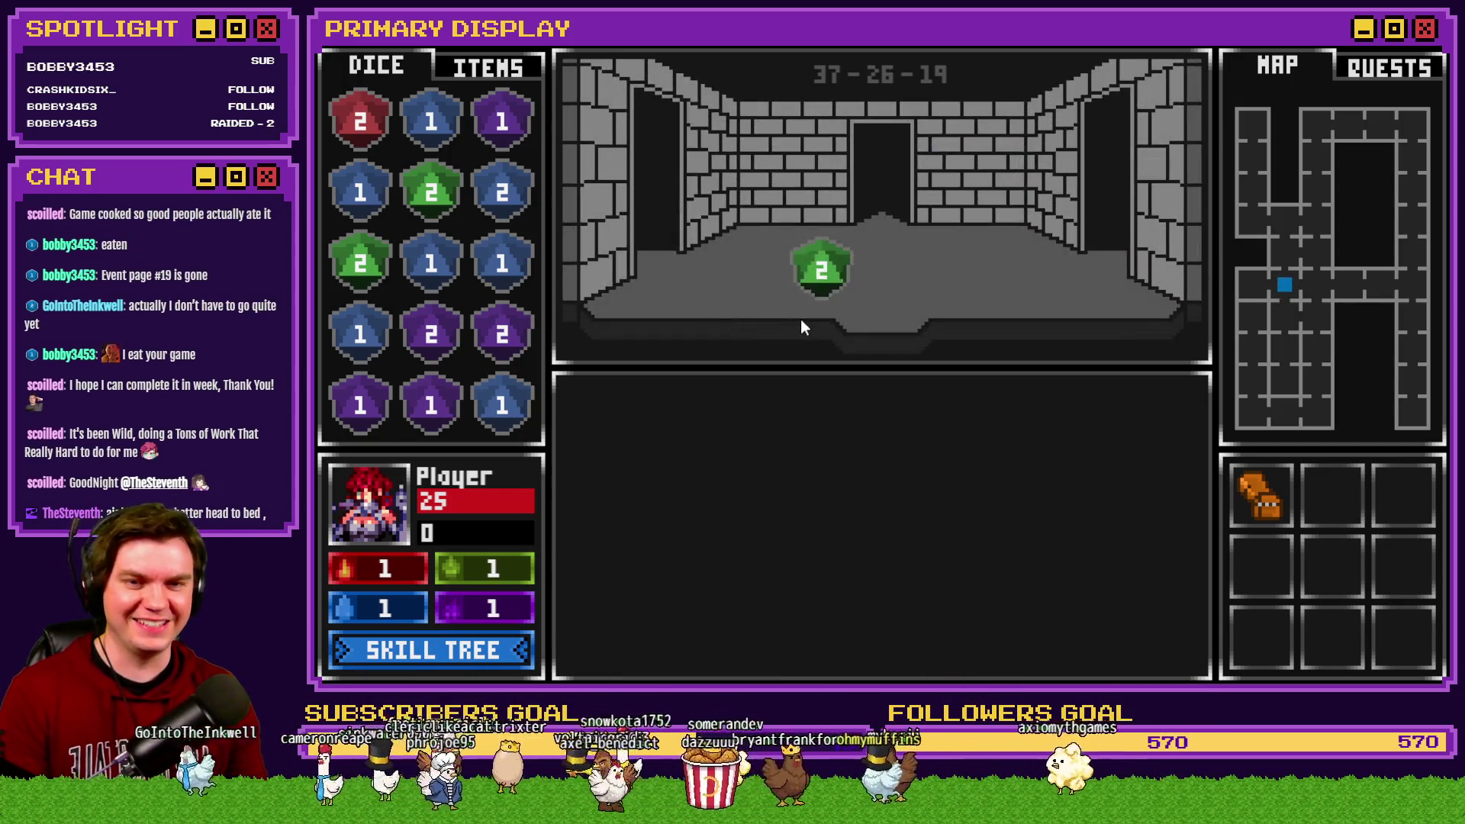
pyautogui.press('s')
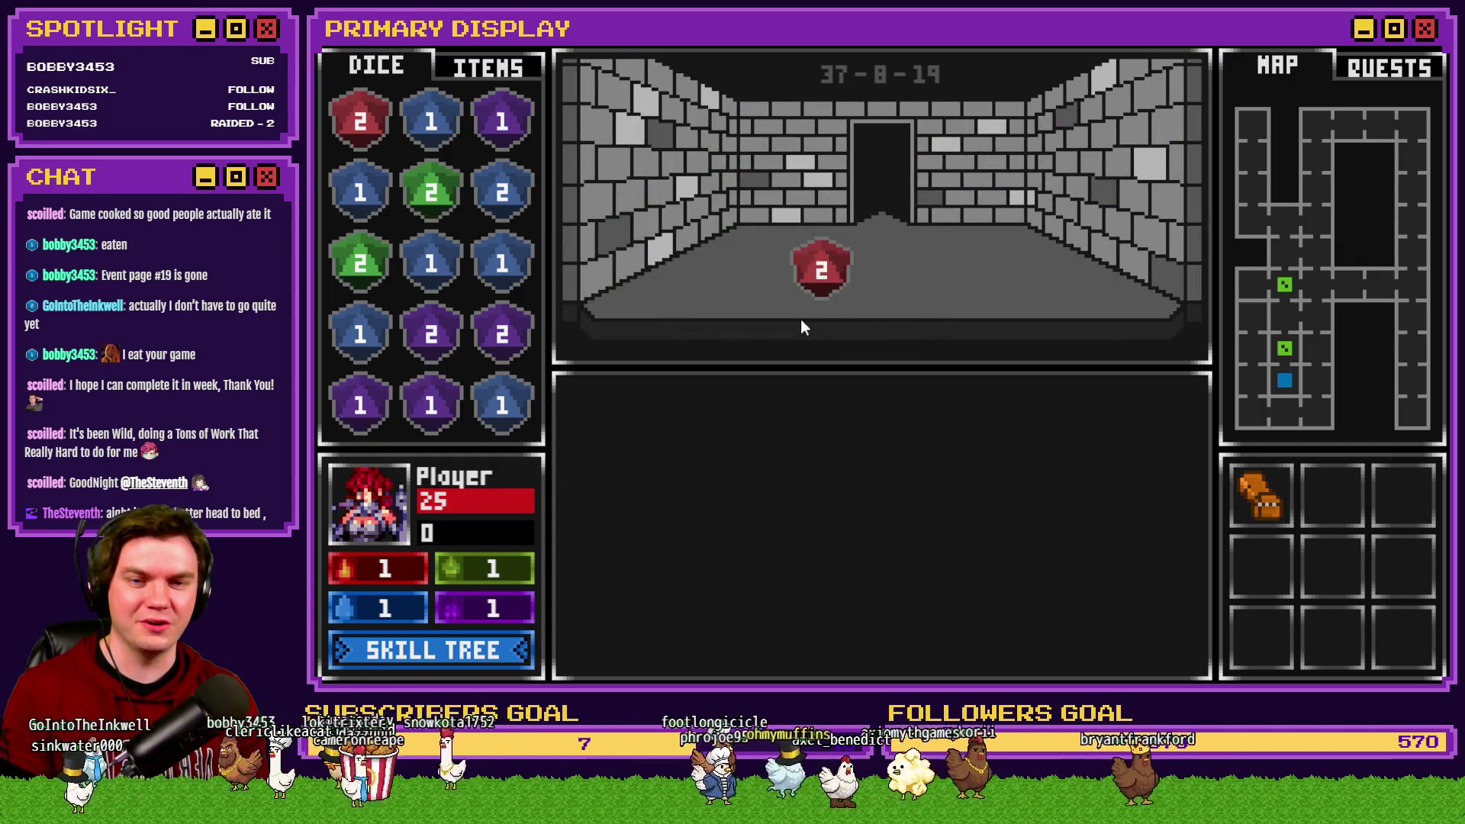
pyautogui.press('w')
pyautogui.press('d')
pyautogui.press('w')
pyautogui.press('s')
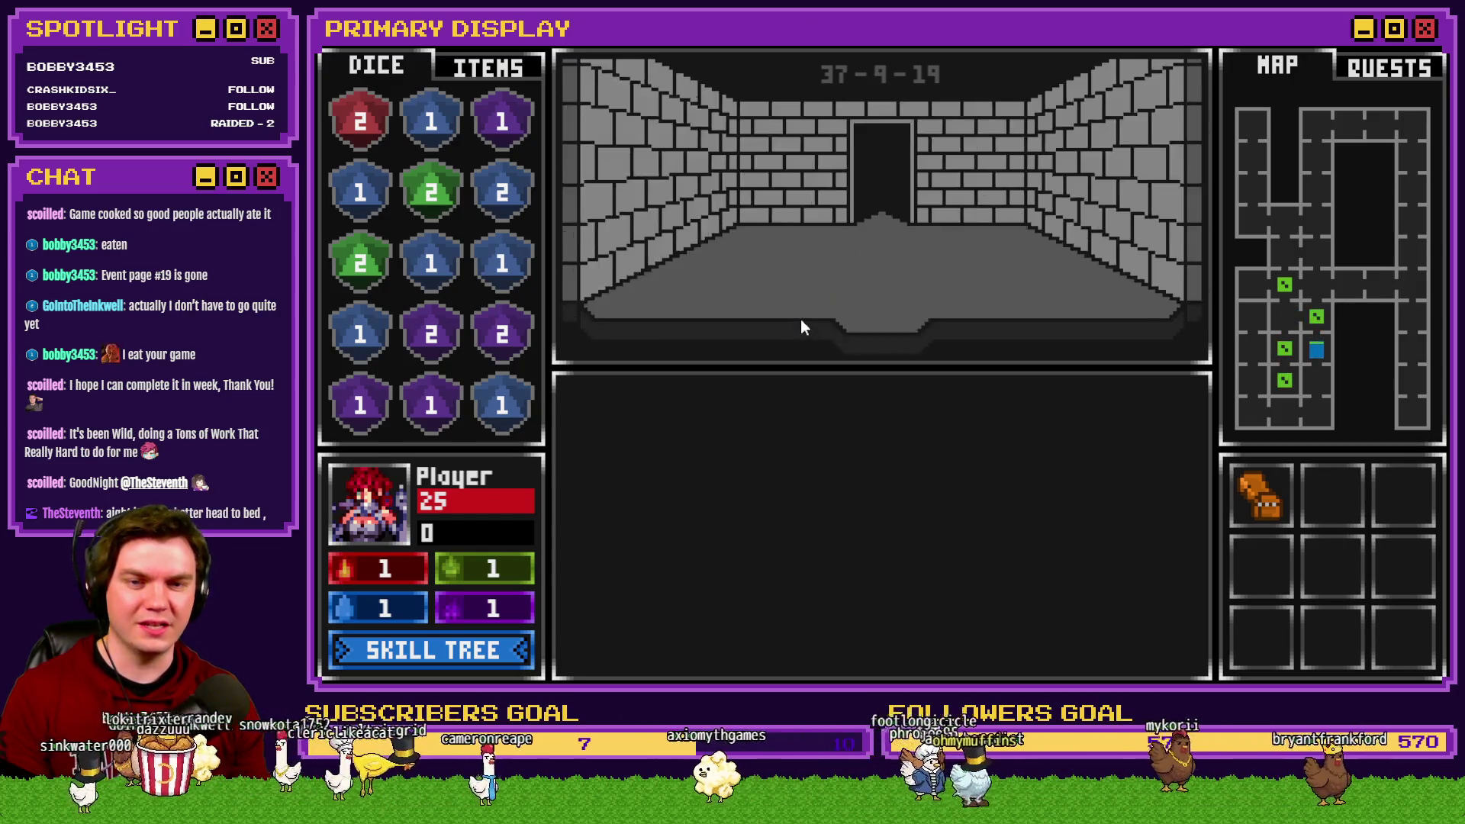
pyautogui.press('s')
pyautogui.press('a')
pyautogui.press('Up')
pyautogui.press('Up')
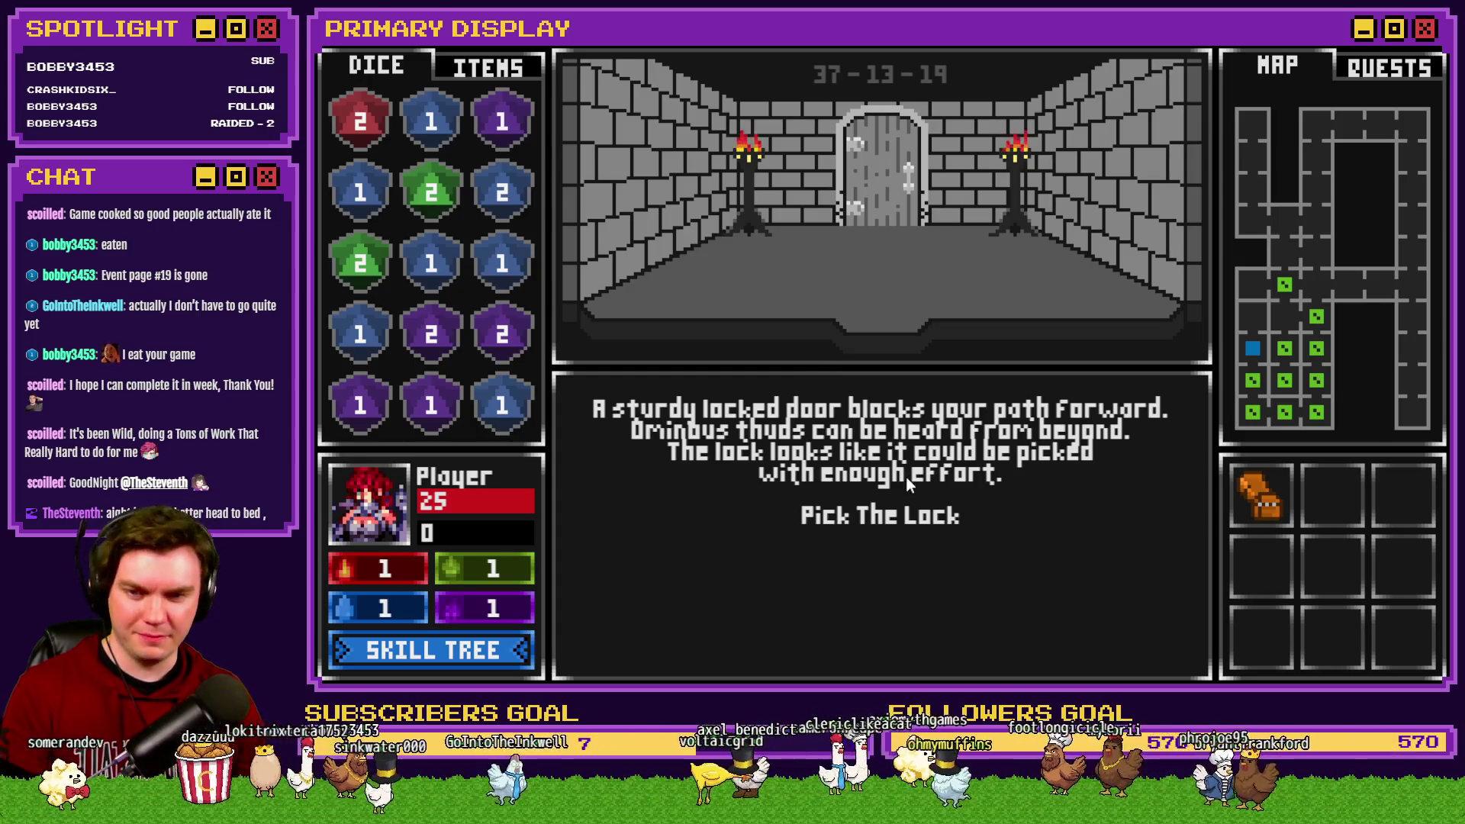
# Step: Pick the lock by clearing gem chains, then walk into the card battle against Danathar
pyautogui.click(913, 506)
pyautogui.click(967, 534)
pyautogui.click(886, 492)
pyautogui.click(848, 577)
pyautogui.click(931, 498)
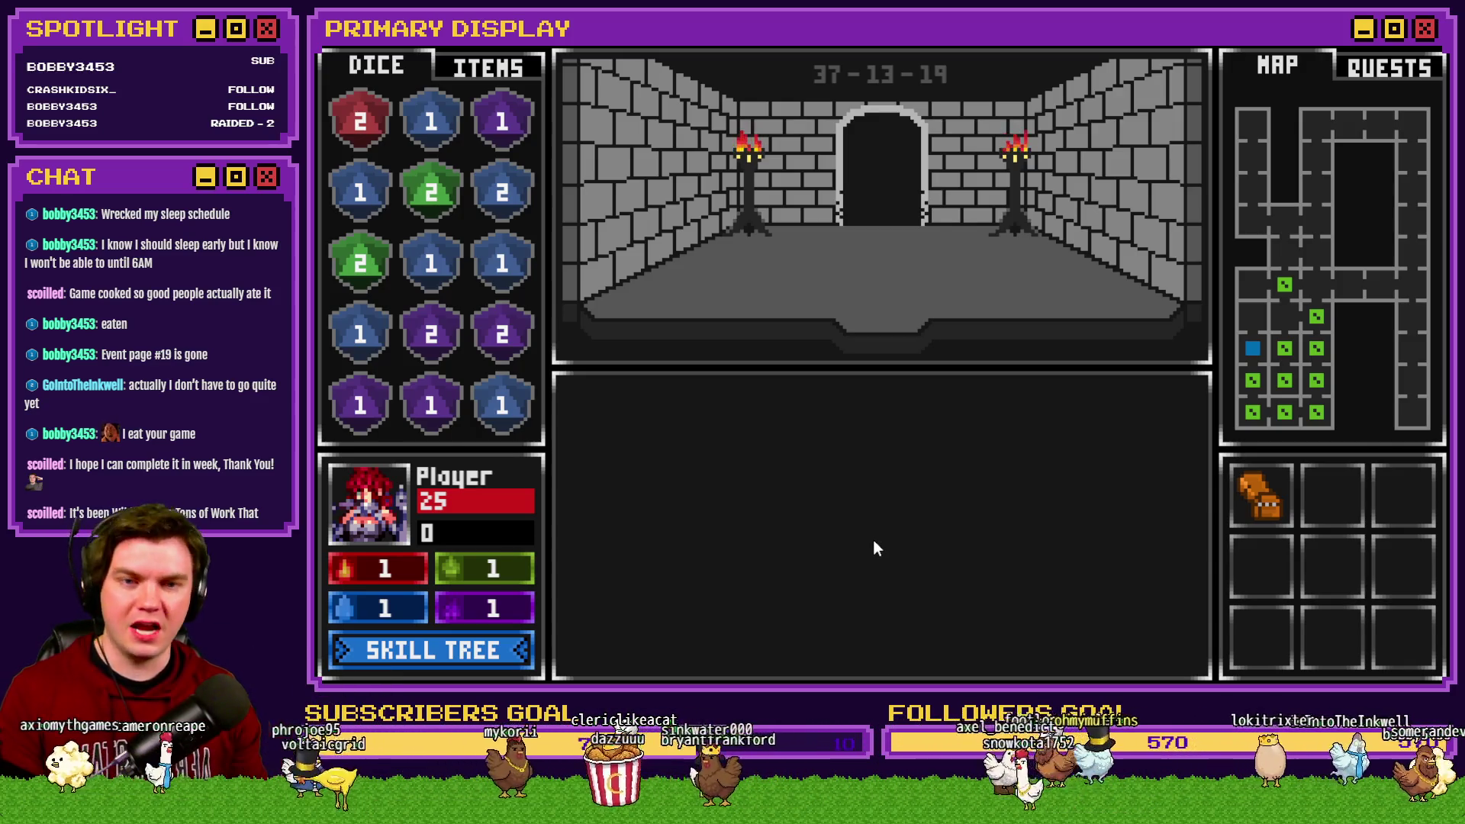
pyautogui.press('w')
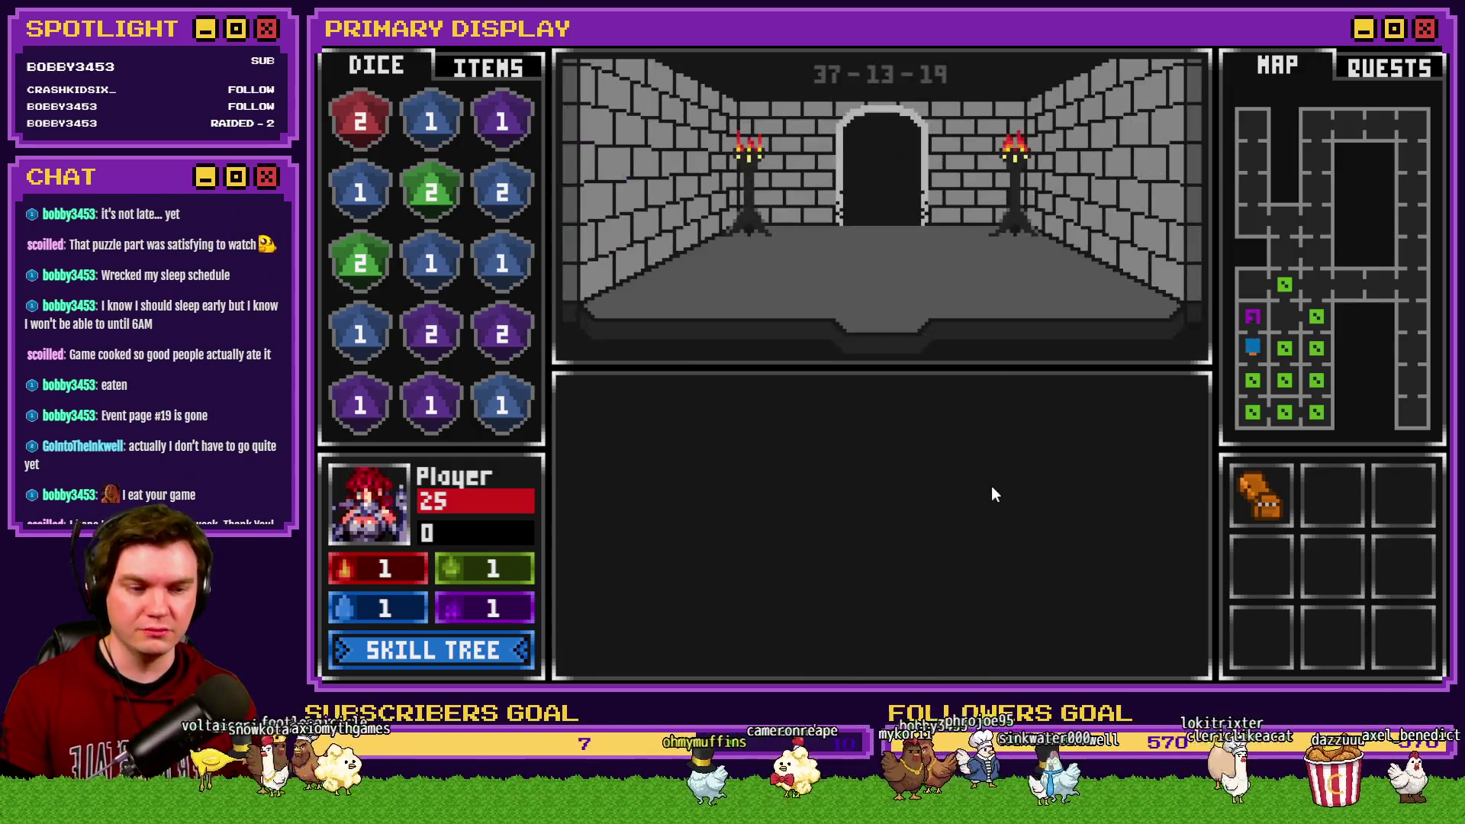
pyautogui.press('w')
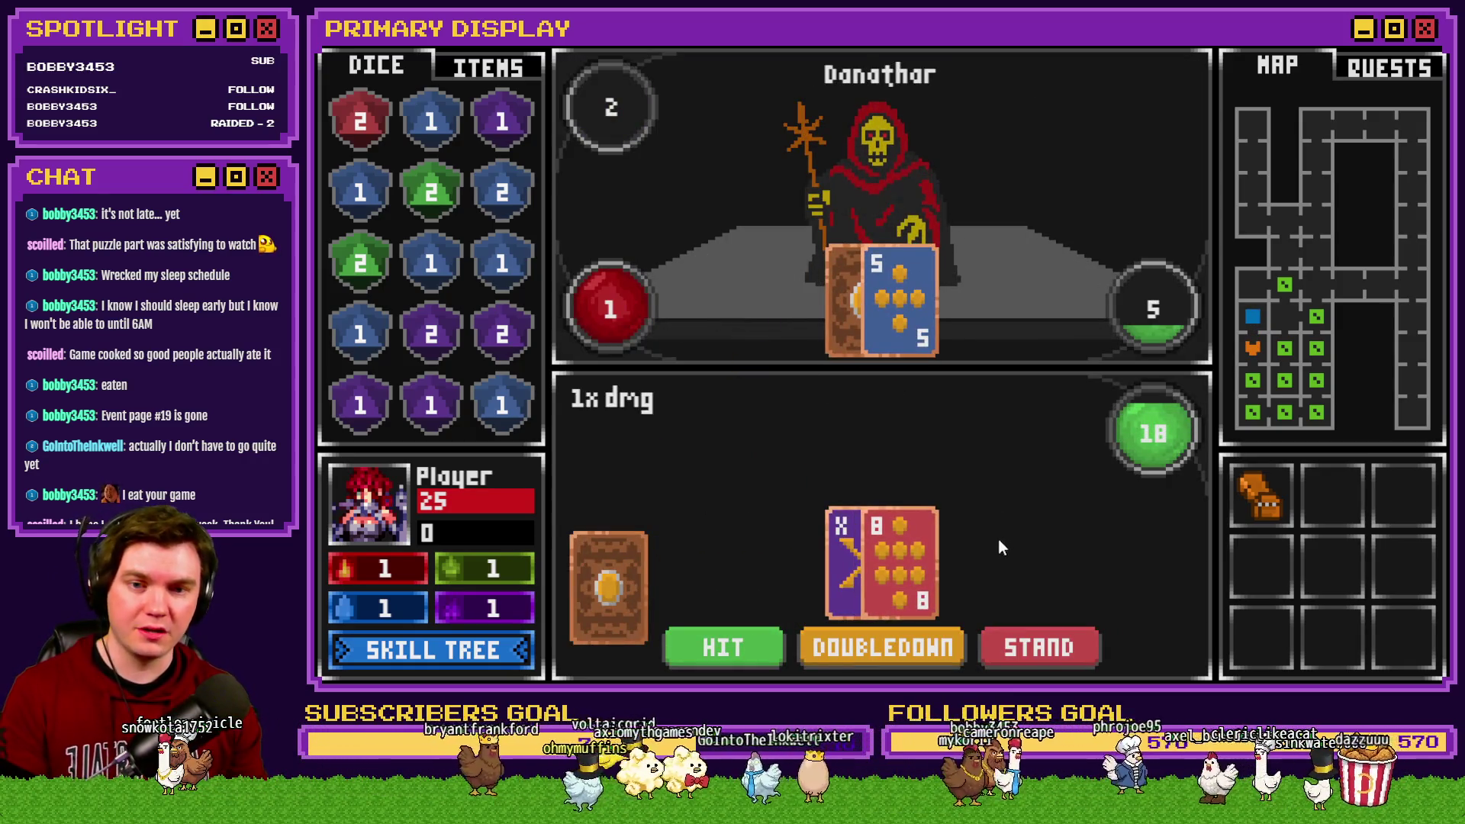
# Step: Play the blackjack rounds against Danathar, hitting once and otherwise standing, until the battle ends
pyautogui.click(1038, 641)
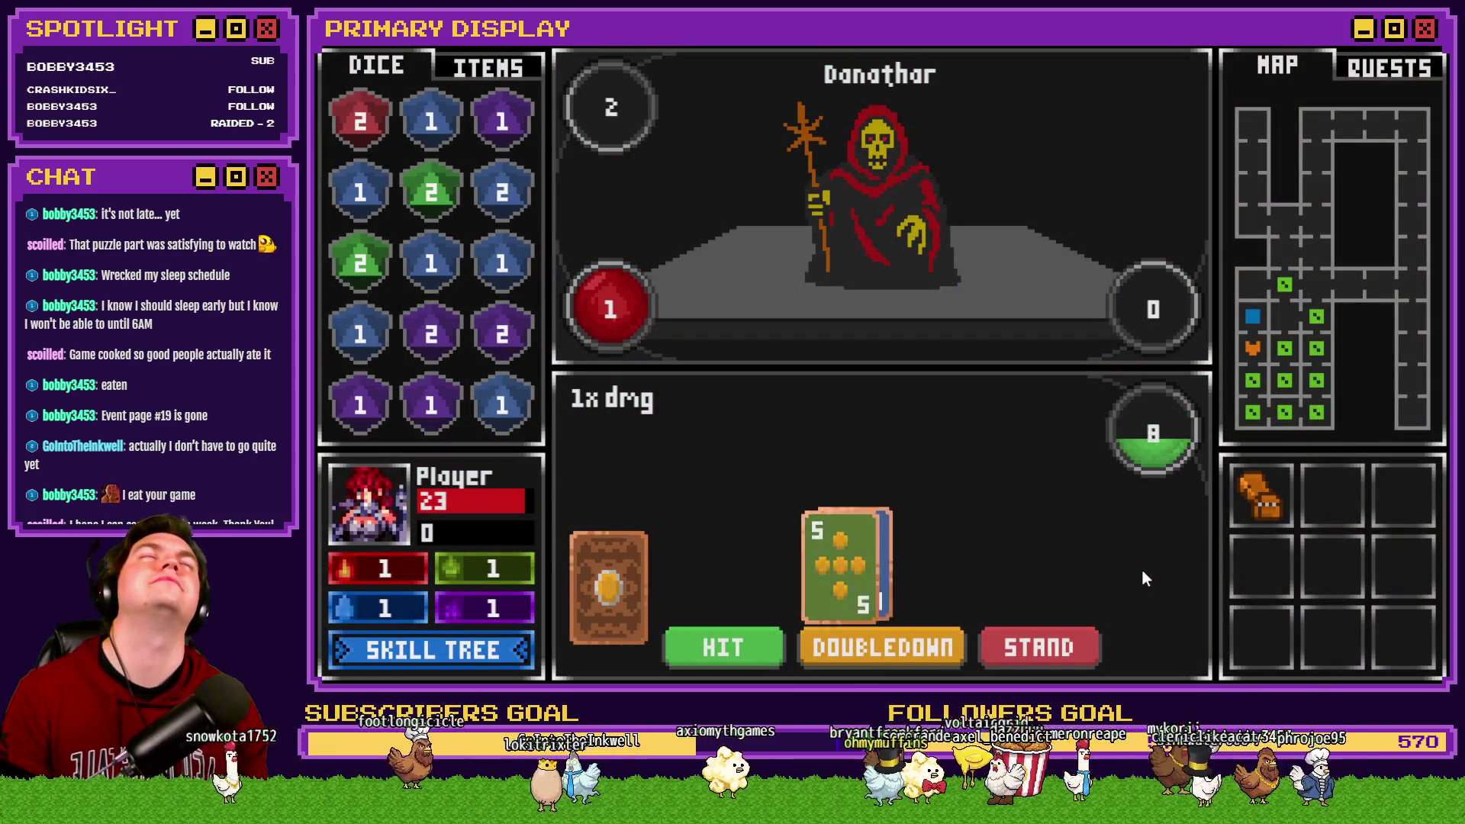
pyautogui.click(755, 652)
pyautogui.click(1059, 648)
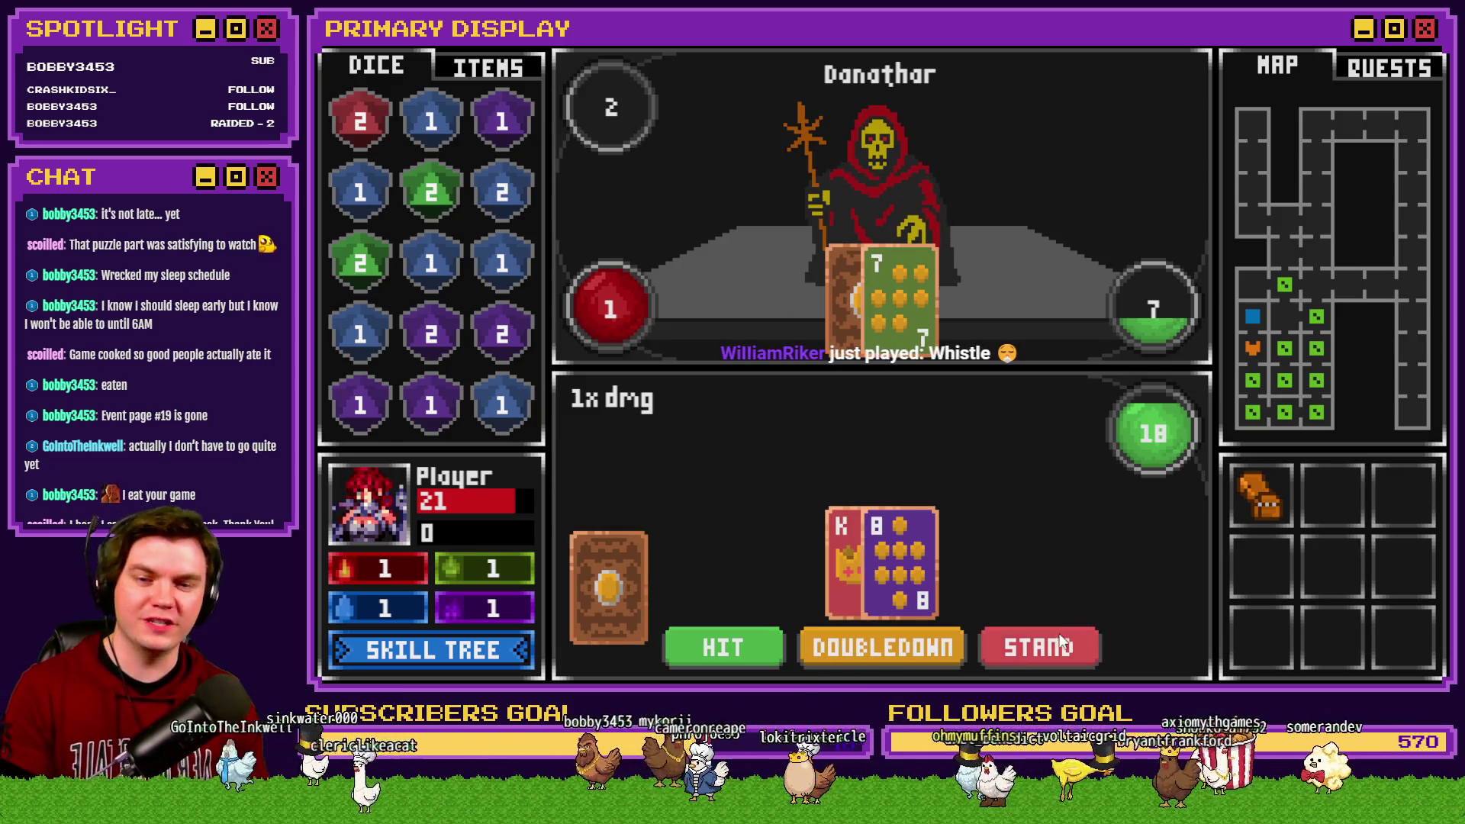
pyautogui.click(1039, 647)
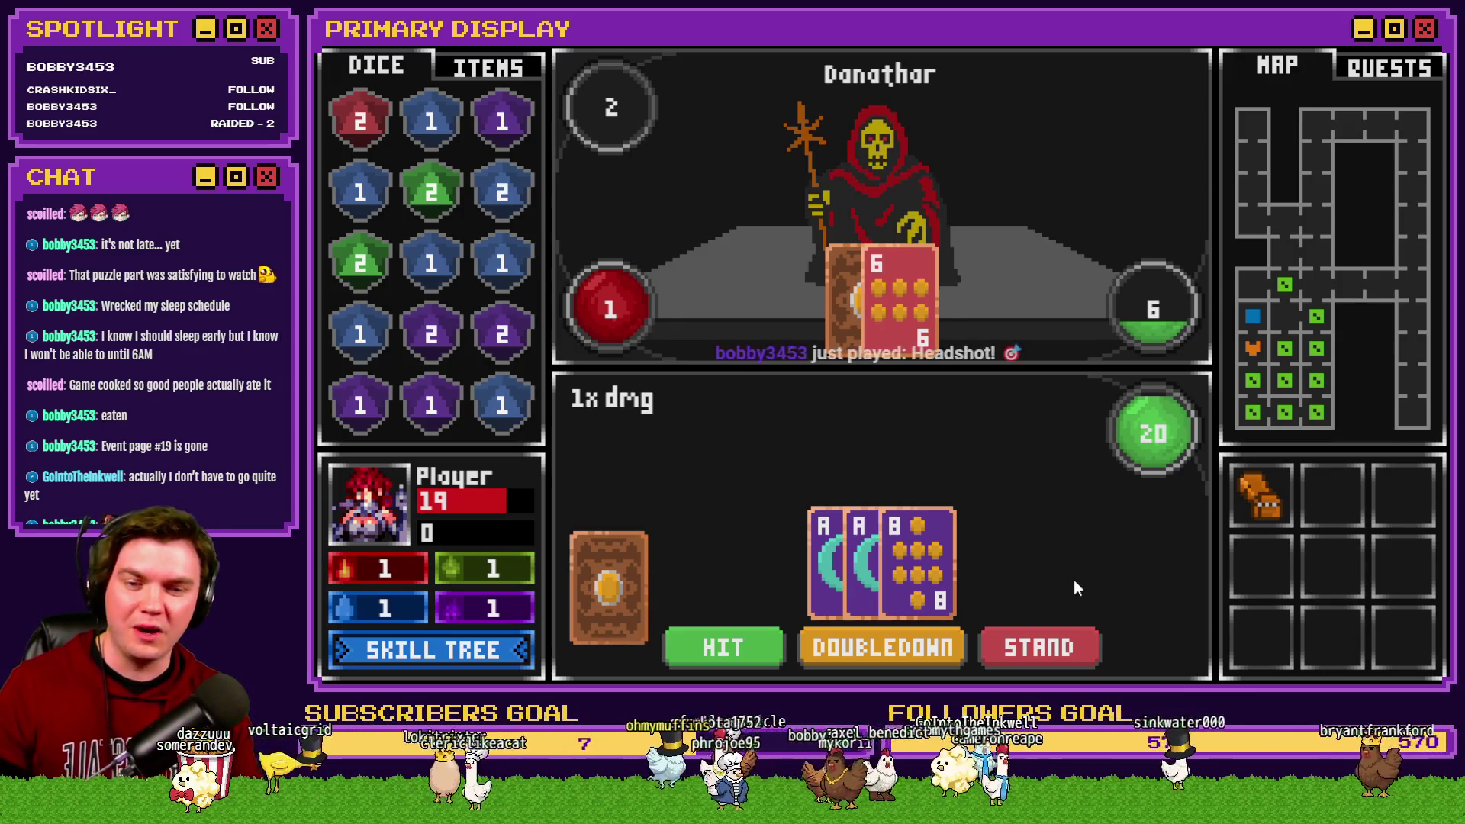
pyautogui.click(1046, 648)
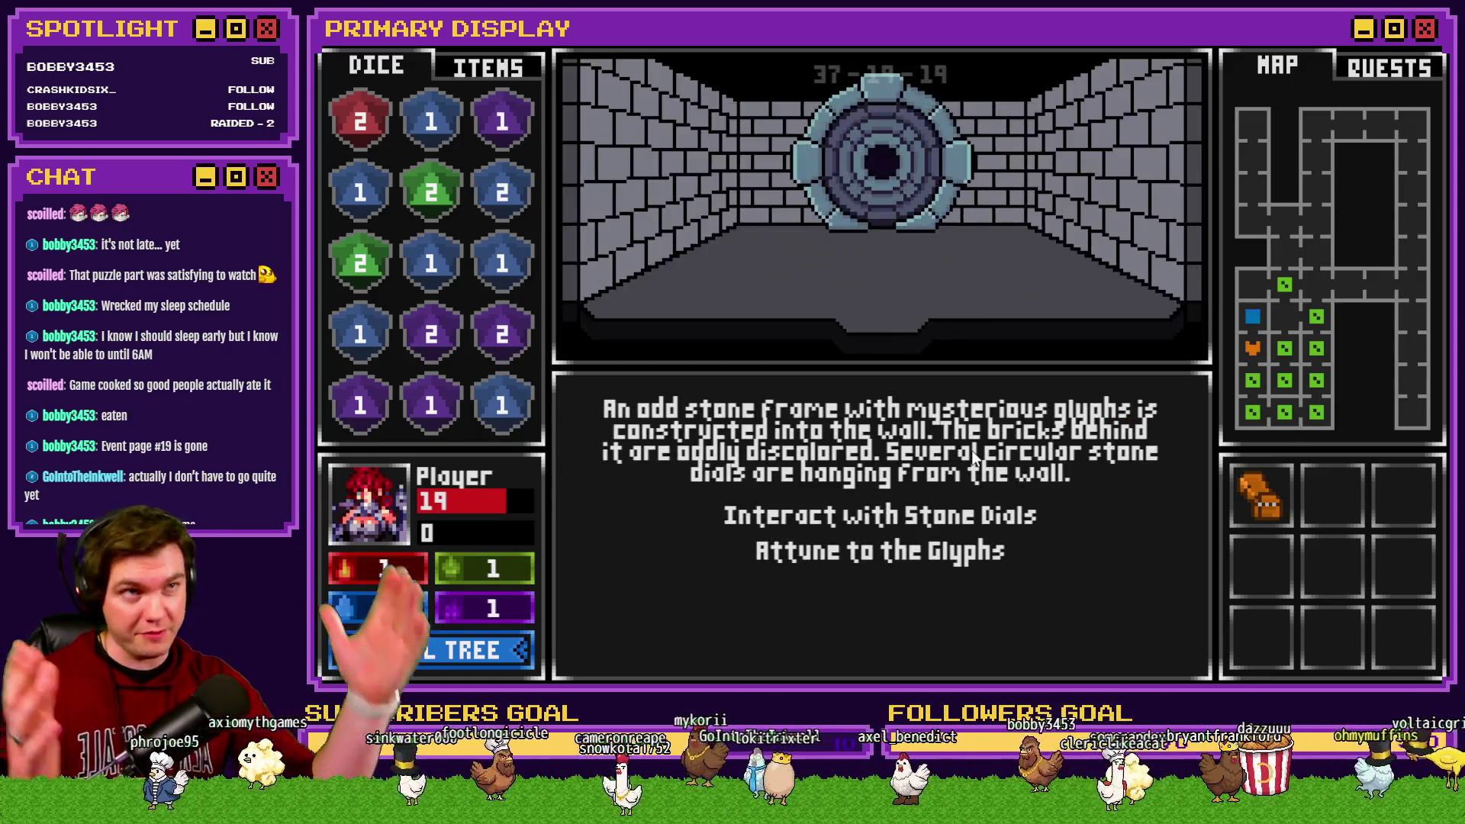
# Step: Interact with the stone dials and rotate the outer and inner dial rings
pyautogui.click(1014, 515)
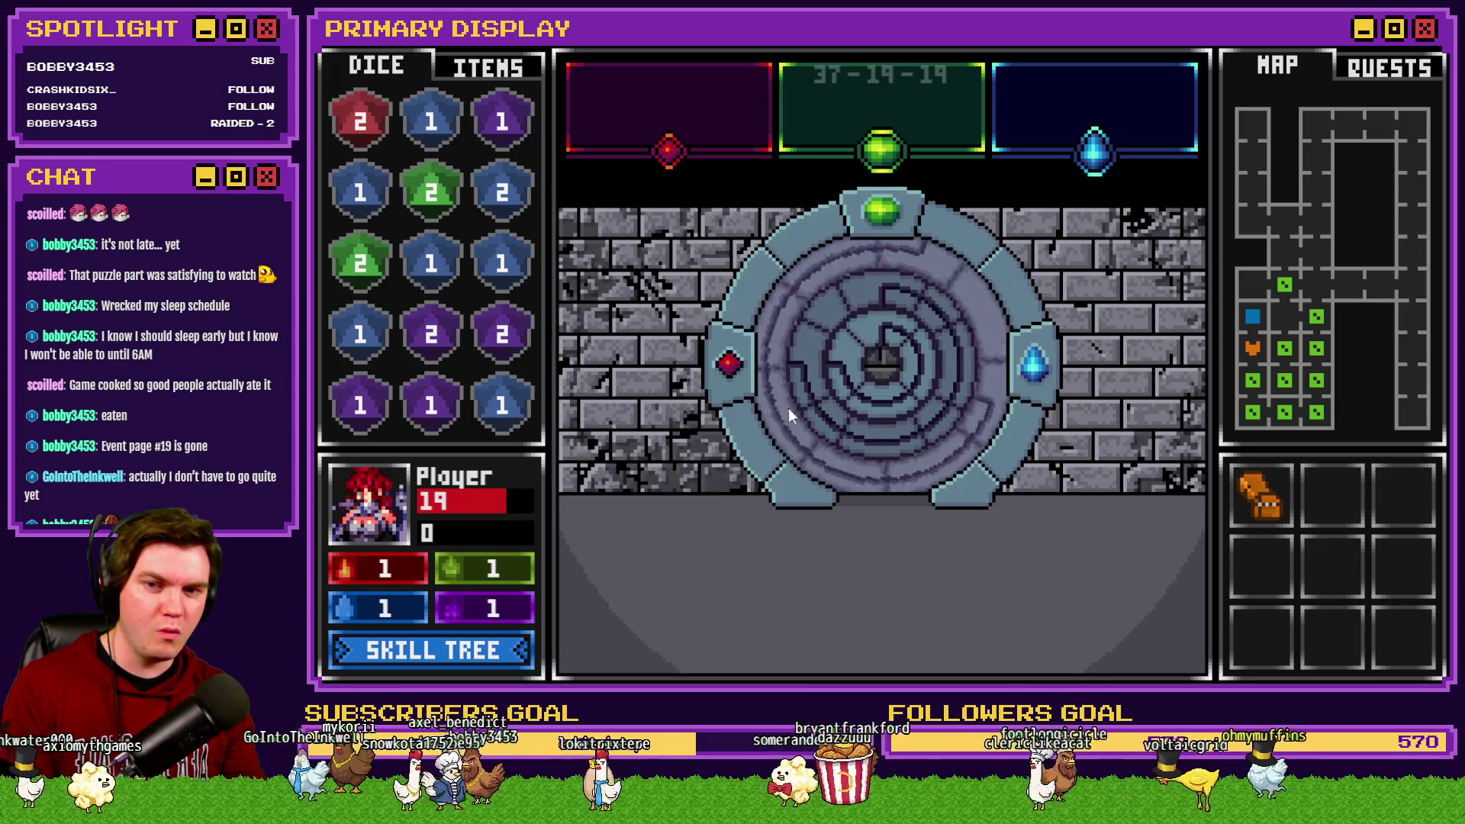
pyautogui.click(789, 408)
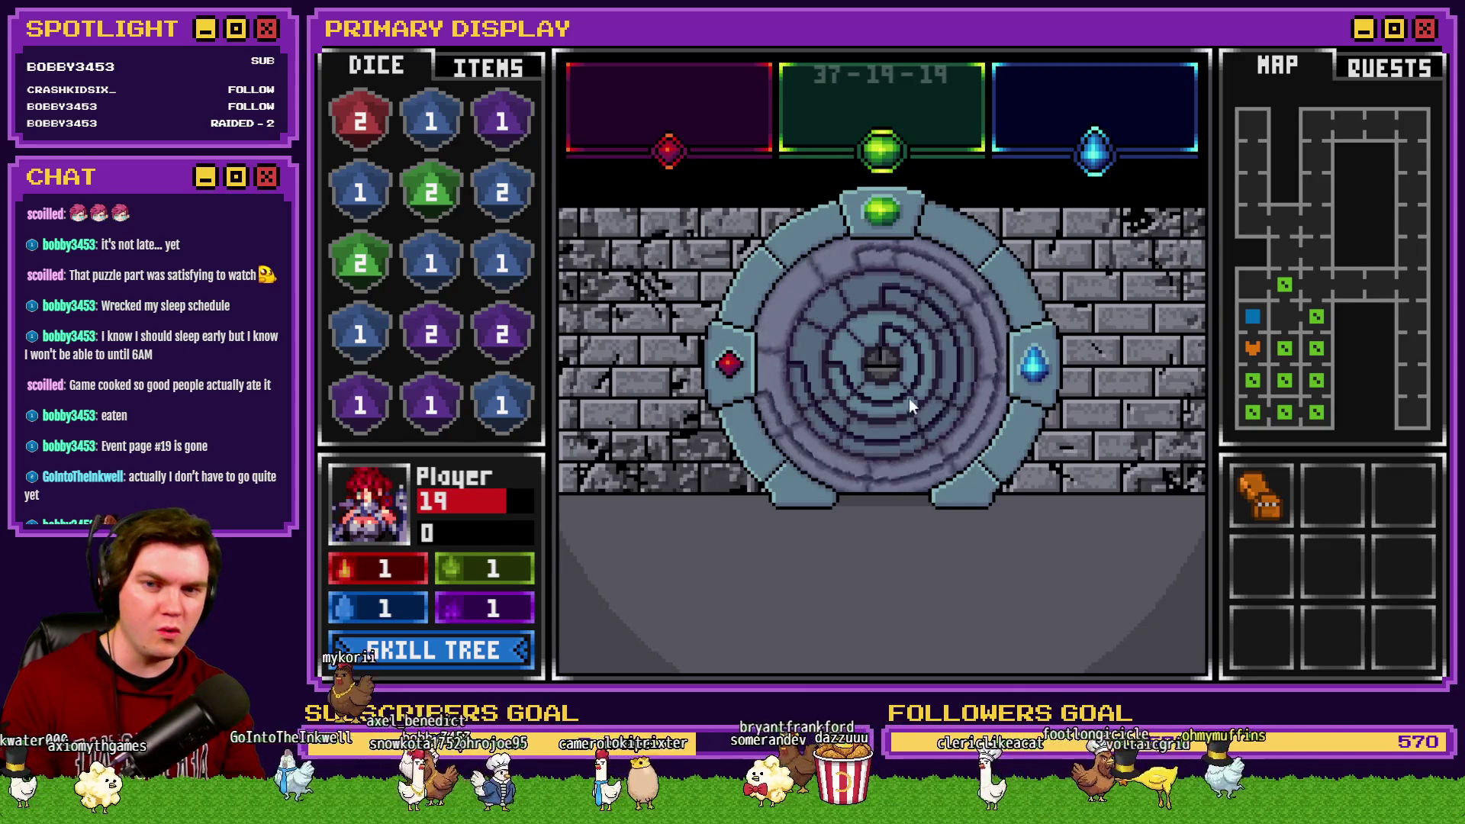
pyautogui.click(891, 305)
pyautogui.click(831, 362)
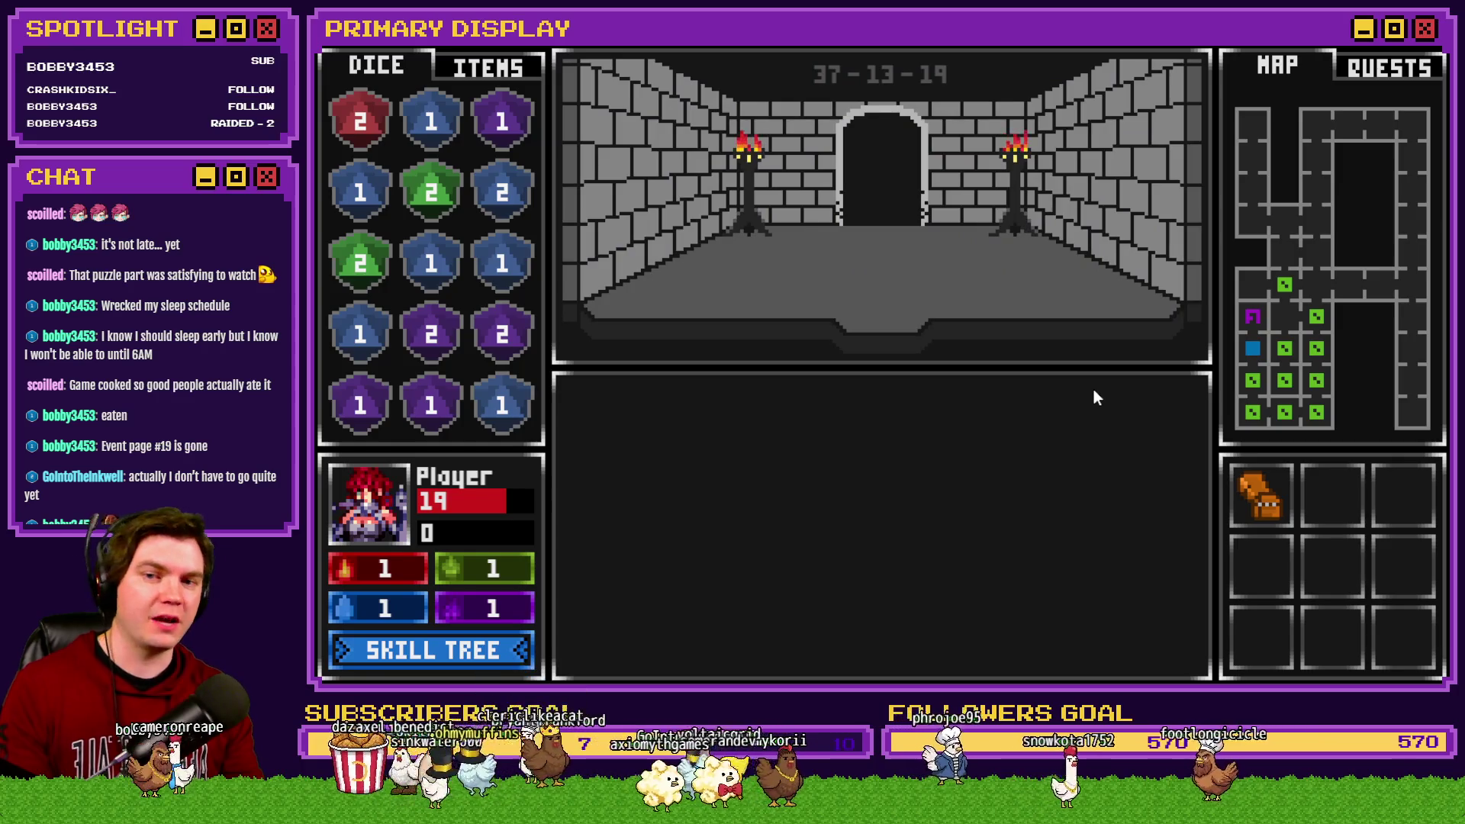
# Step: Walk out of and back into the dial room, interact with the dials again, then close the playtest
pyautogui.press('w')
pyautogui.click(908, 516)
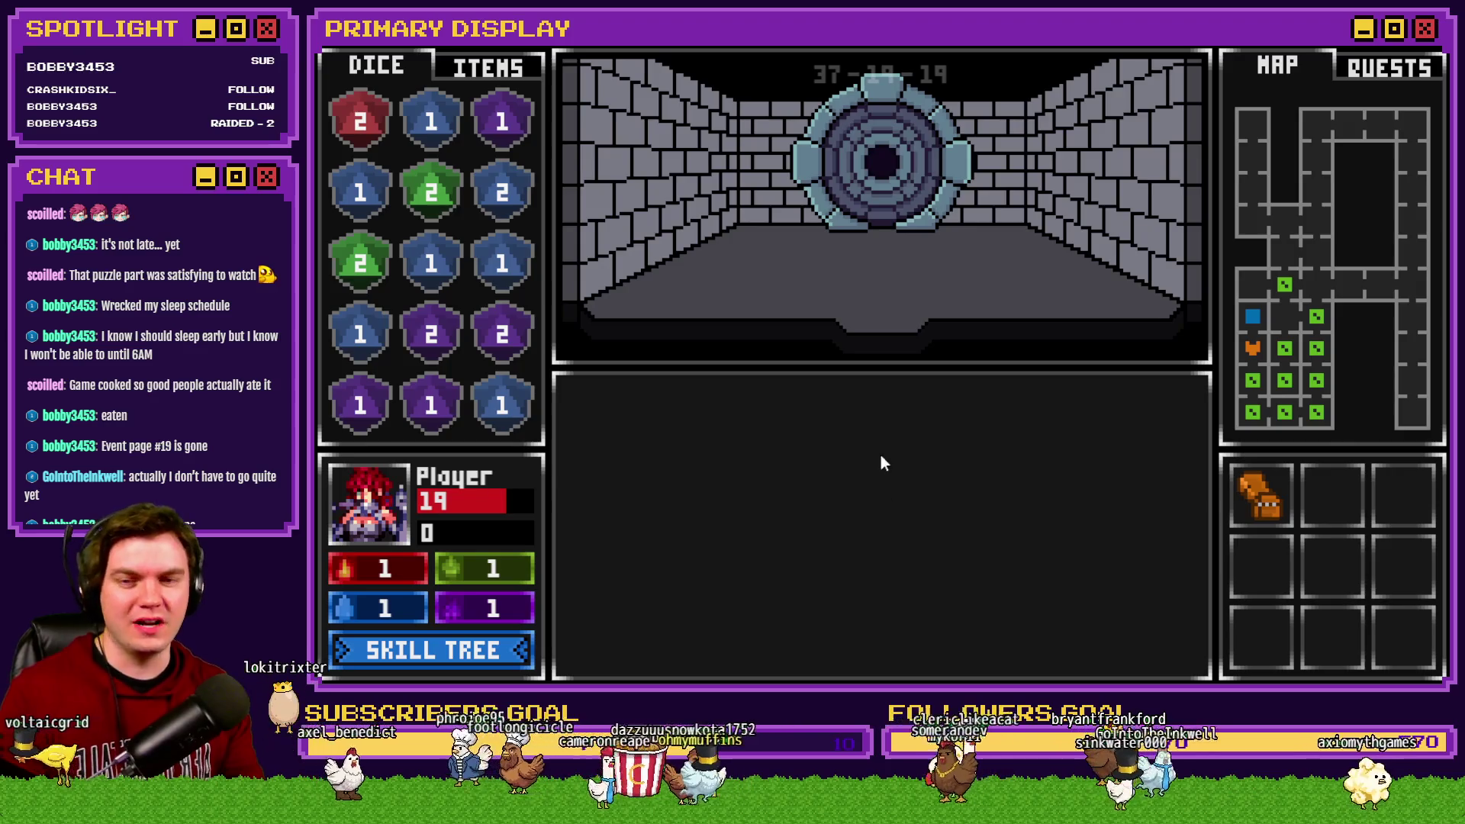
pyautogui.press('s')
pyautogui.press('w')
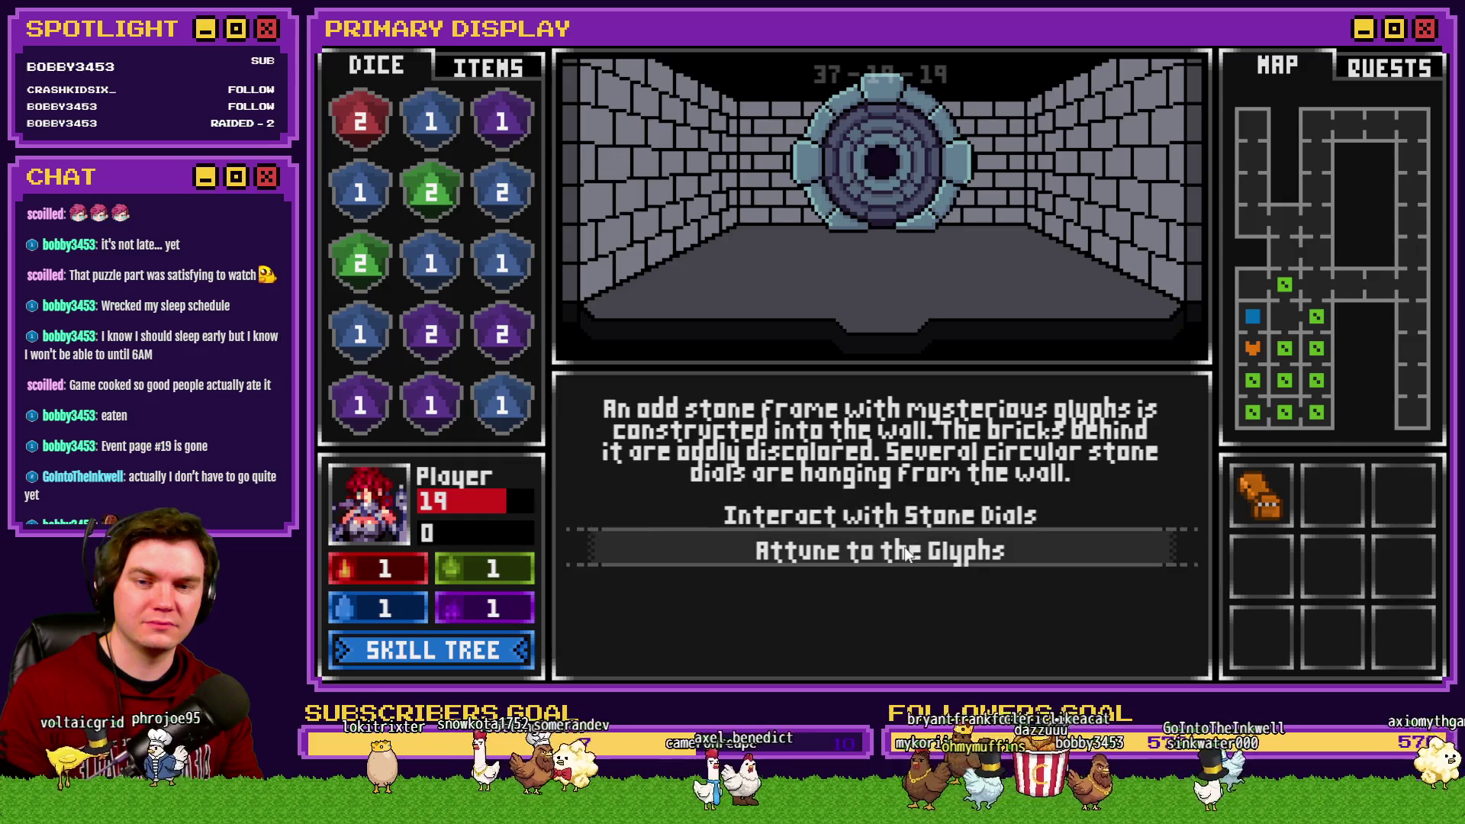
pyautogui.press('s')
pyautogui.press('w')
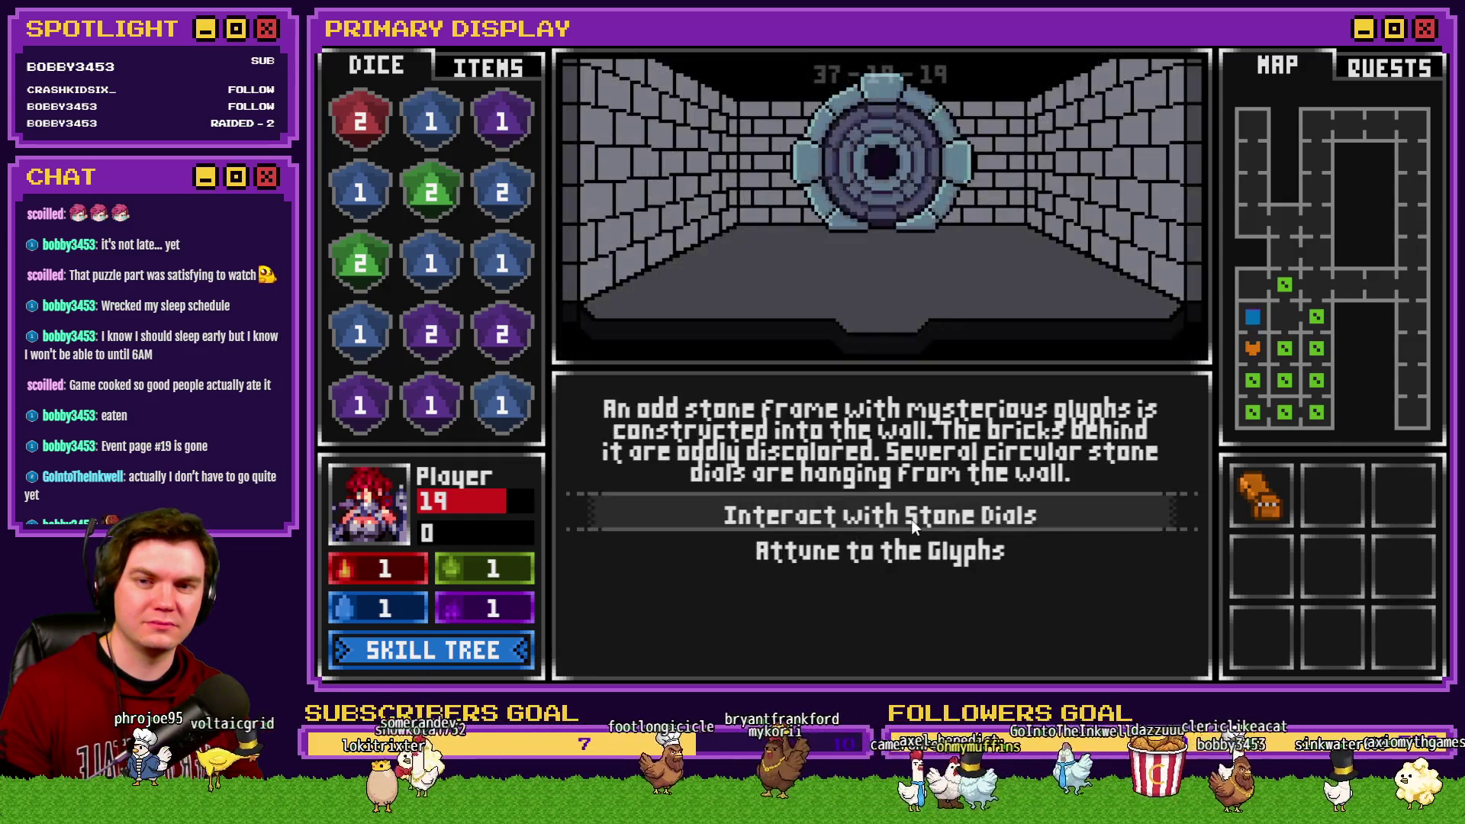
pyautogui.click(913, 519)
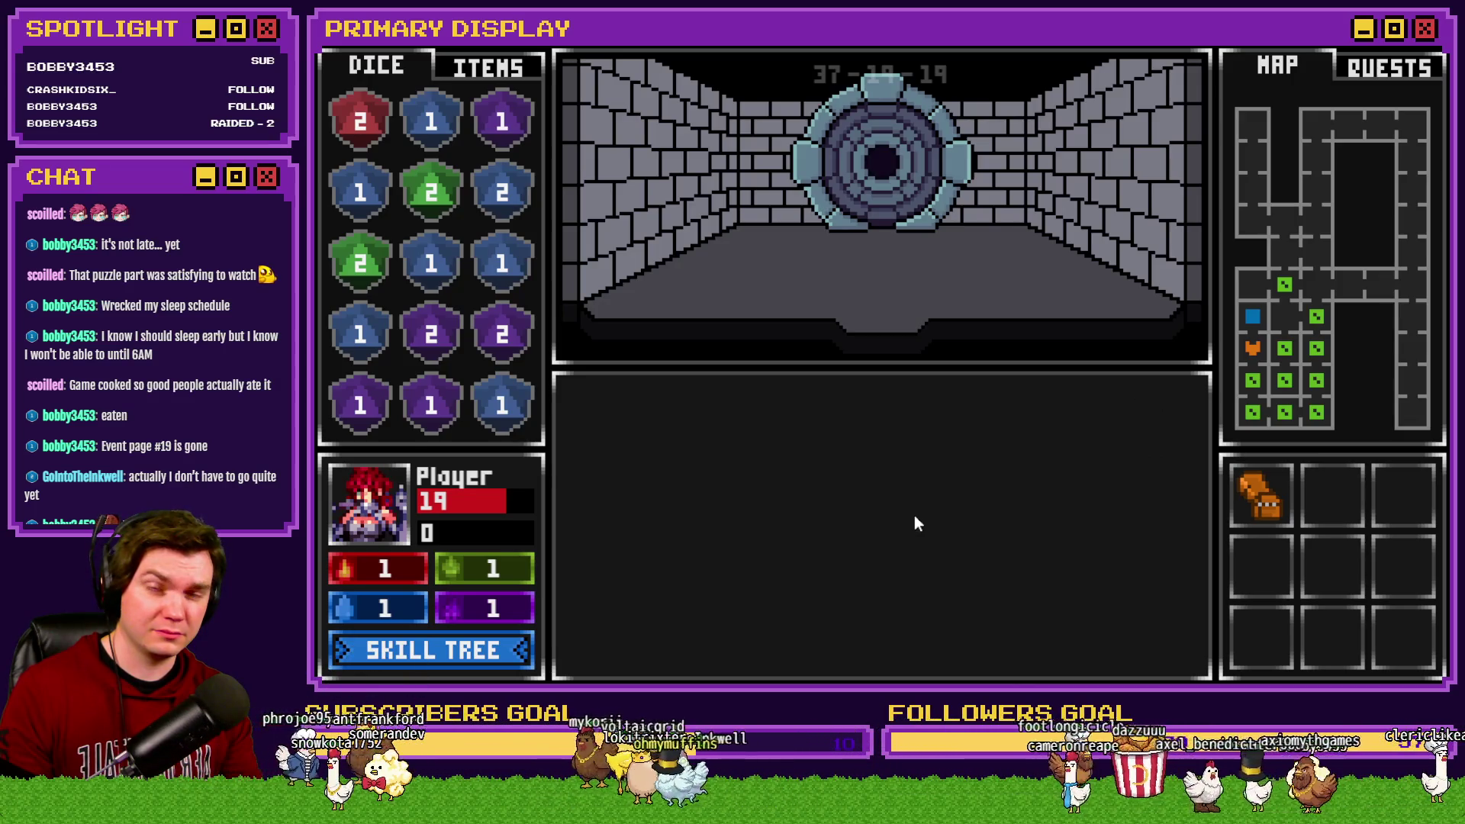
pyautogui.click(1423, 43)
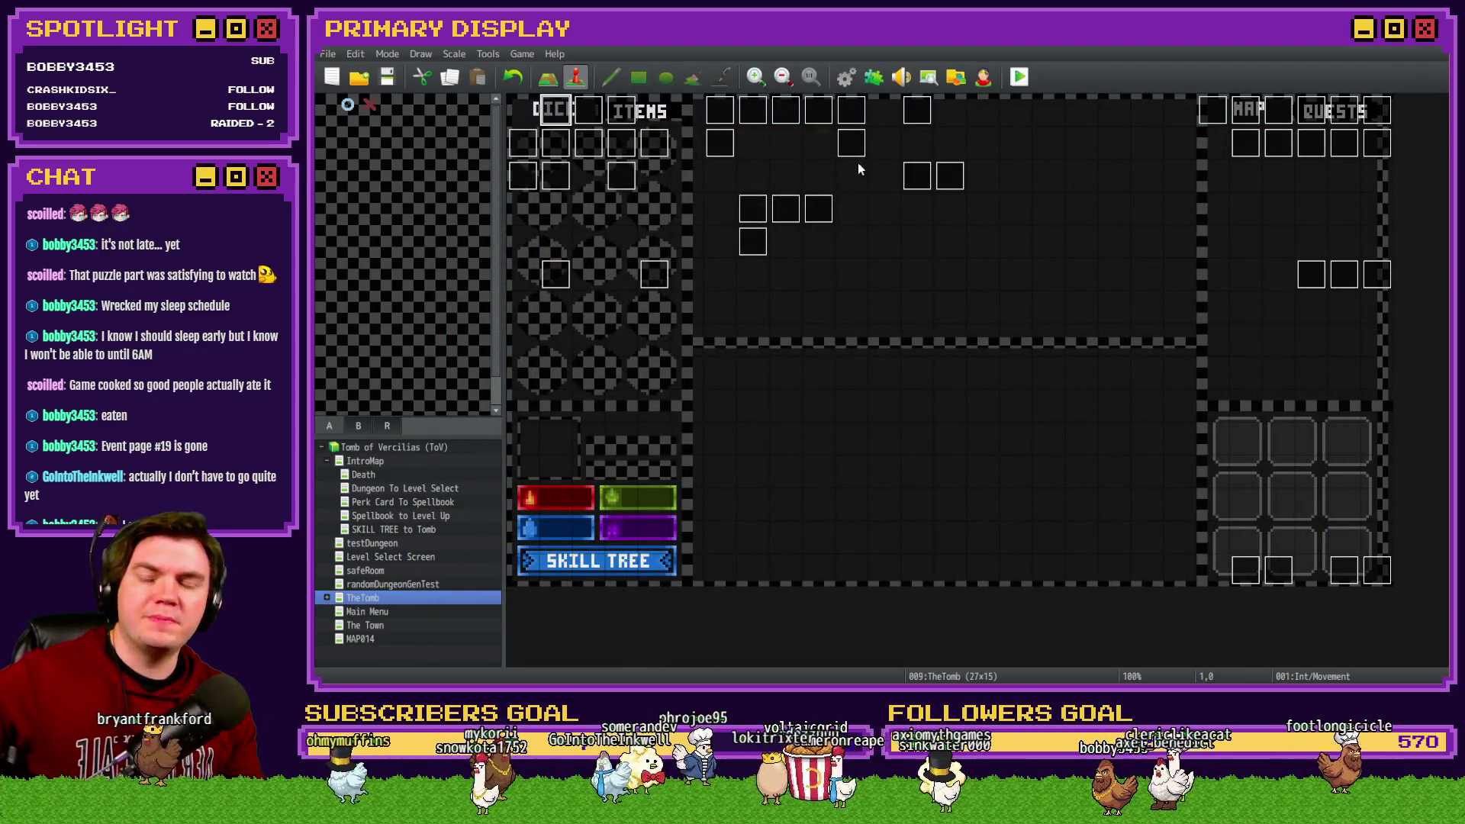
# Step: Look through pages 1 to 5 of the portalPuzzle event, then cancel without saving changes
pyautogui.doubleClick(921, 176)
pyautogui.click(568, 174)
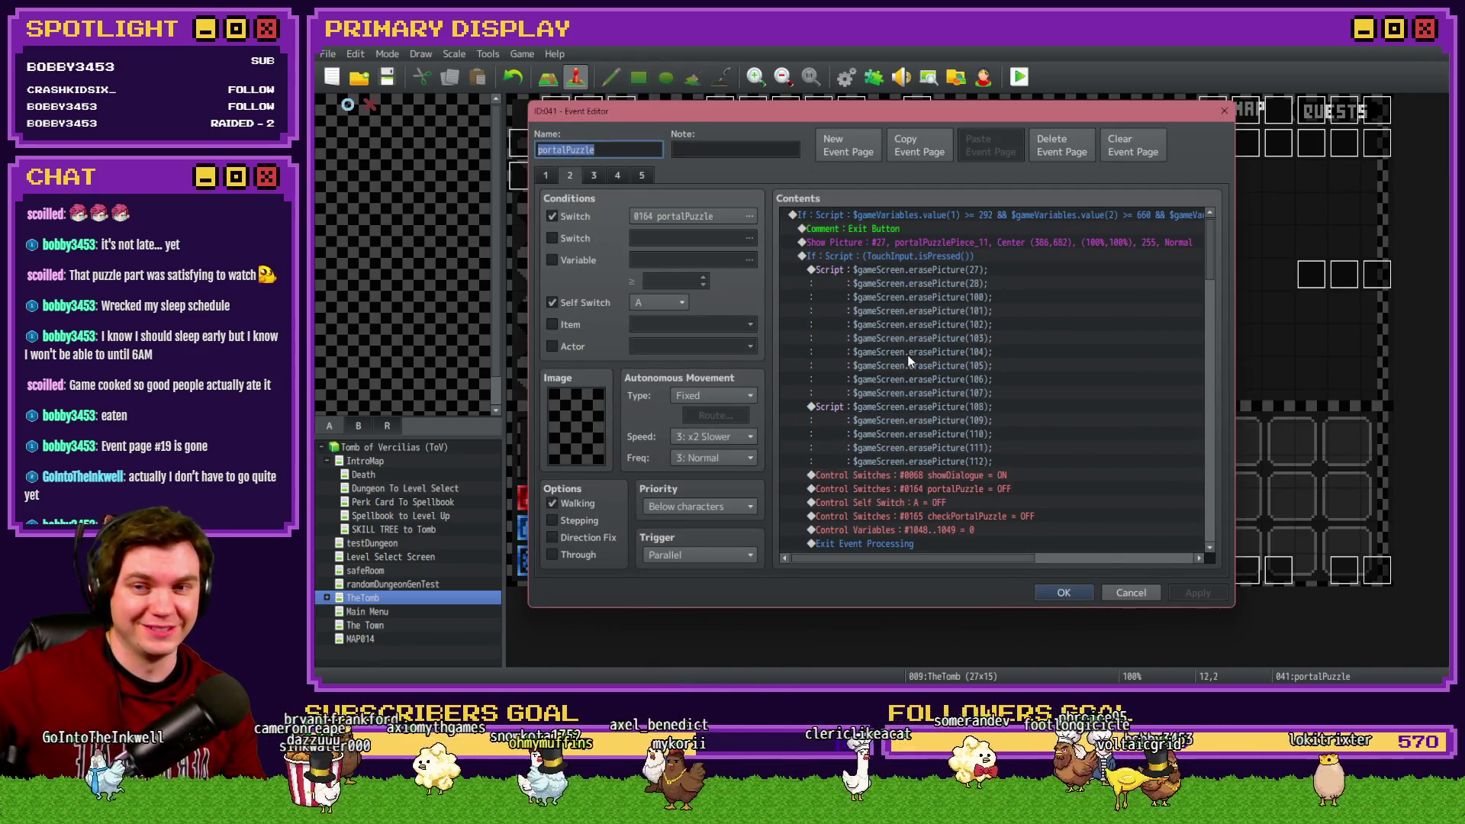
pyautogui.click(547, 176)
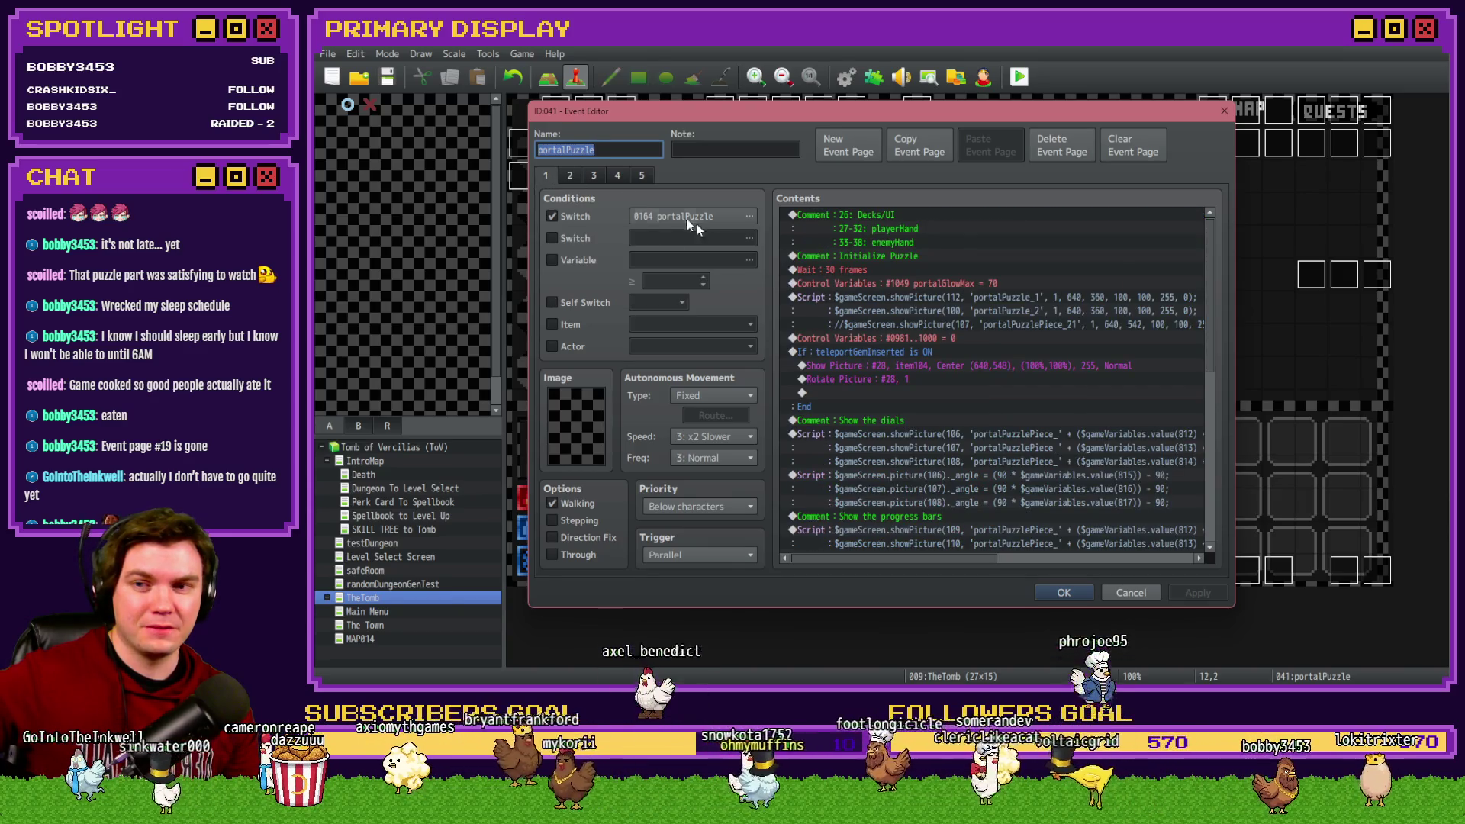
pyautogui.click(576, 174)
pyautogui.click(595, 176)
pyautogui.click(617, 176)
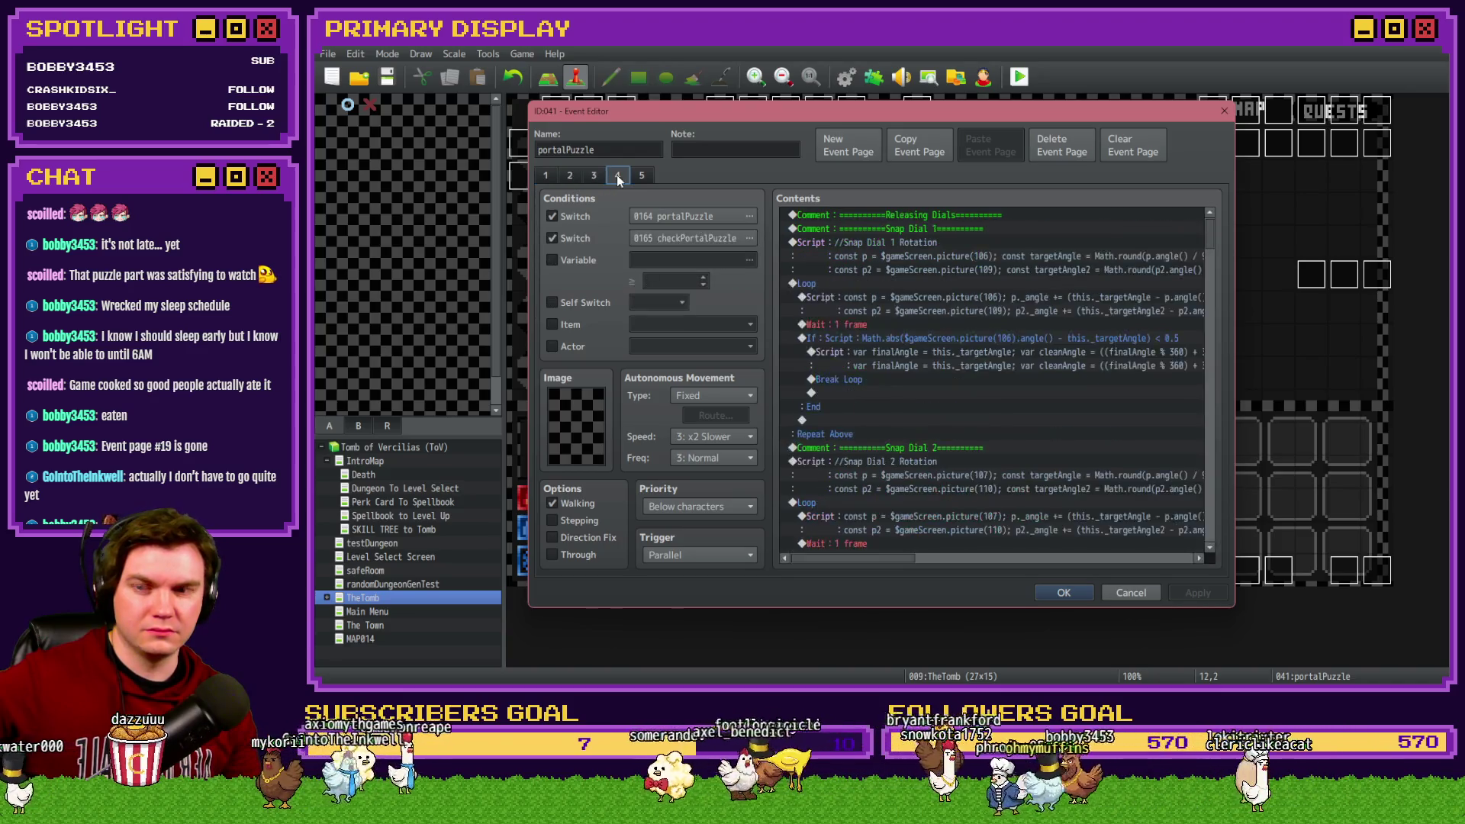
pyautogui.click(641, 177)
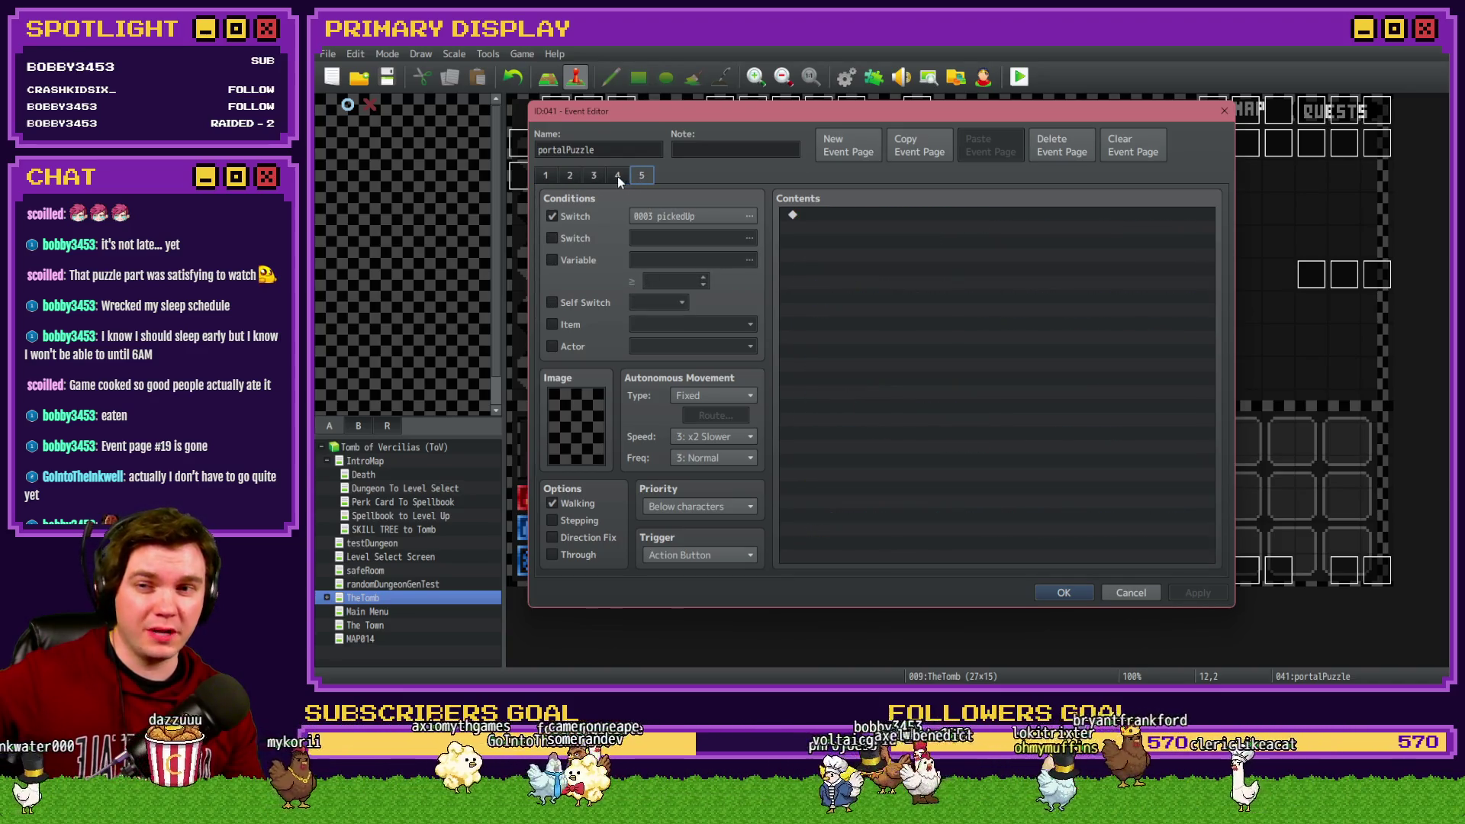
pyautogui.click(616, 176)
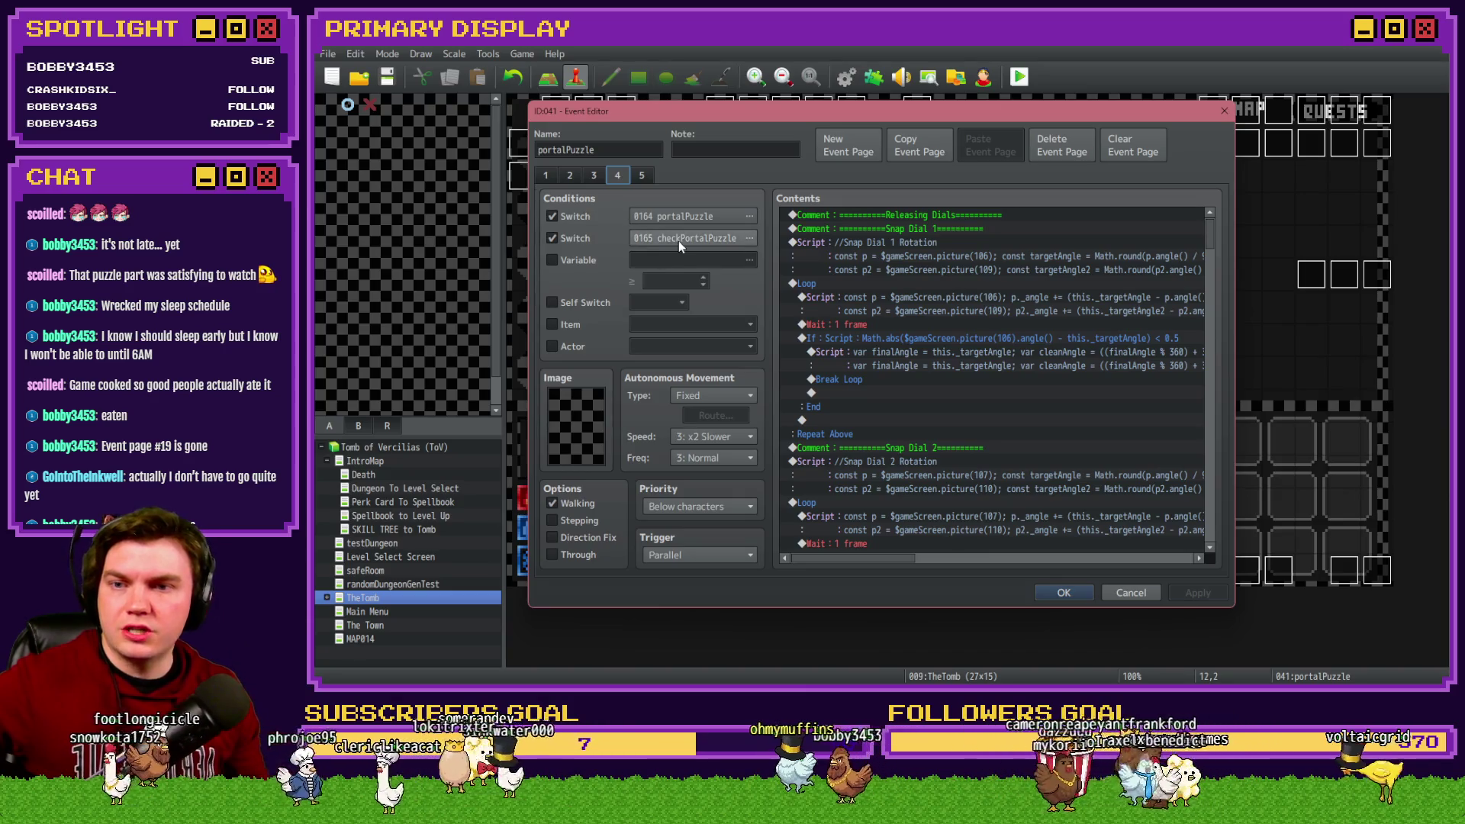
pyautogui.click(1129, 593)
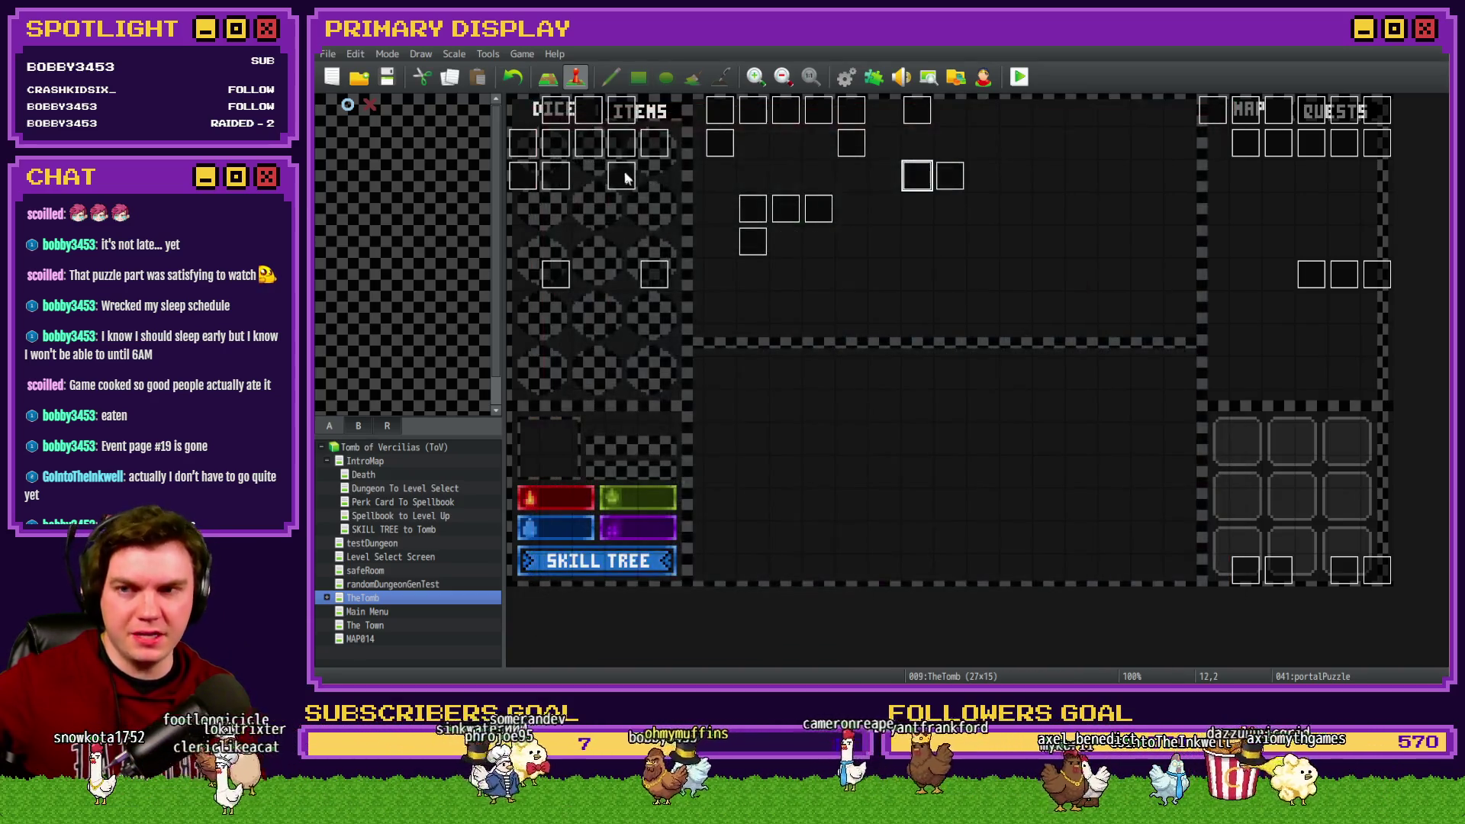
# Step: Inspect the Int/Movement event's page 3 commands, including checkPortalPuzzle OFF, then close it
pyautogui.doubleClick(553, 124)
pyautogui.click(568, 175)
pyautogui.click(586, 175)
pyautogui.scroll(-5, 979, 530)
pyautogui.scroll(-10, 979, 530)
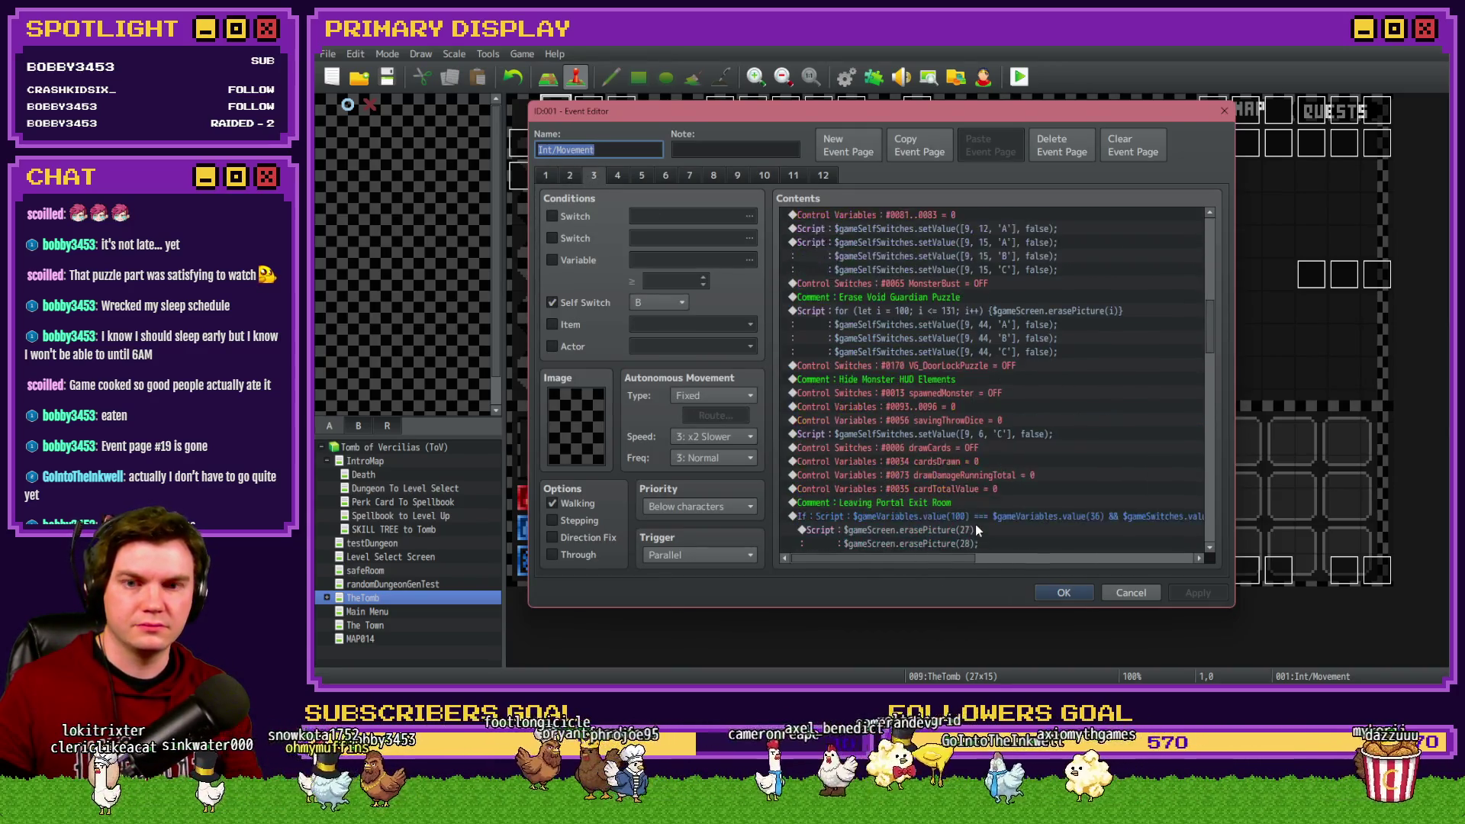
pyautogui.click(984, 383)
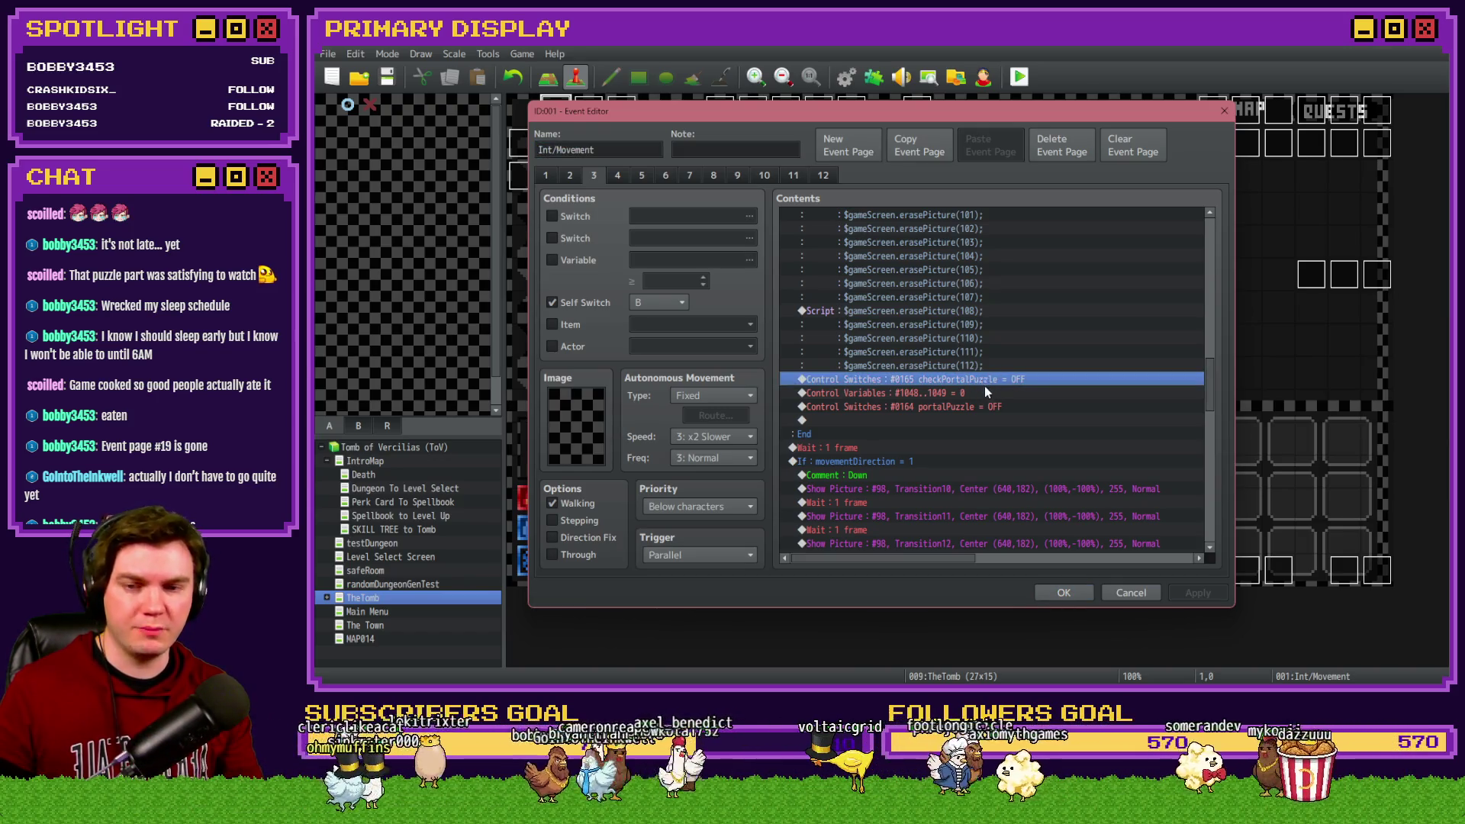
pyautogui.click(1063, 593)
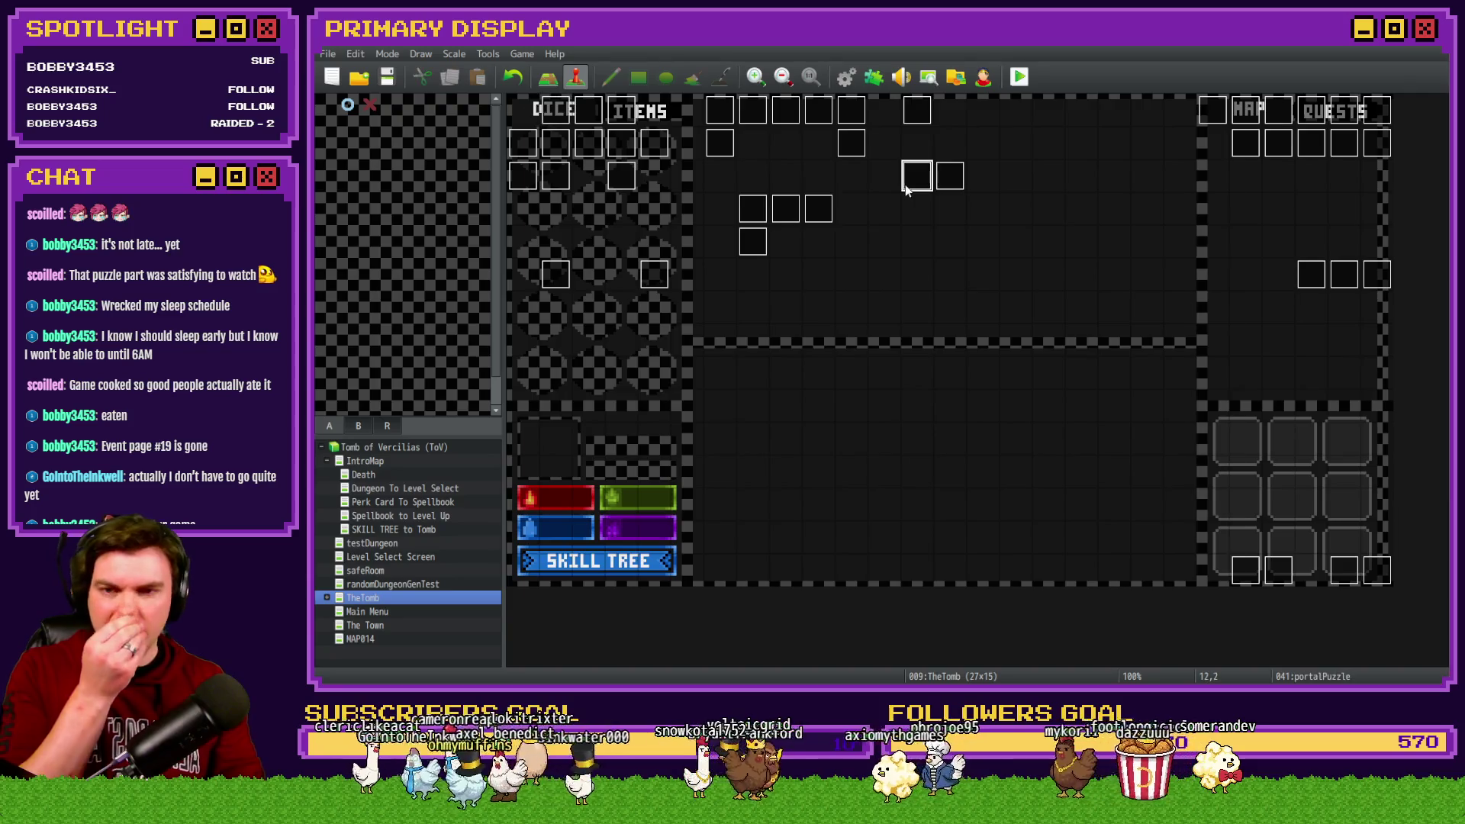
# Step: Reopen the portalPuzzle event on page 4's Snap Dial script
pyautogui.doubleClick(905, 185)
pyautogui.click(640, 176)
pyautogui.click(618, 176)
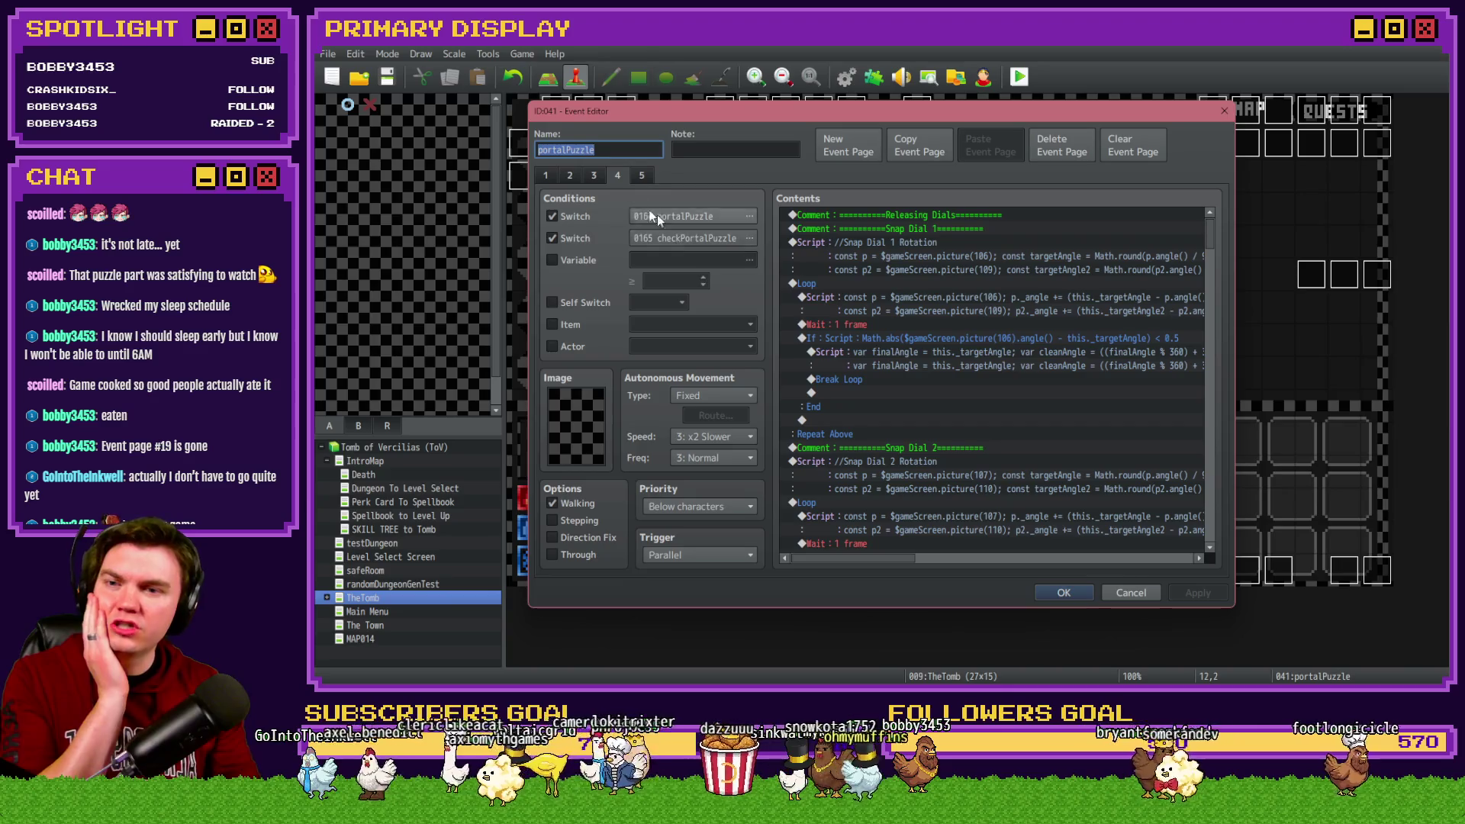
# Step: Show portalPuzzle page 3 with its Rotate Dial and Rotate Progress scripts
pyautogui.click(598, 176)
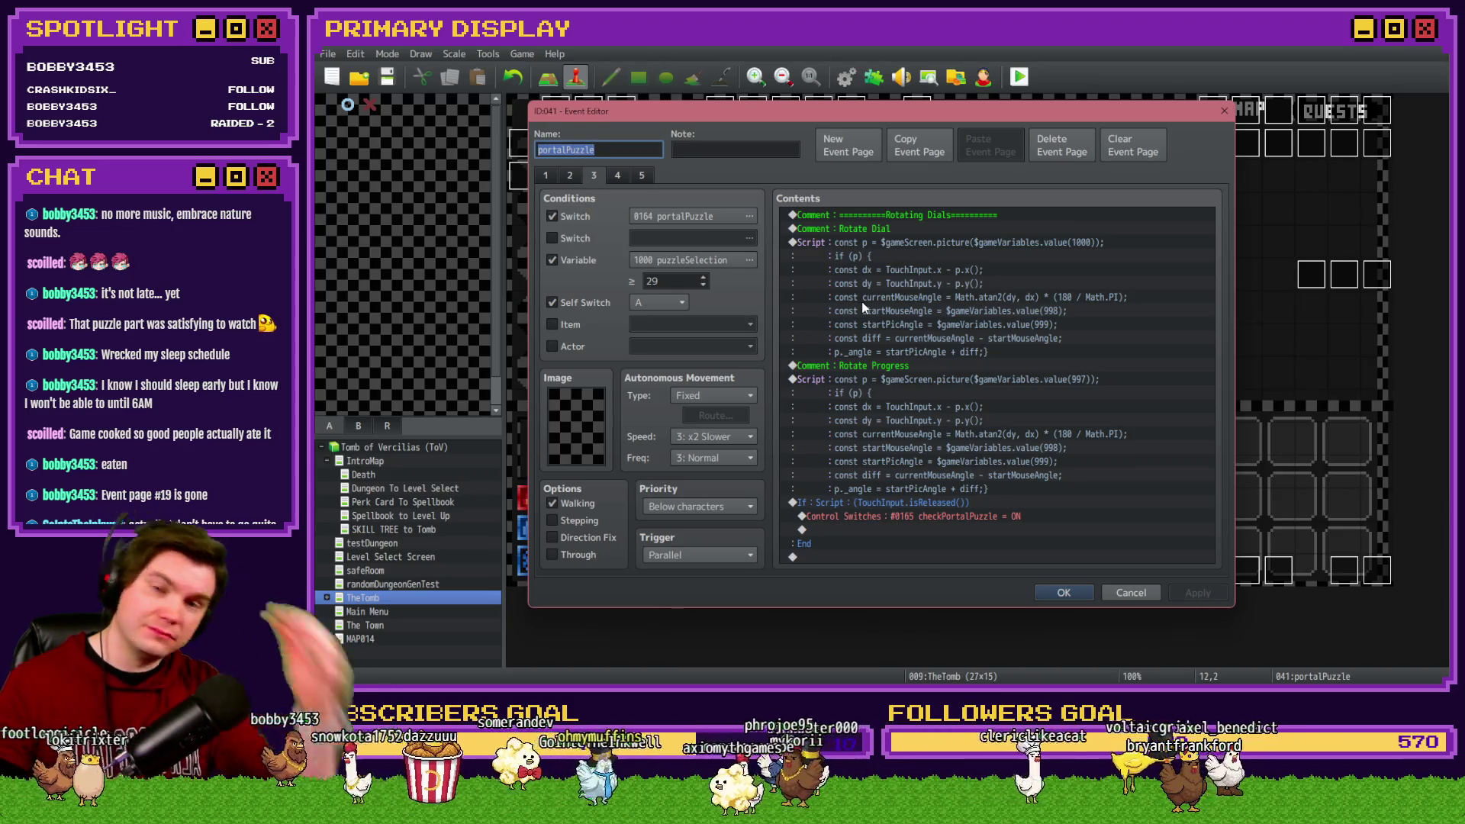
# Step: Review portalPuzzle pages 1 to 3, scrolling through their scripts, and end on page 4
pyautogui.click(547, 176)
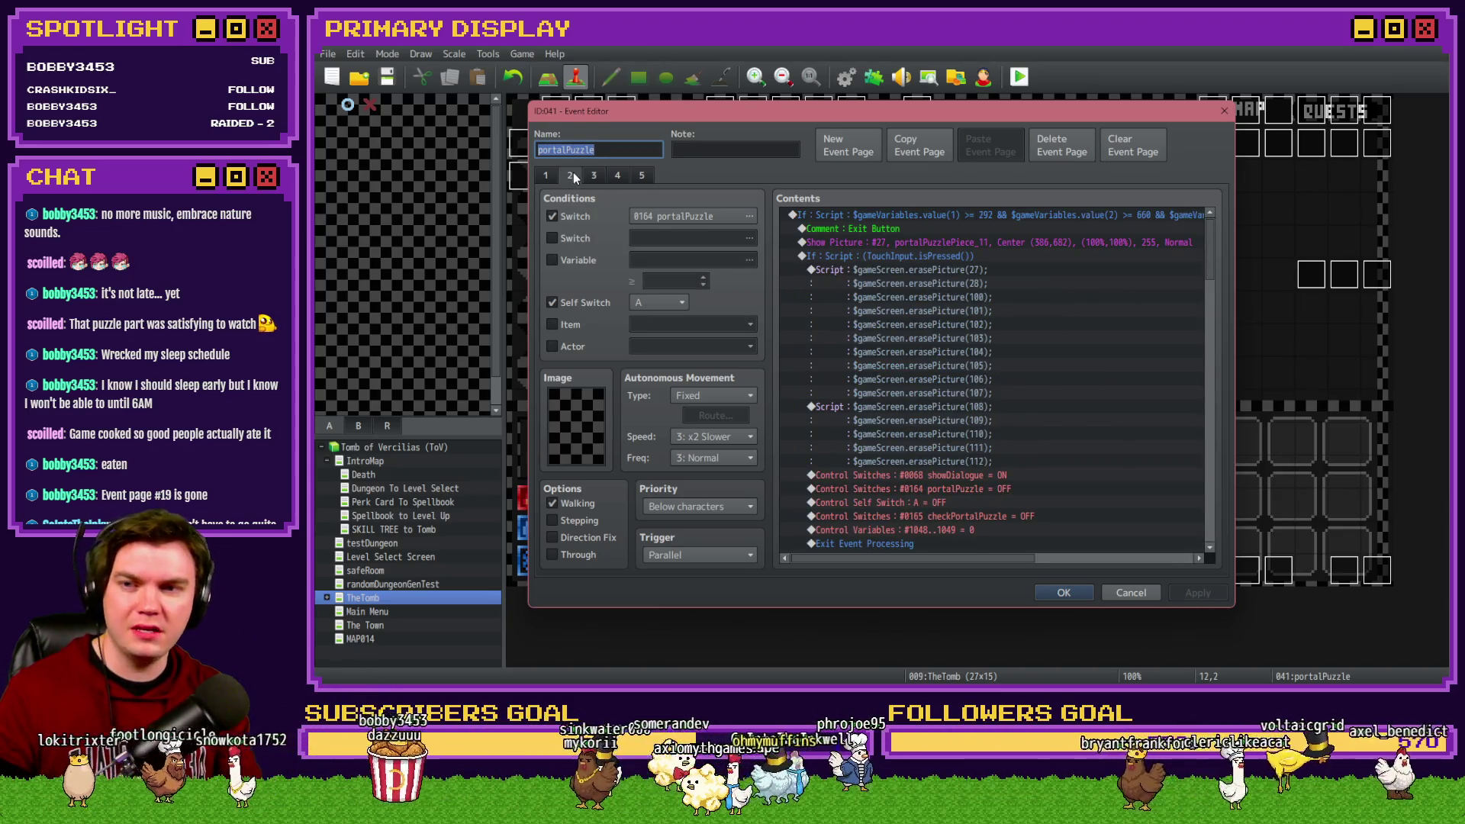
pyautogui.click(556, 177)
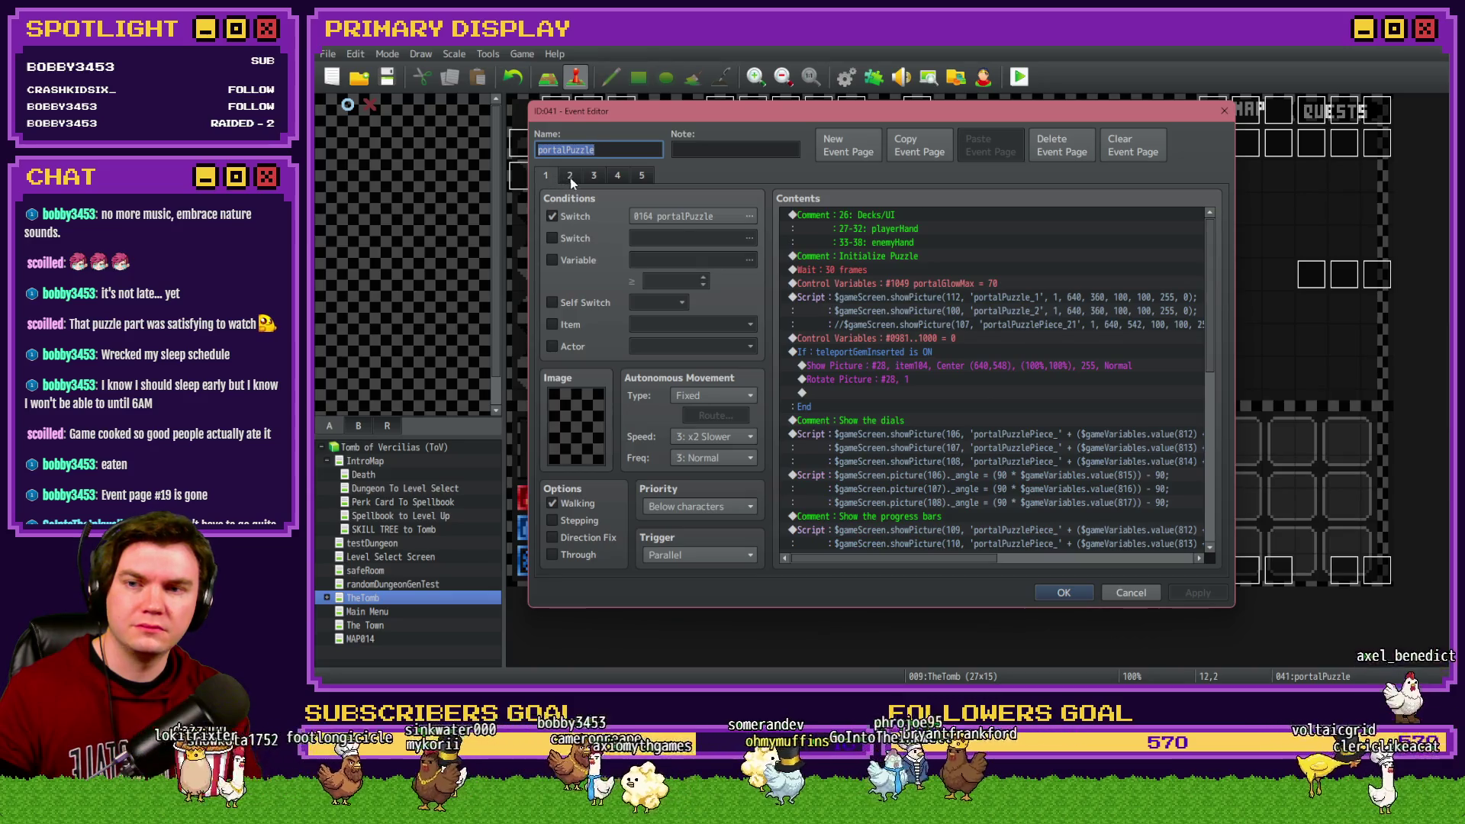
pyautogui.click(598, 177)
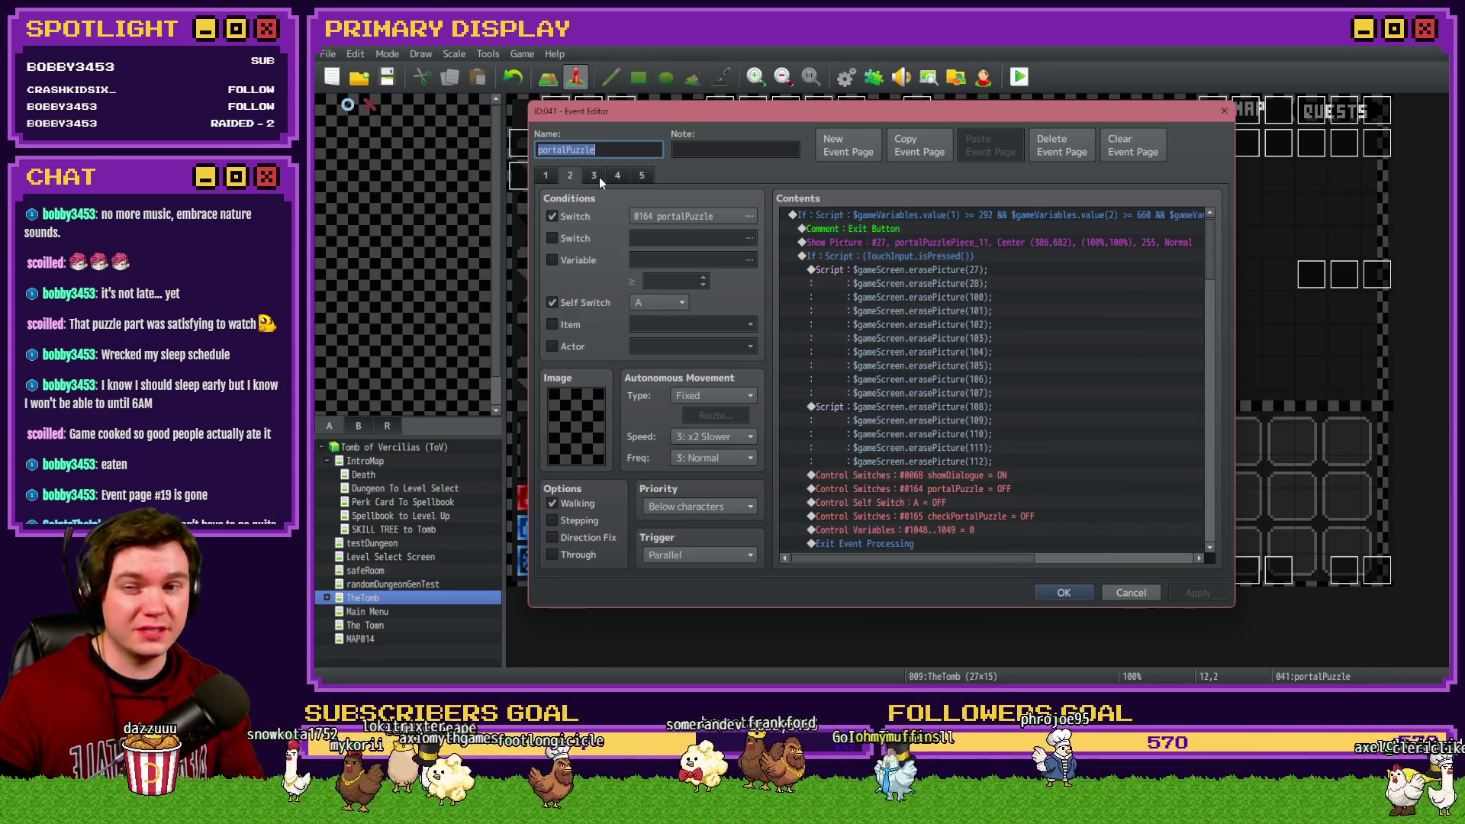
pyautogui.scroll(-2, 1030, 363)
pyautogui.scroll(-4, 1022, 410)
pyautogui.scroll(-2, 1022, 410)
pyautogui.scroll(-2, 1022, 409)
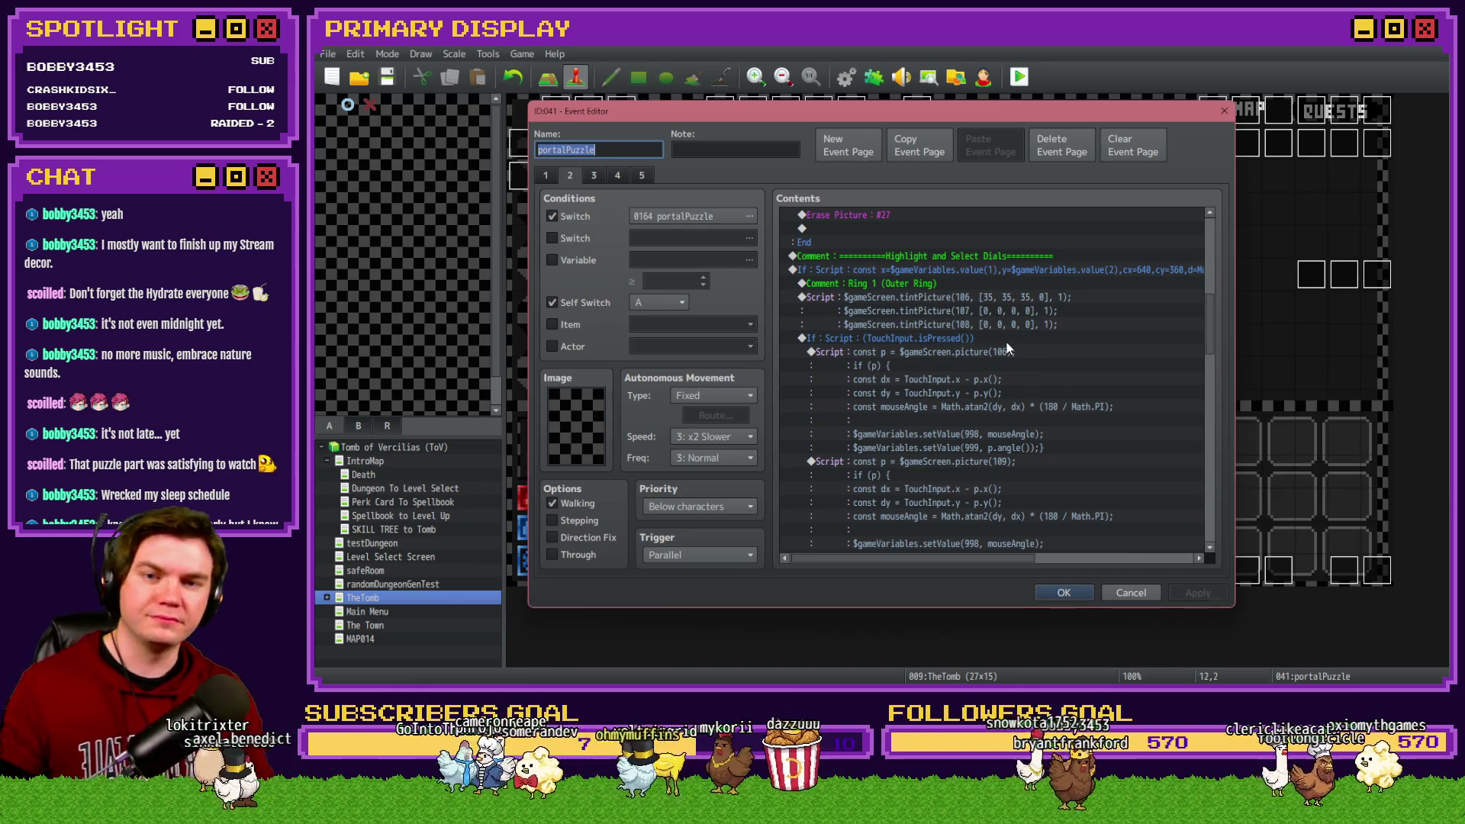
pyautogui.scroll(10, 1013, 335)
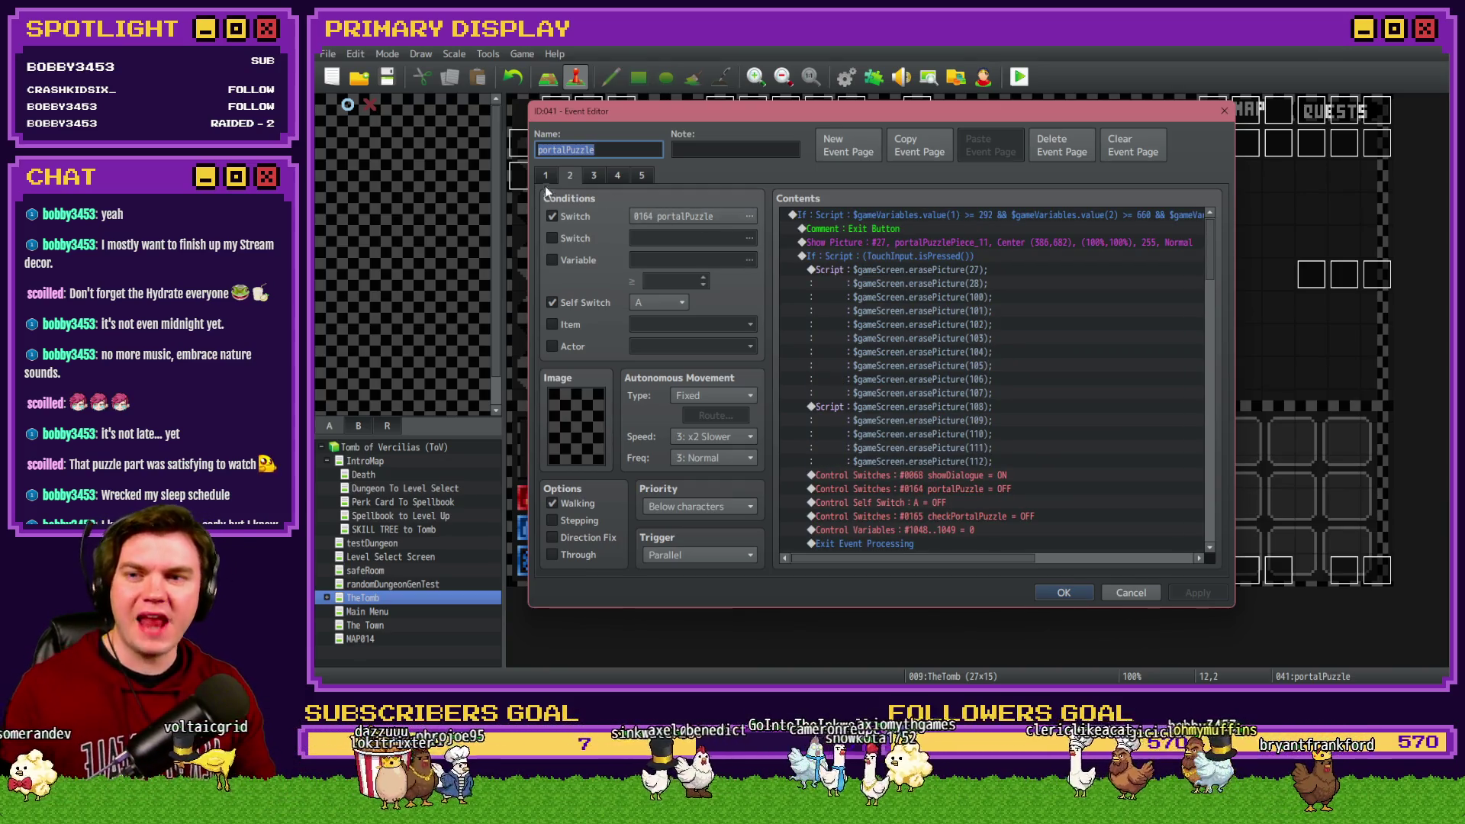
pyautogui.click(593, 175)
pyautogui.click(617, 175)
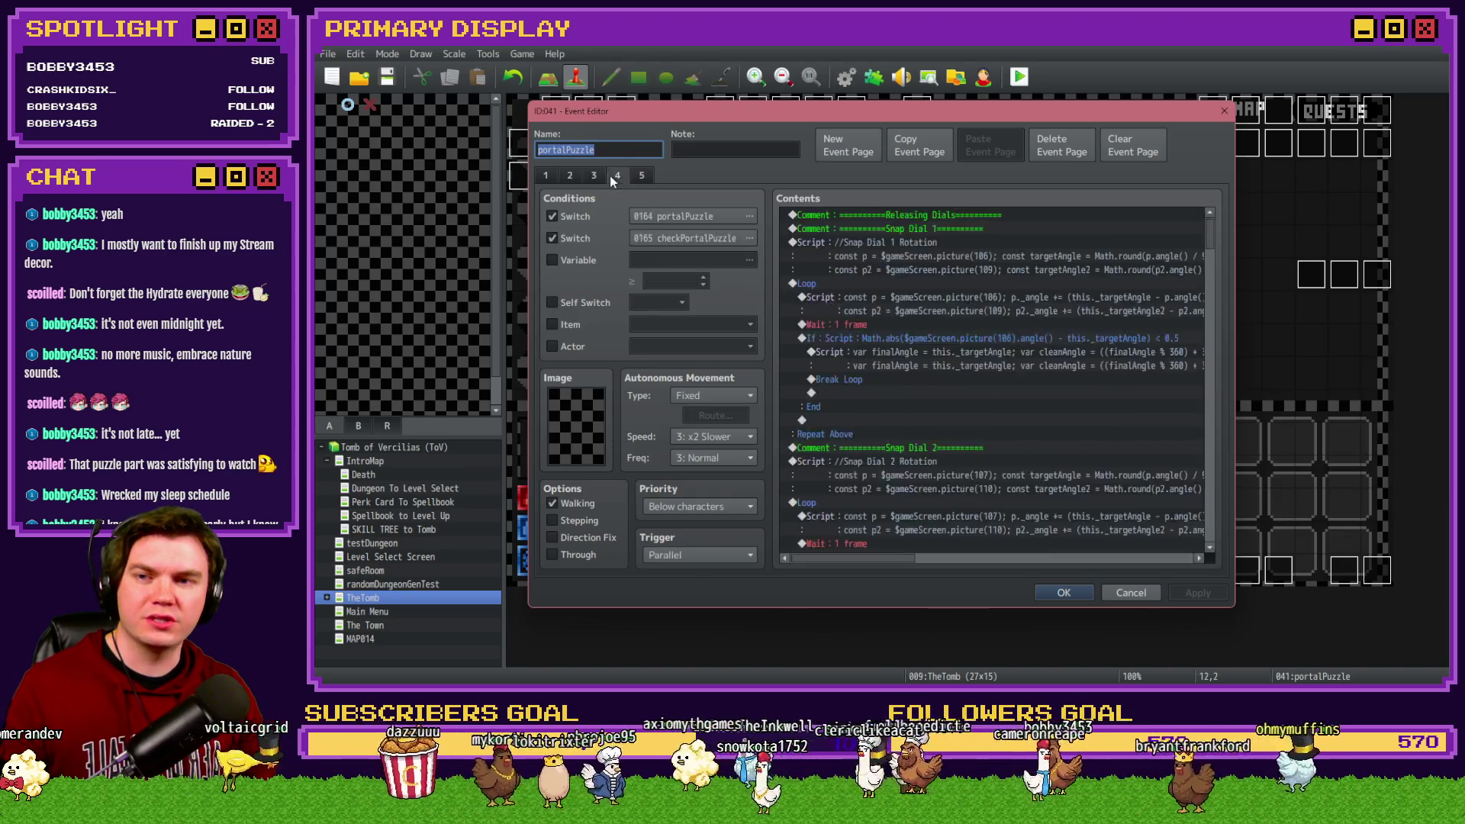
# Step: Return to page 3, whose release check turns checkPortalPuzzle ON
pyautogui.click(593, 176)
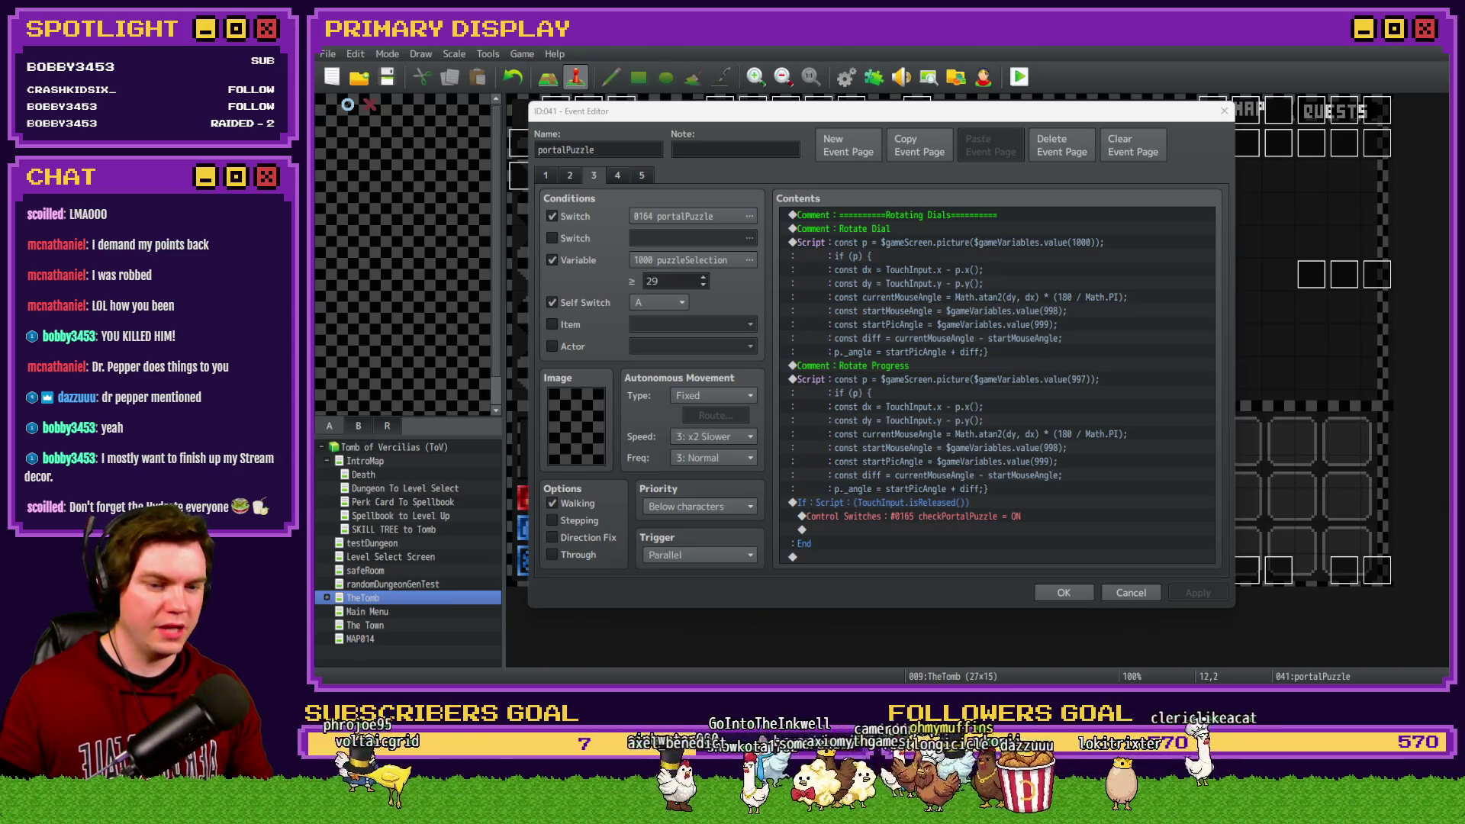
pyautogui.hotkey('alt', 'Tab')
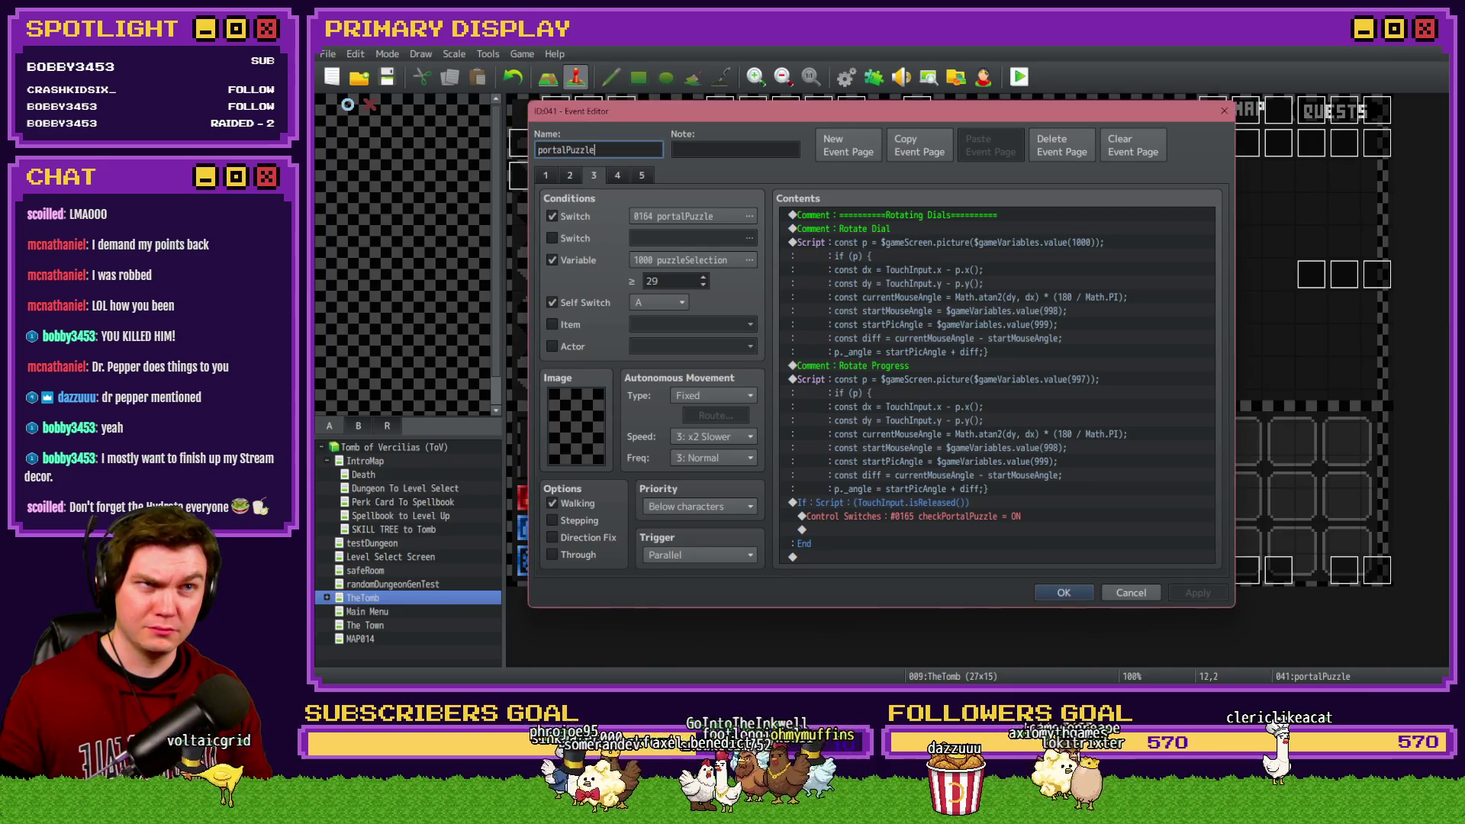
pyautogui.hotkey('alt', 'Tab')
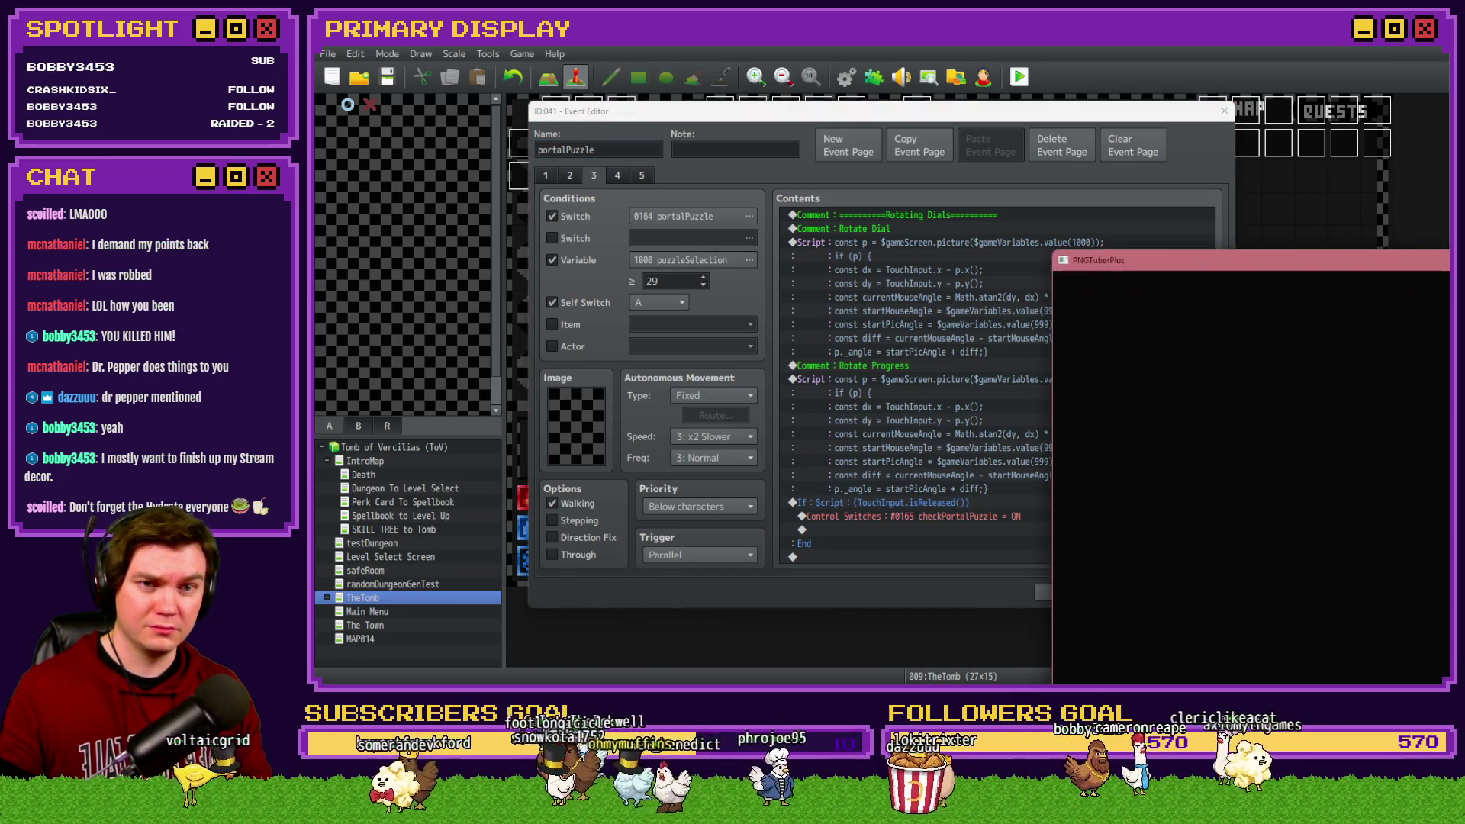
pyautogui.moveTo(1297, 260)
pyautogui.mouseDown()
pyautogui.moveTo(1259, 223)
pyautogui.moveTo(1168, 212)
pyautogui.moveTo(320, 213)
pyautogui.mouseUp()
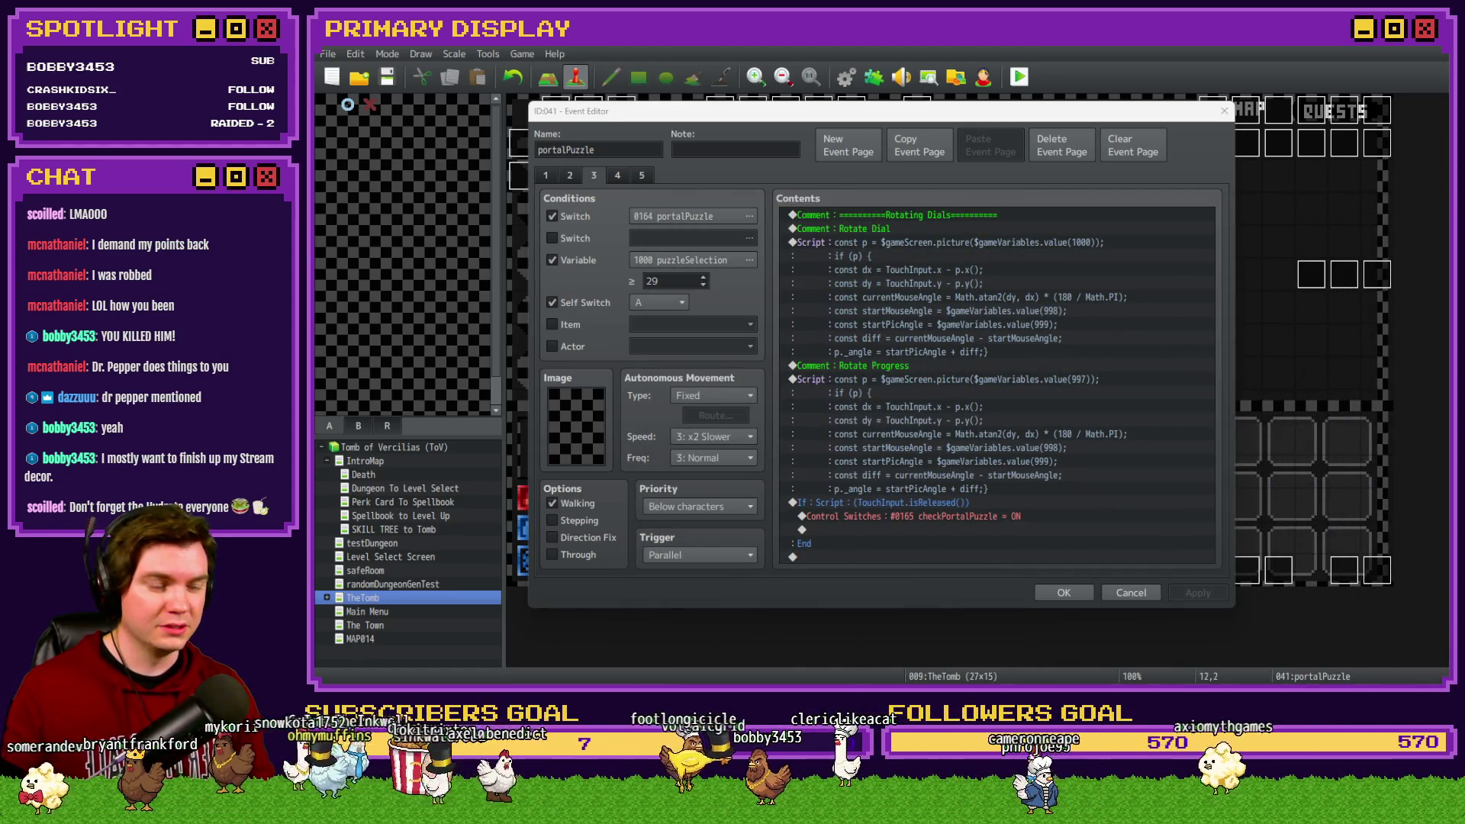
pyautogui.hotkey('alt', 'Tab')
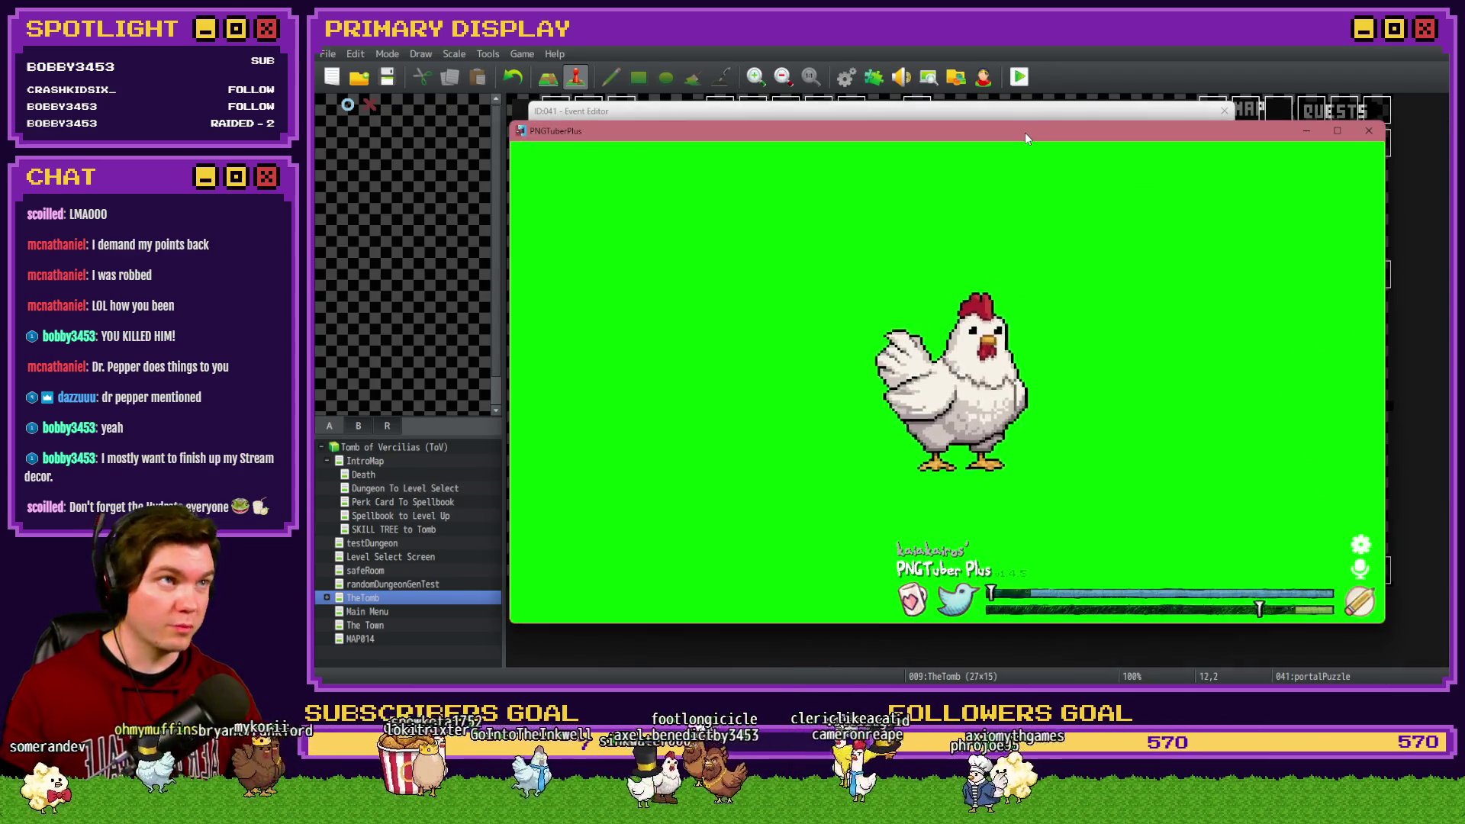
pyautogui.hotkey('alt', 'Tab')
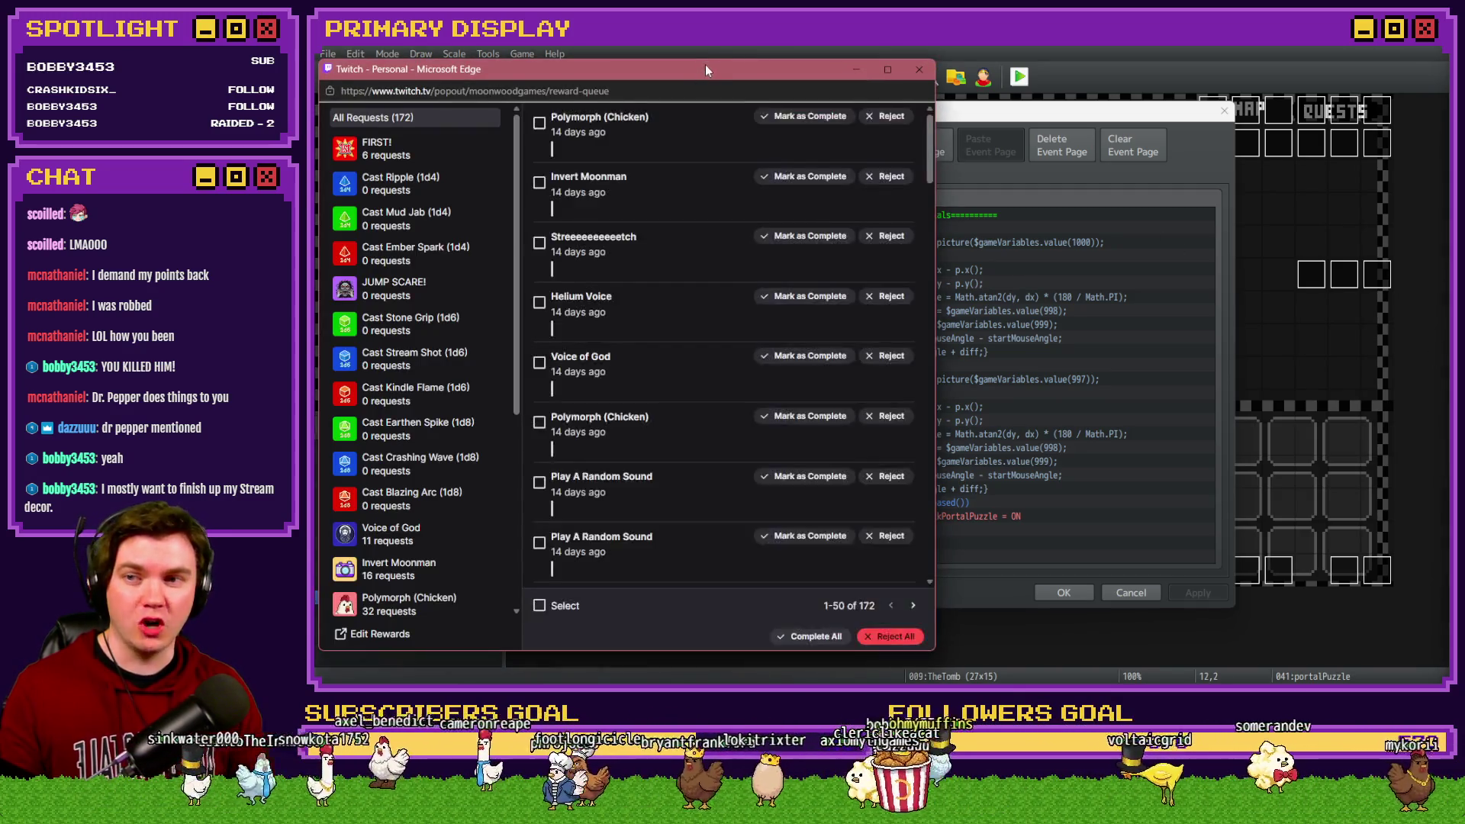
# Step: Move the reward-requests window aside, look over portalPuzzle pages 1 and 2, and cancel
pyautogui.moveTo(705, 64); pyautogui.dragTo(1464, 68)
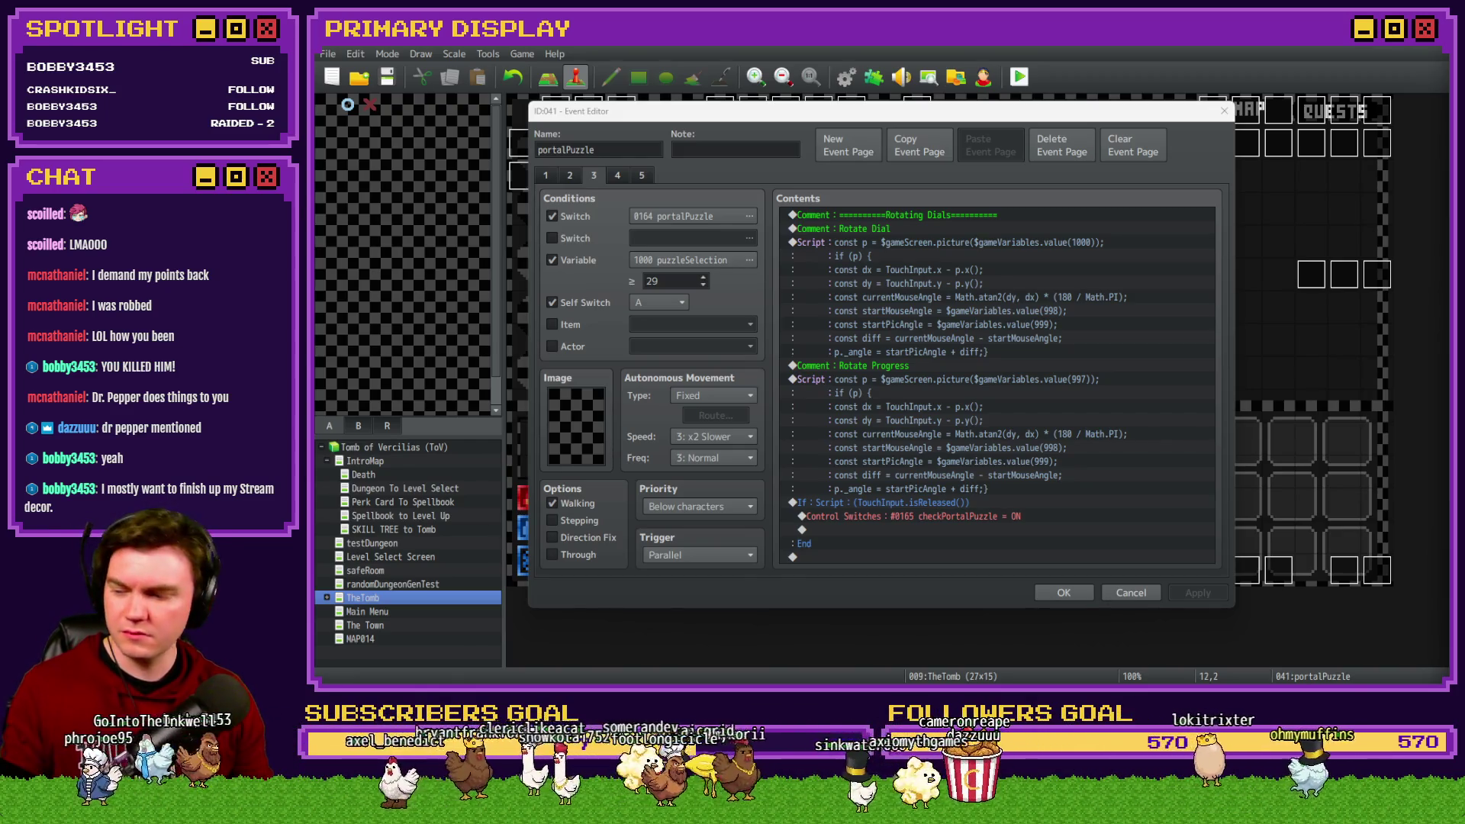
pyautogui.click(885, 129)
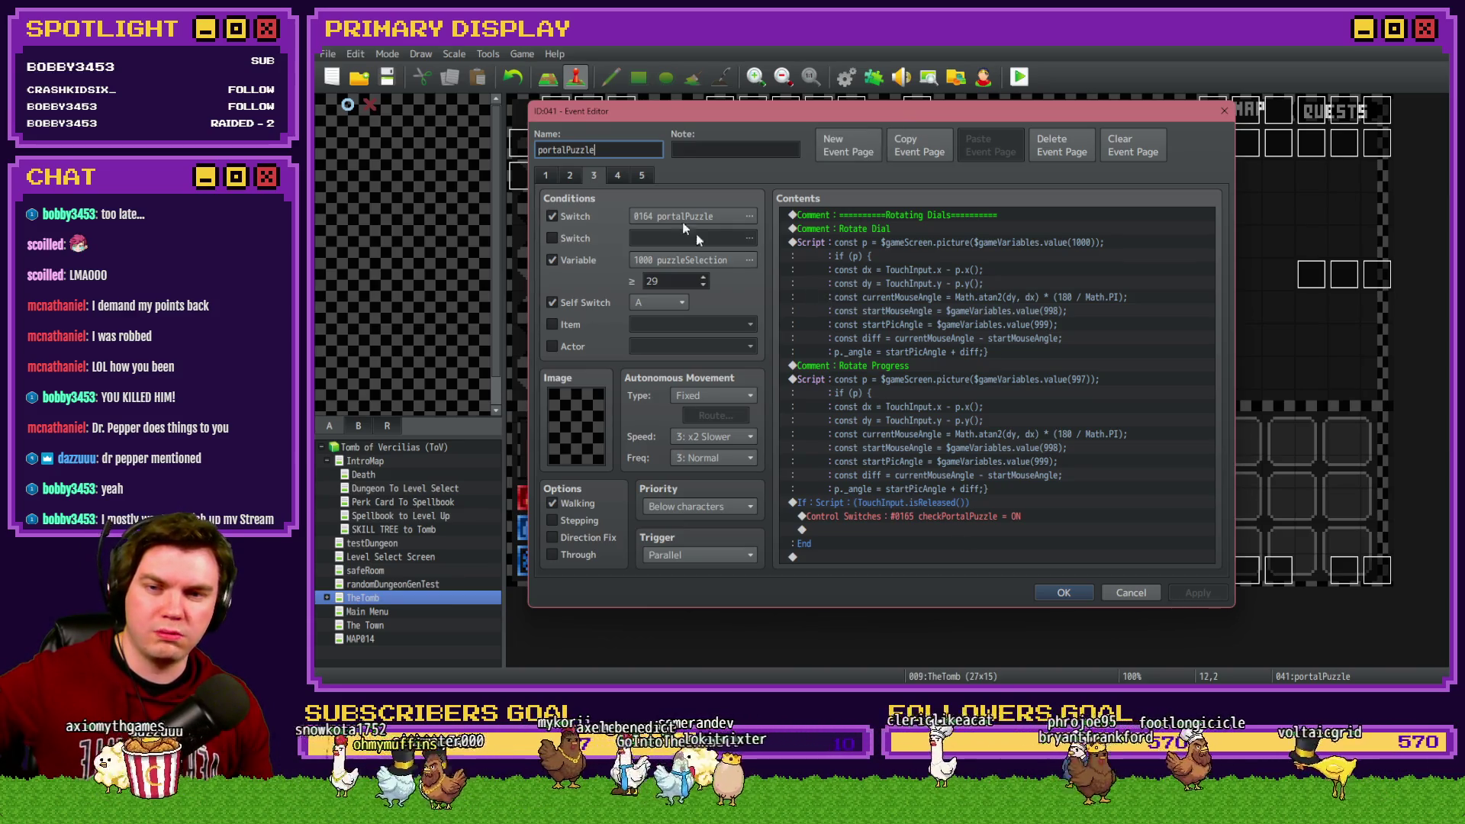
pyautogui.click(570, 176)
pyautogui.click(572, 176)
pyautogui.click(1063, 592)
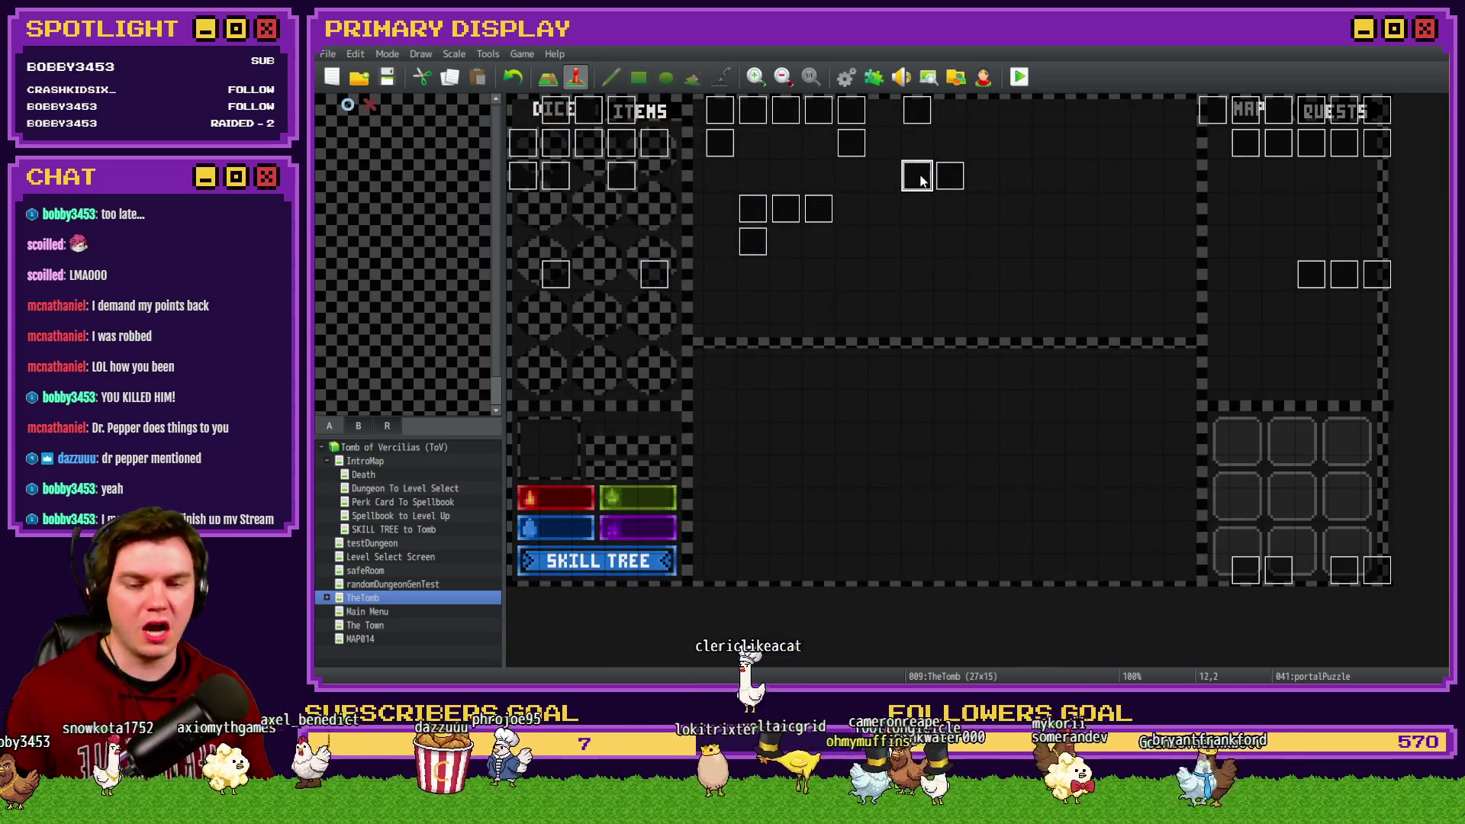
# Step: Open the Int/Movement event's page 3 Move player icon script and select the setValue line's end
pyautogui.doubleClick(558, 113)
pyautogui.click(592, 177)
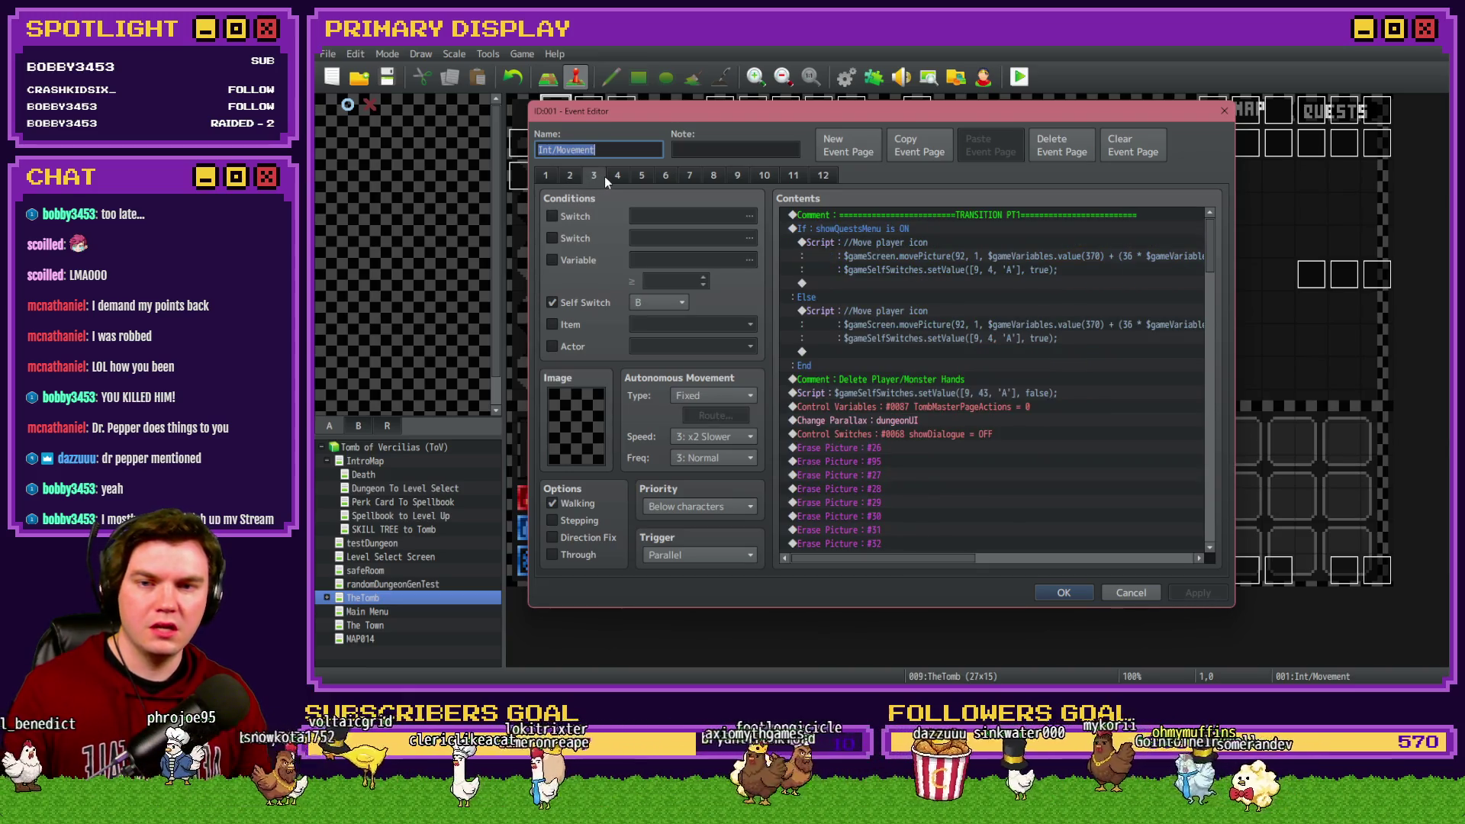
pyautogui.doubleClick(957, 267)
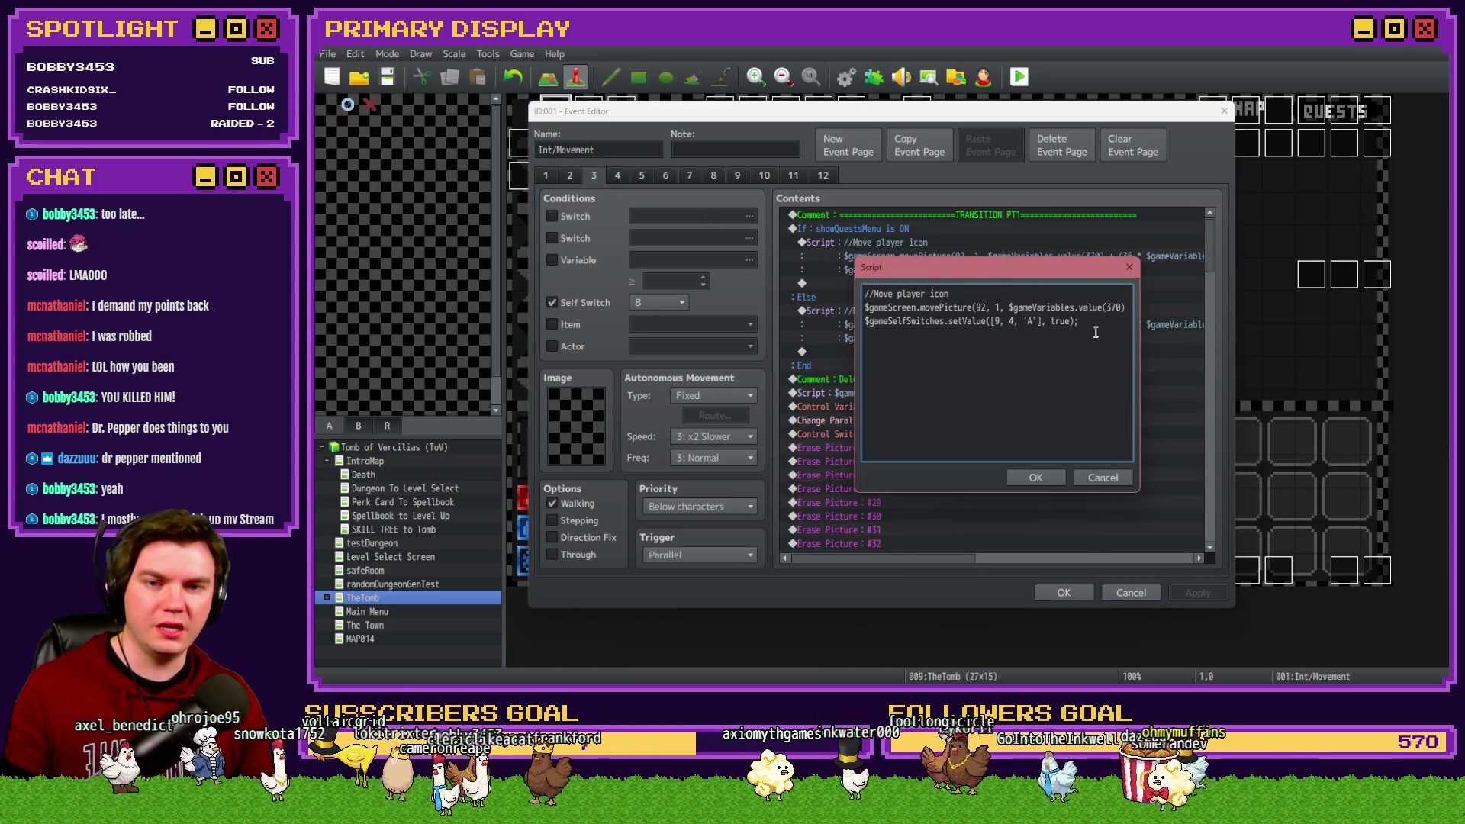
pyautogui.moveTo(1077, 321)
pyautogui.mouseDown()
pyautogui.moveTo(781, 312)
pyautogui.moveTo(817, 322)
pyautogui.mouseUp()
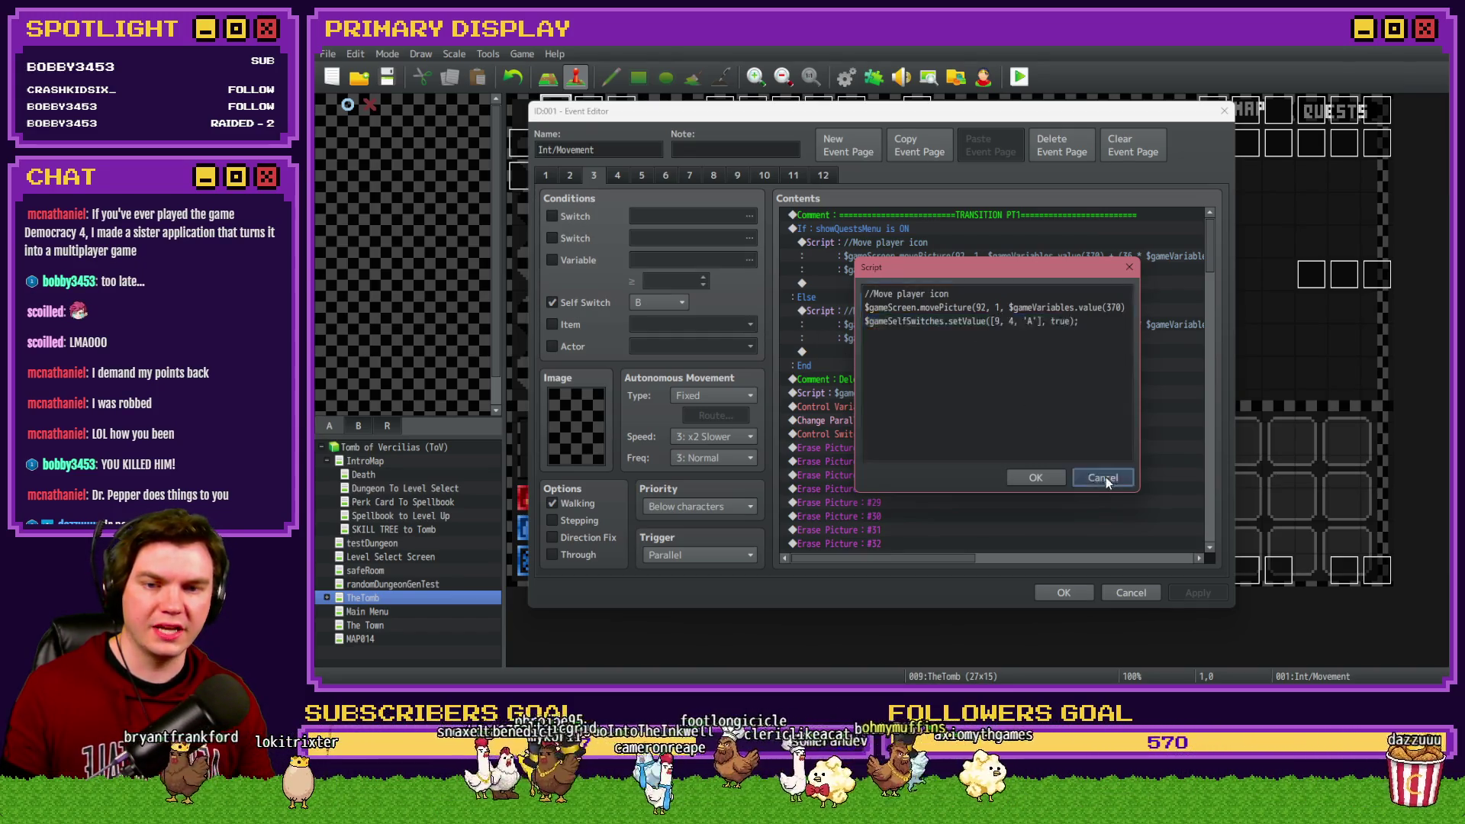